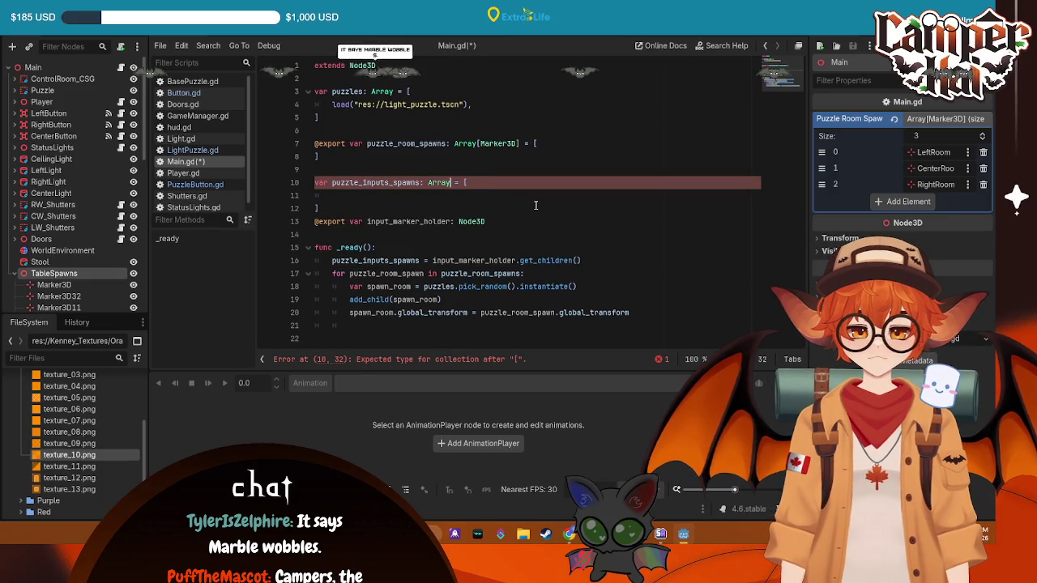
- Collapse line 10 of Main.gd to 'puzzle_inputs_spawns: Array = []' and save
{"action": "key", "text": "BackSpace"}
{"action": "key", "text": "ctrl+s"}
{"action": "left_click", "coordinate": [422, 198]}
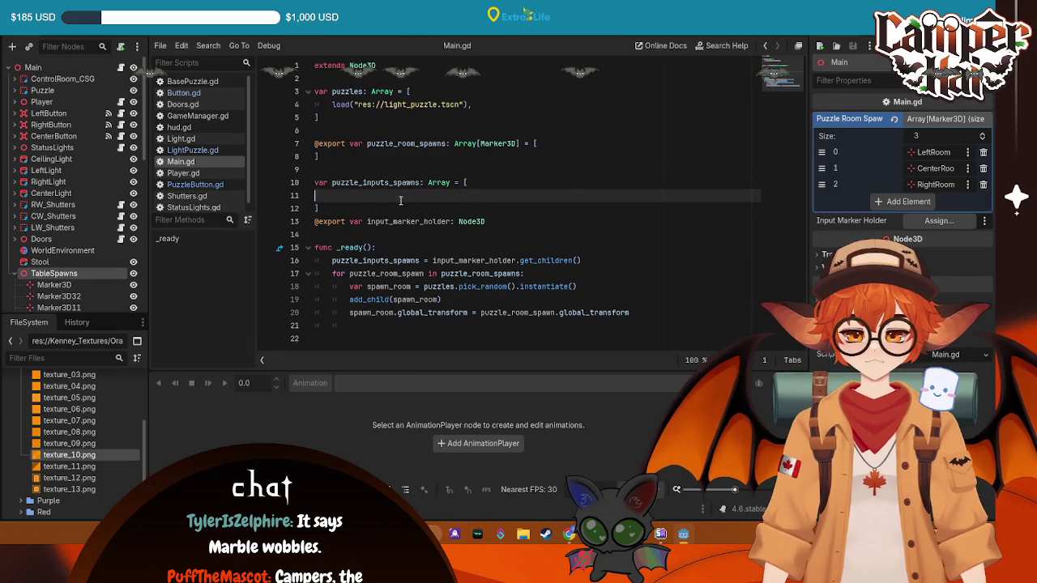
{"action": "key", "text": "BackSpace"}
{"action": "key", "text": "BackSpace"}
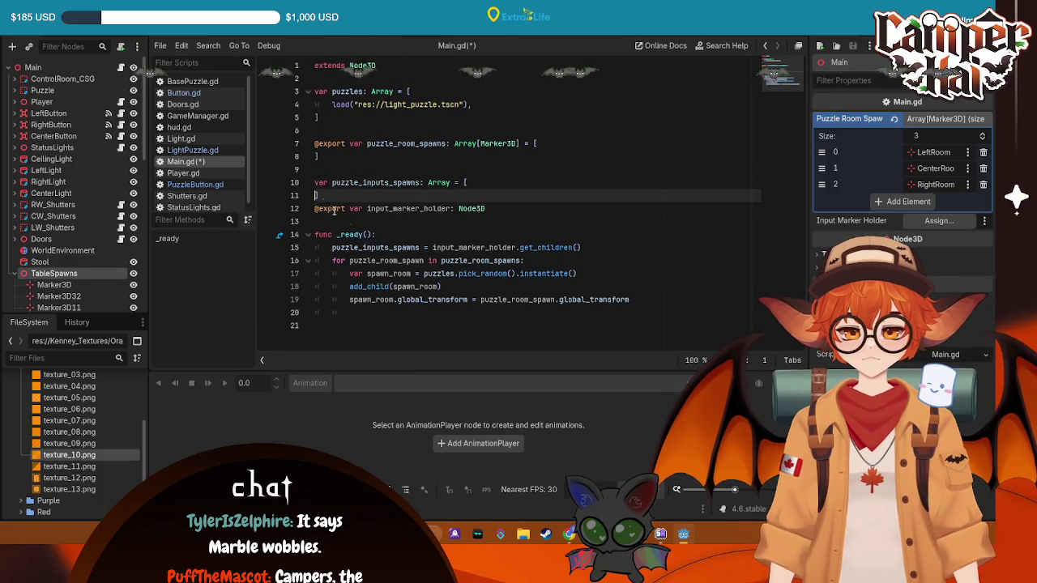
{"action": "key", "text": "Delete"}
{"action": "key", "text": "ctrl+s"}
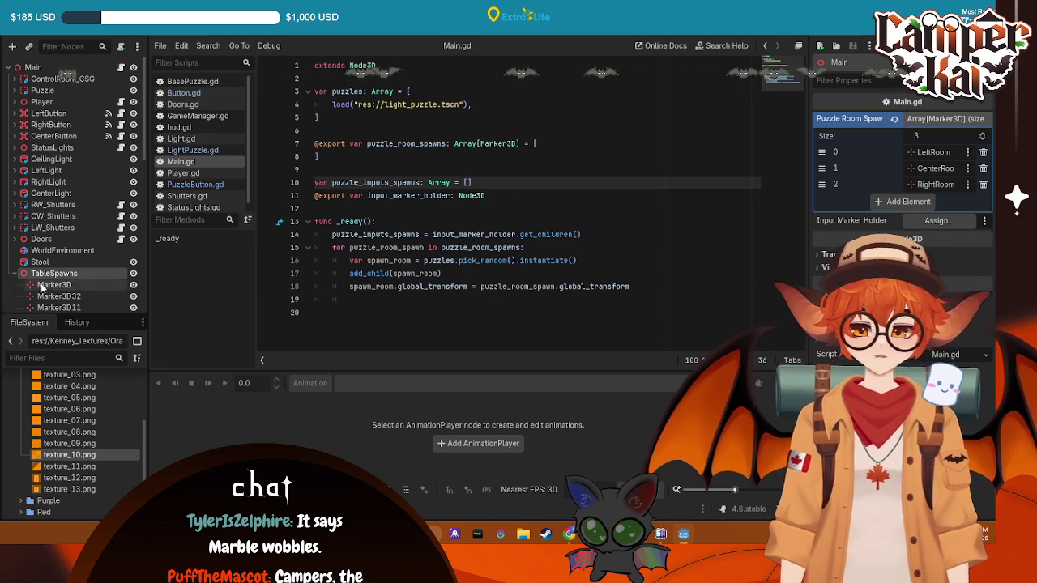
- Assign TableSpawns from the Scene dock as the Input Marker Holder
{"action": "mouse_move", "coordinate": [54, 273]}
{"action": "left_mouse_down"}
{"action": "mouse_move", "coordinate": [875, 203]}
{"action": "mouse_move", "coordinate": [921, 205]}
{"action": "mouse_move", "coordinate": [940, 220]}
{"action": "left_mouse_up"}
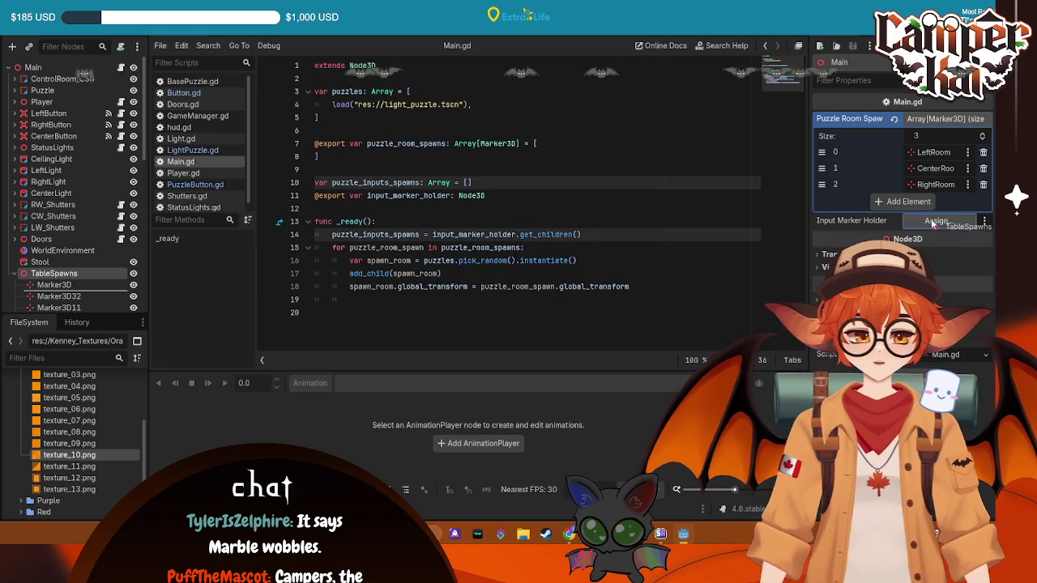
{"action": "key", "text": "ctrl+s"}
{"action": "left_click", "coordinate": [16, 274]}
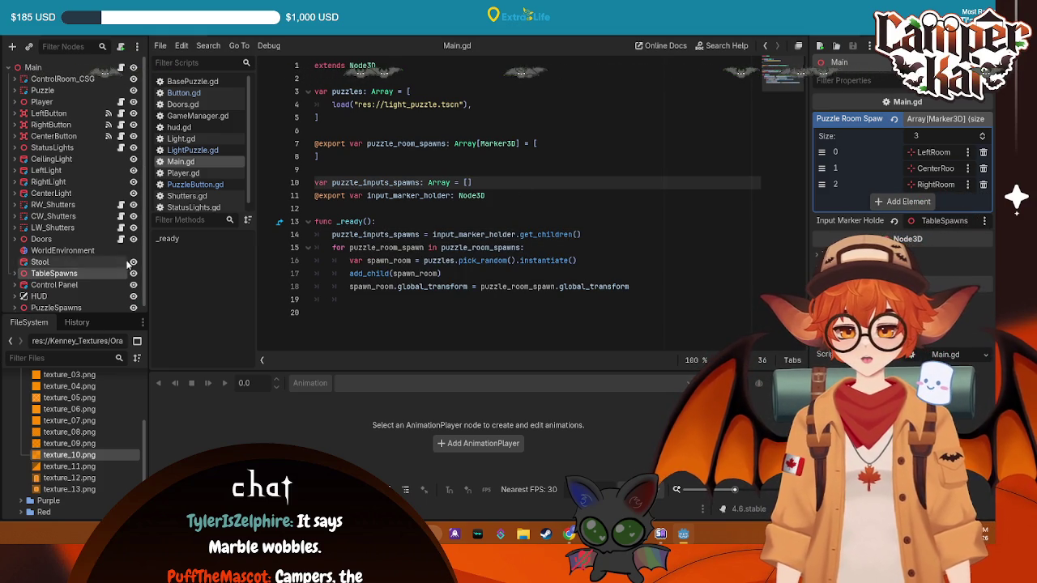
{"action": "left_click", "coordinate": [641, 286]}
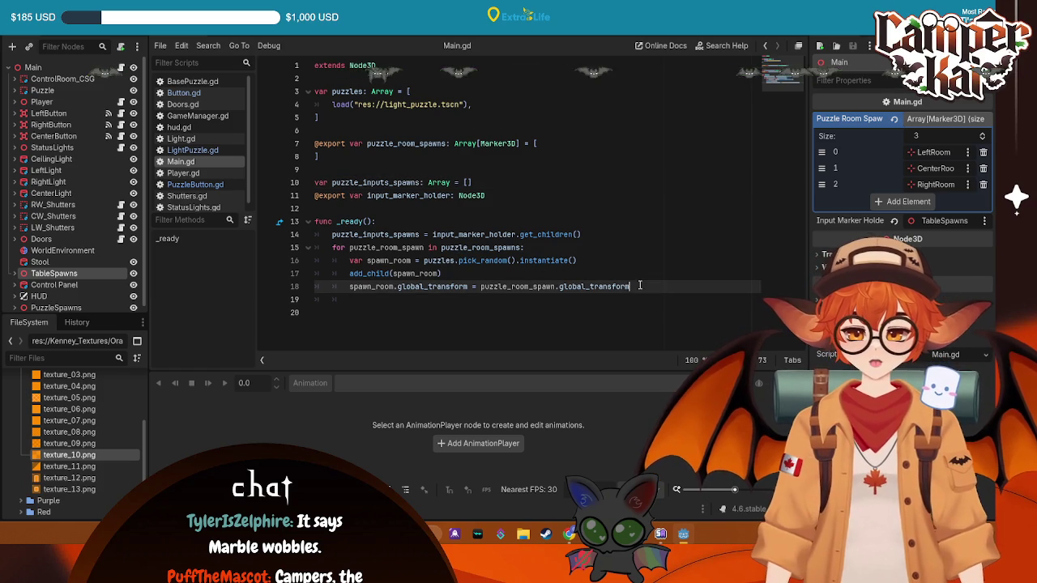
- After line 18, start a 'for spawn_room.required_input' loop, checking LightPuzzle for the variable name
{"action": "key", "text": "Return"}
{"action": "type", "text": "for"}
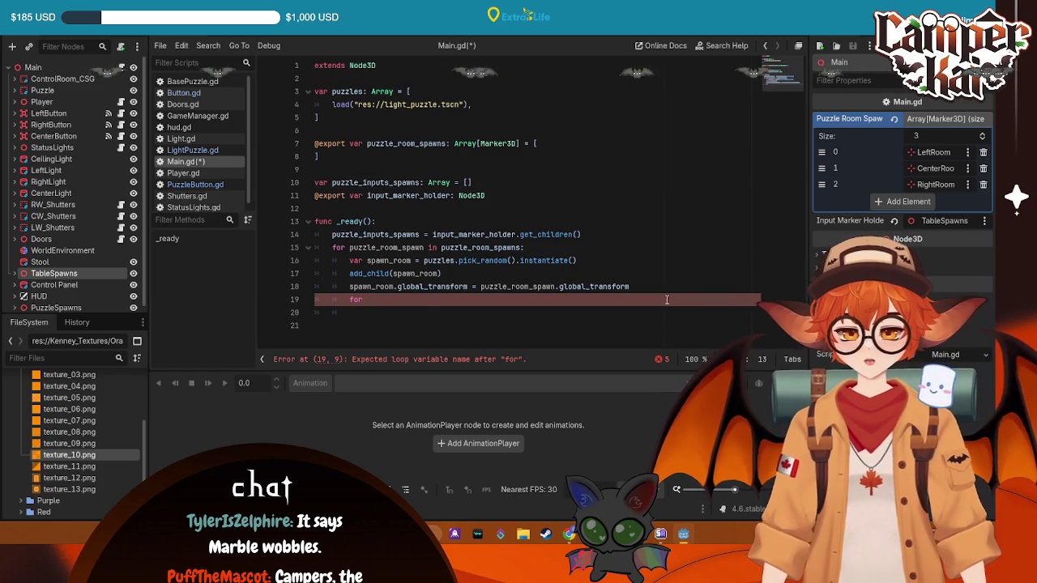
{"action": "left_click", "coordinate": [235, 27]}
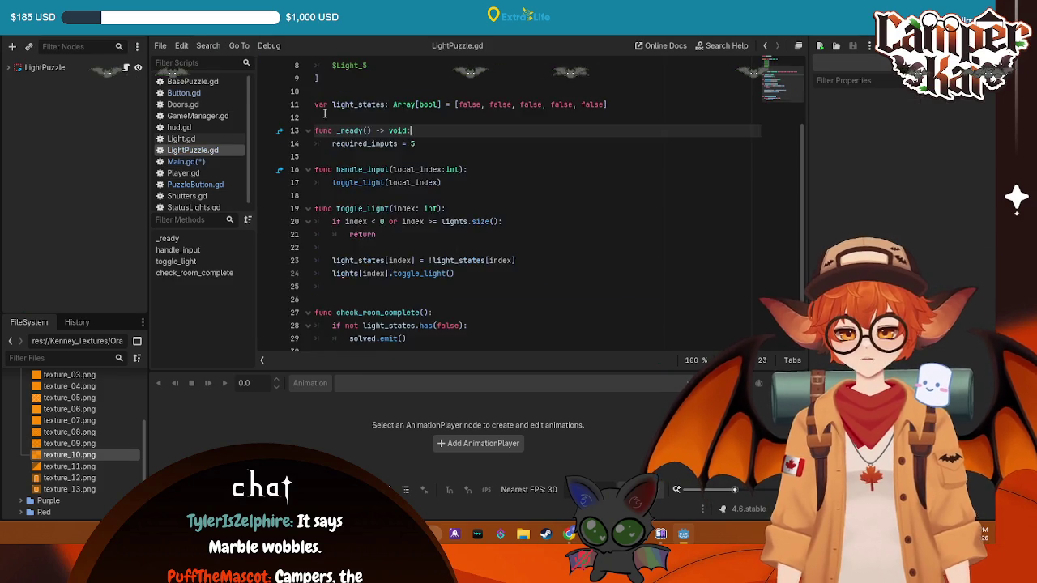
{"action": "scroll", "coordinate": [324, 113], "scroll_direction": "up", "scroll_amount": 3}
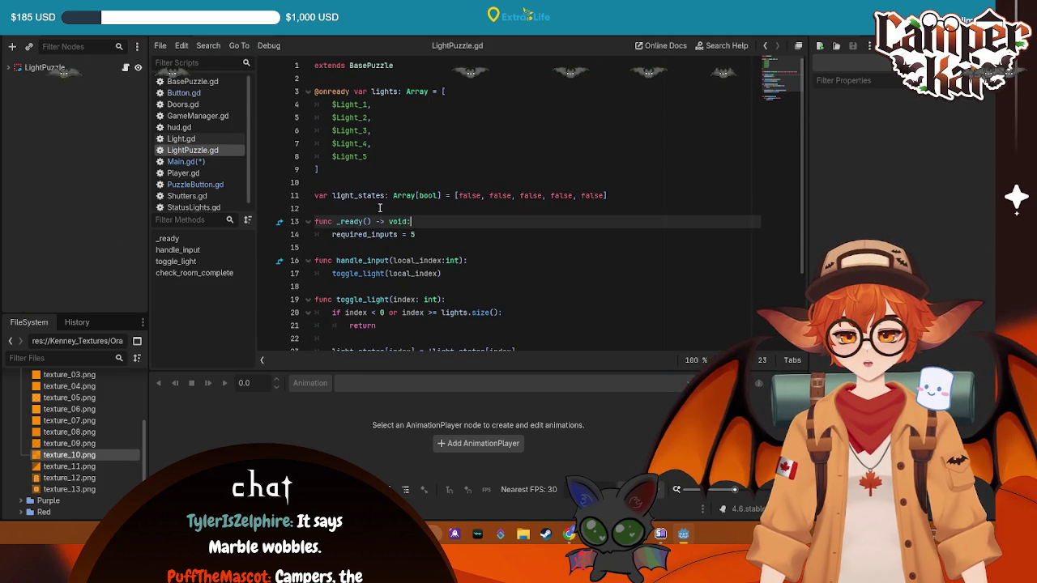
{"action": "left_click", "coordinate": [186, 27]}
{"action": "type", "text": "quired"}
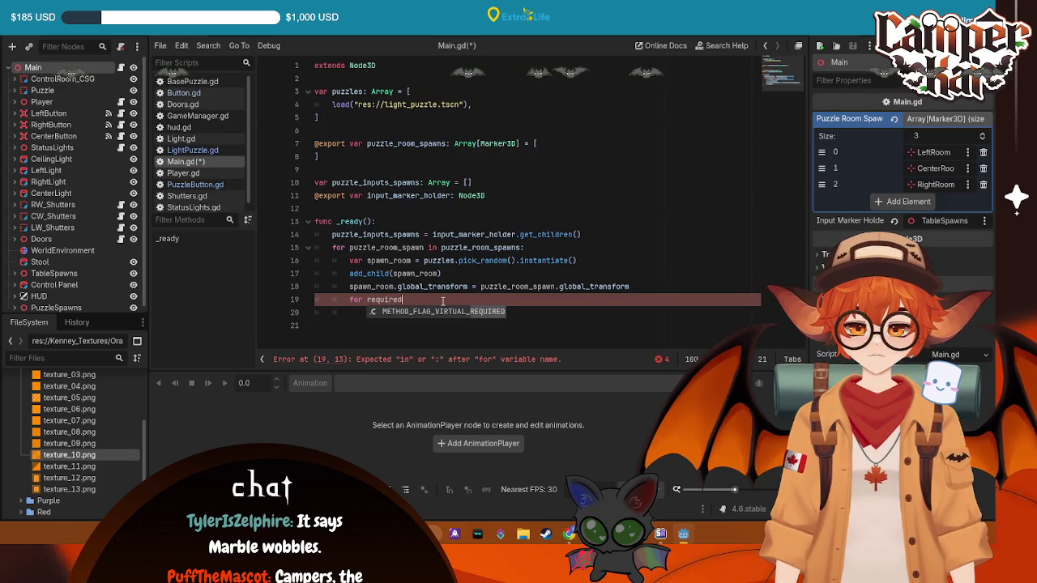
{"action": "key", "text": "BackSpace"}
{"action": "key", "text": "BackSpace"}
{"action": "key", "text": "BackSpace"}
{"action": "key", "text": "BackSpace"}
{"action": "key", "text": "BackSpace"}
{"action": "key", "text": "BackSpace"}
{"action": "type", "text": "spawn_room.requ"}
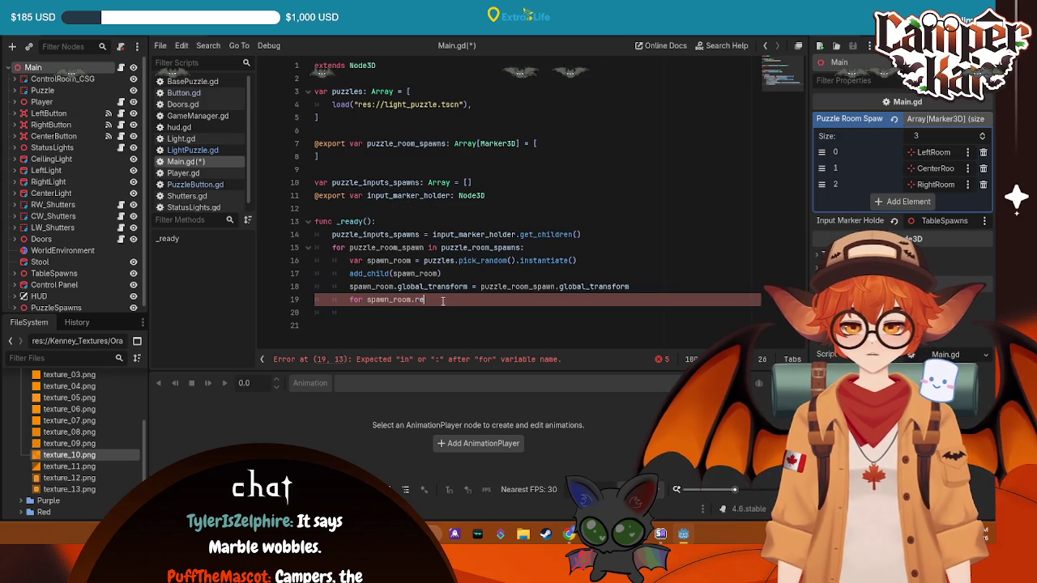
{"action": "type", "text": "ired_"}
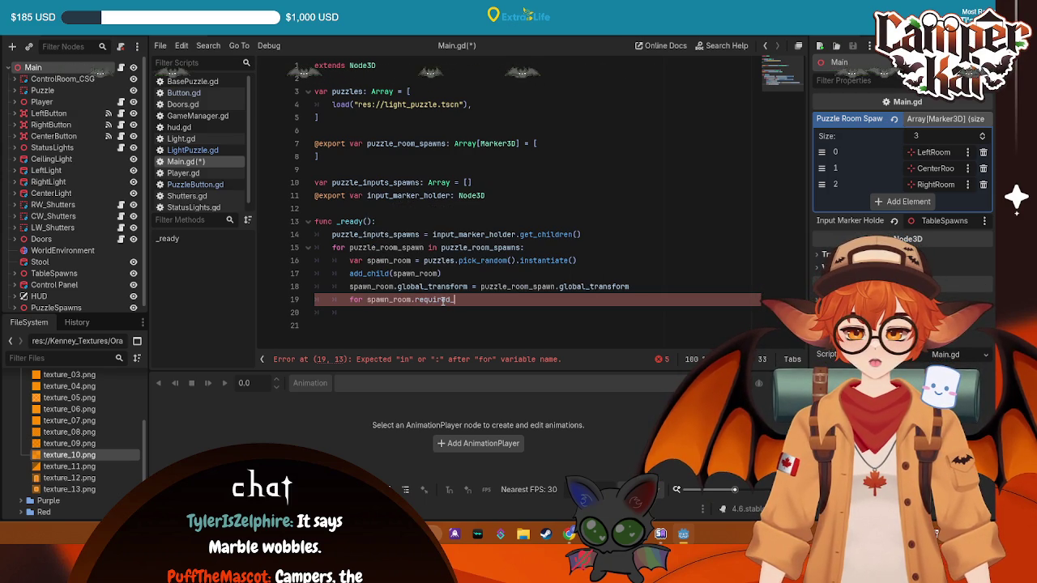
{"action": "type", "text": "input"}
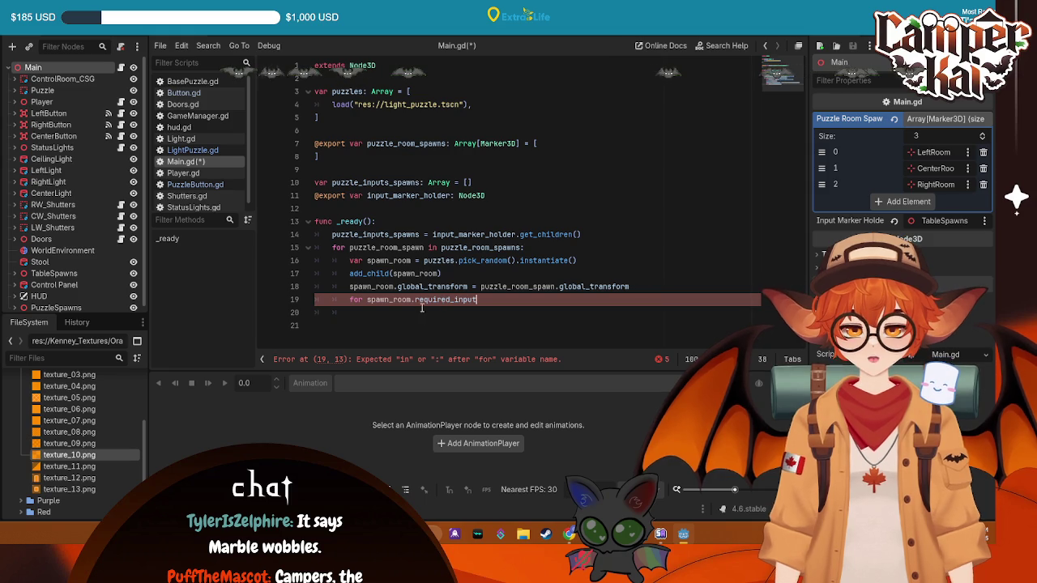
{"action": "left_click", "coordinate": [365, 300]}
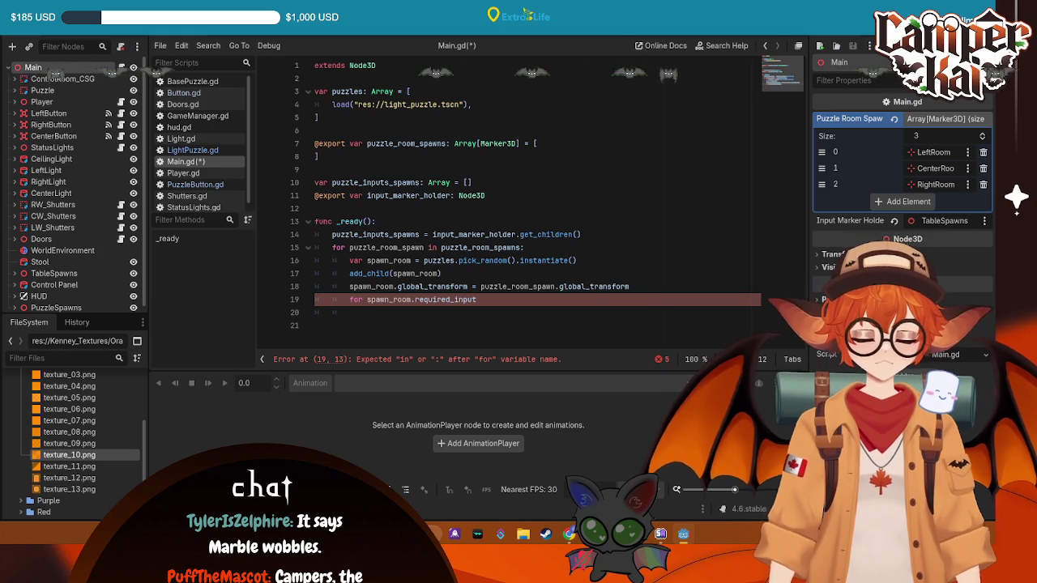
{"action": "left_click", "coordinate": [641, 287]}
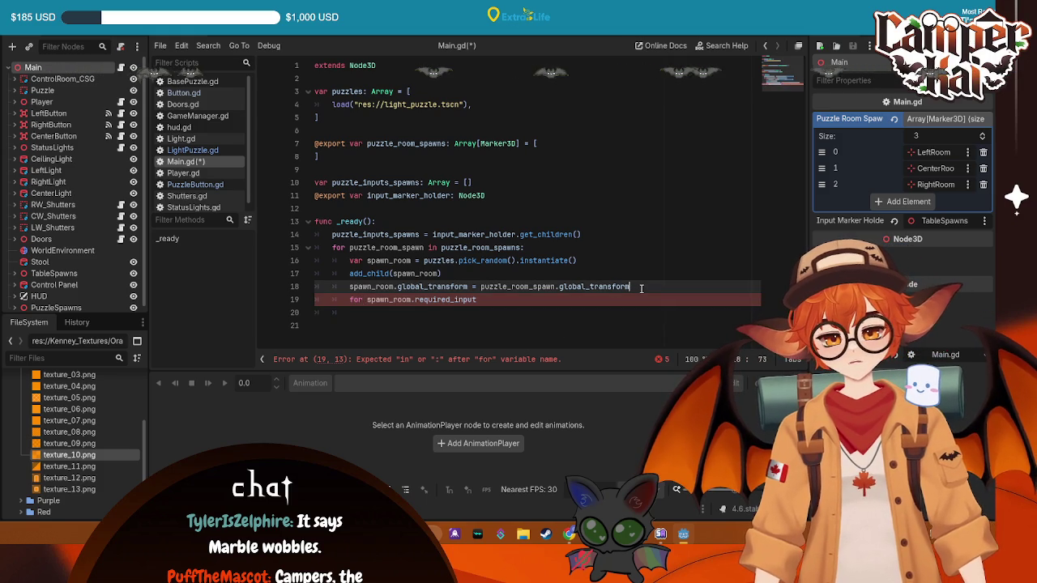
- Add 'var inputs = spawn_room.required_inputs' and delete the broken for line
{"action": "key", "text": "Return"}
{"action": "type", "text": "var inp"}
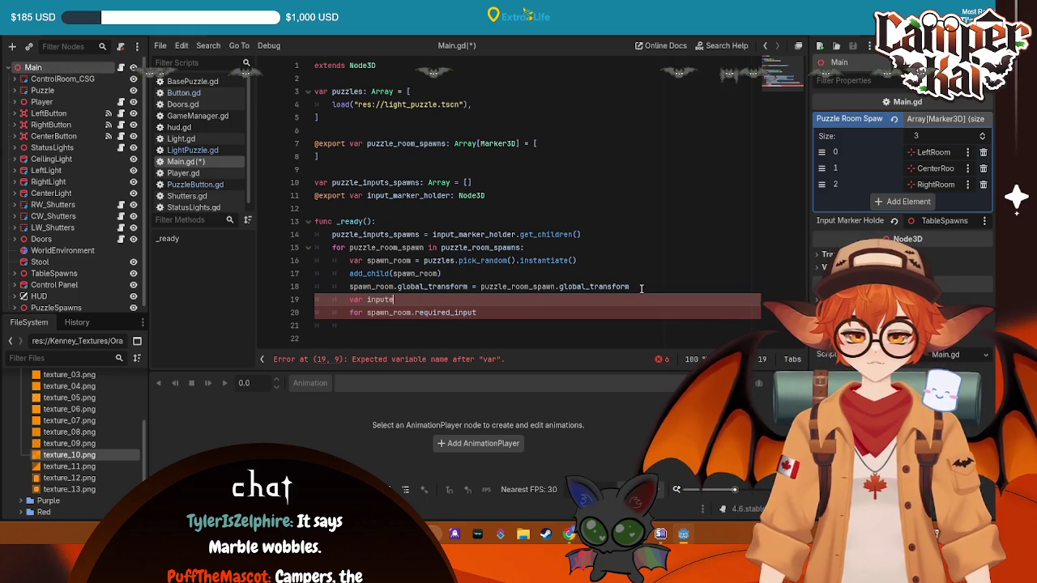
{"action": "type", "text": "ut"}
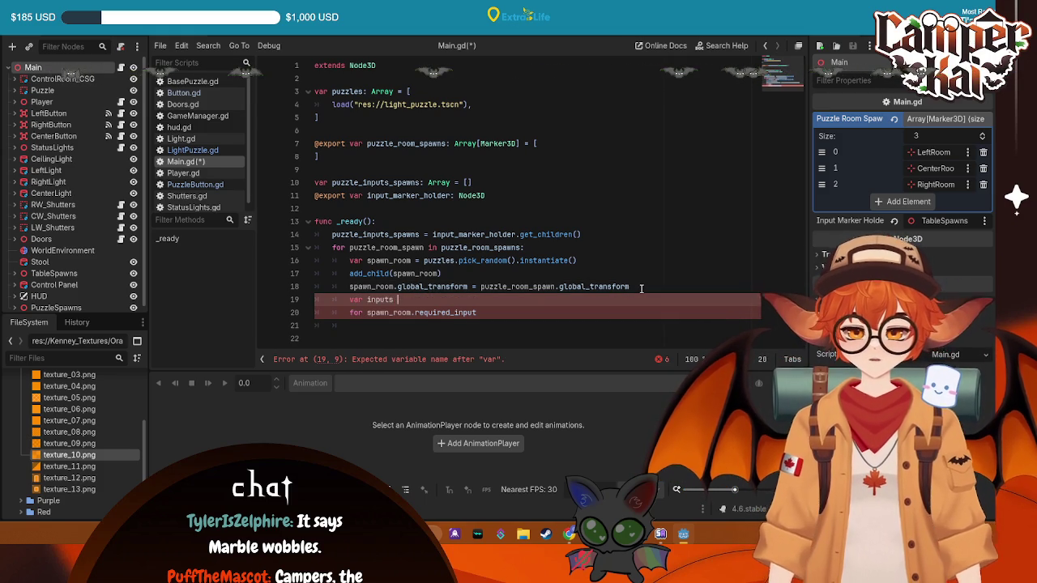
{"action": "type", "text": "s"}
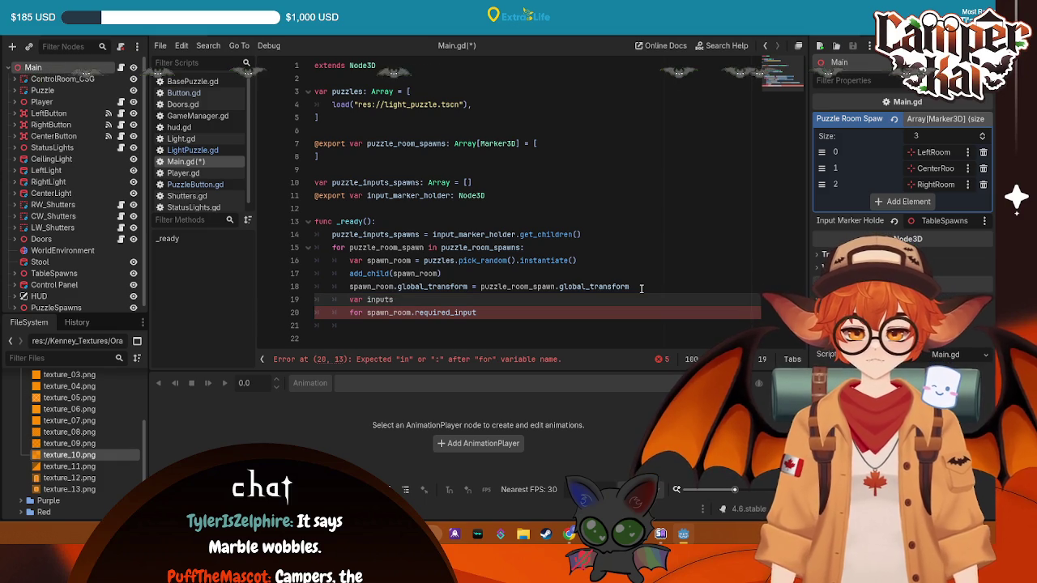
{"action": "type", "text": " = s"}
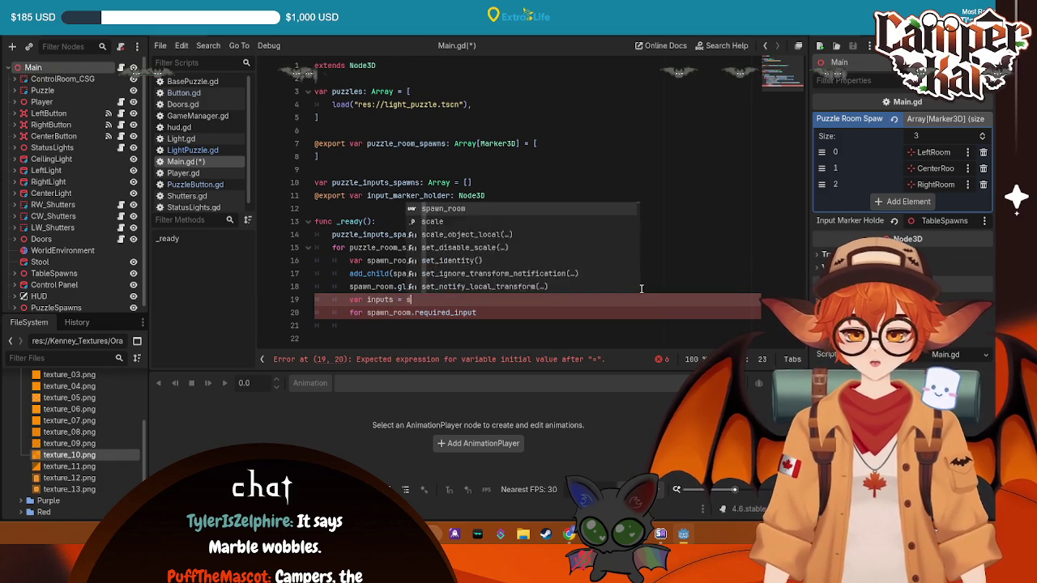
{"action": "type", "text": "pawn_room.re"}
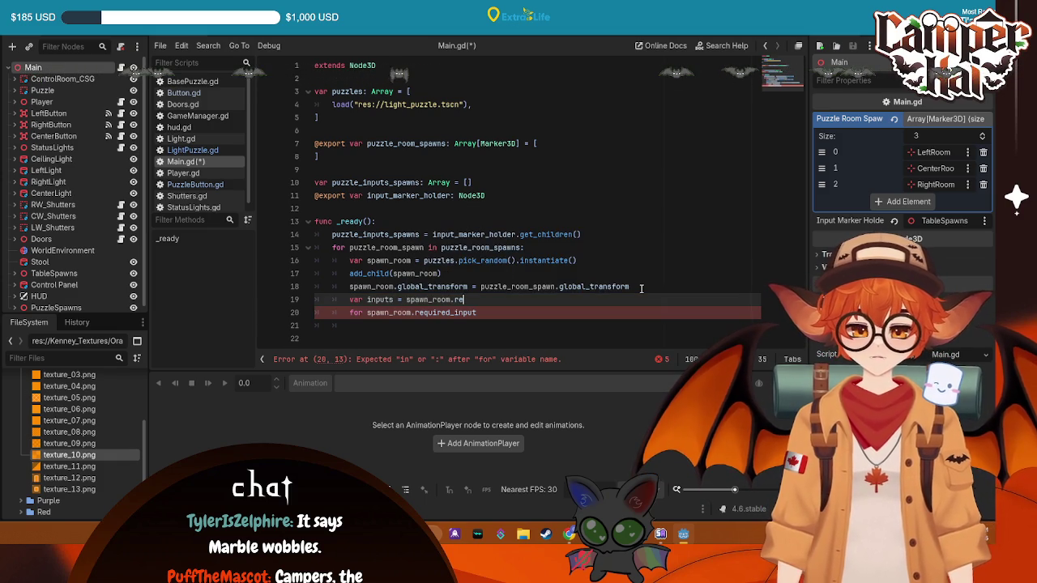
{"action": "type", "text": "quire"}
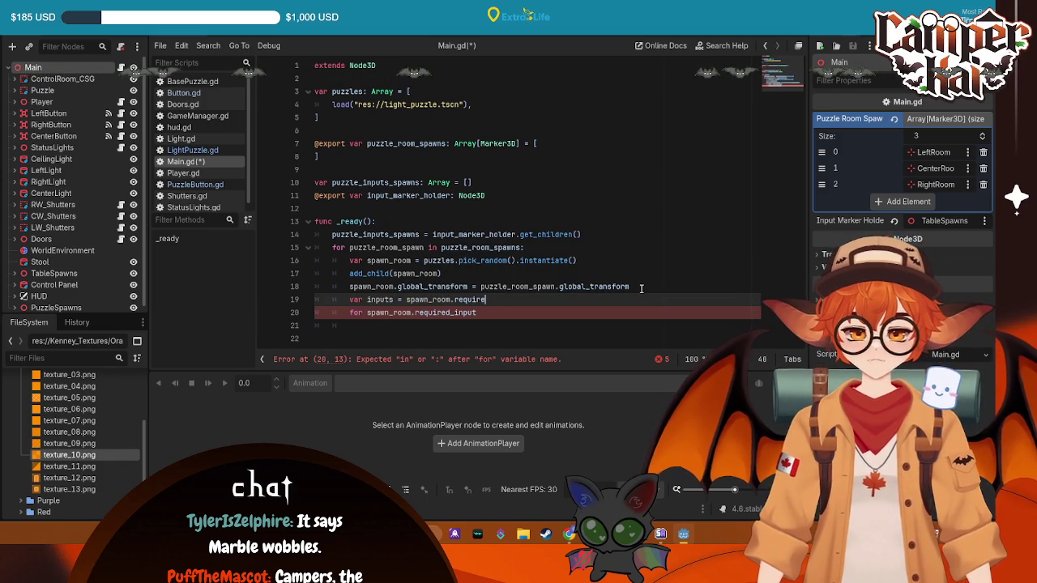
{"action": "type", "text": "d_inputs"}
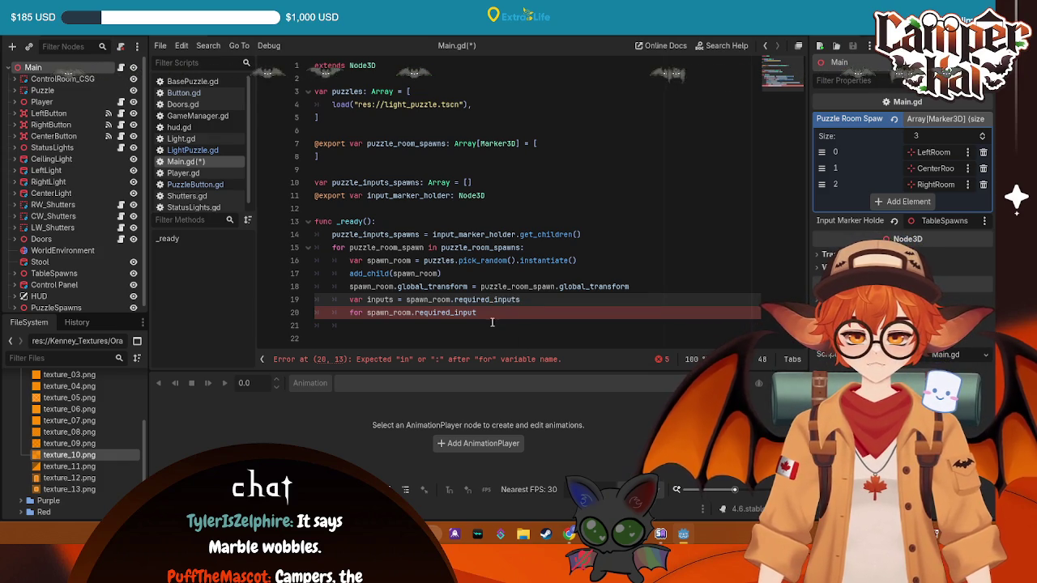
{"action": "key", "text": "Down"}
{"action": "key", "text": "shift+Home"}
{"action": "key", "text": "BackSpace"}
{"action": "key", "text": "Down"}
- Rewrite the loop as 'for input in inputs:' and begin 'var inputs:' below the puzzles array
{"action": "left_click", "coordinate": [516, 315]}
{"action": "left_click", "coordinate": [485, 326]}
{"action": "key", "text": "BackSpace"}
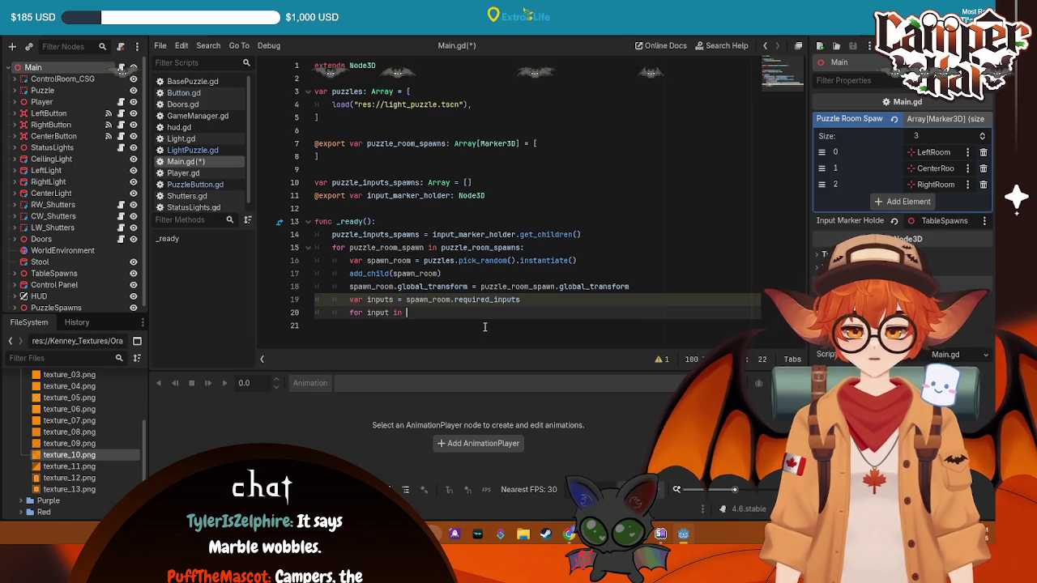
{"action": "type", "text": "inputs:"}
{"action": "key", "text": "Return"}
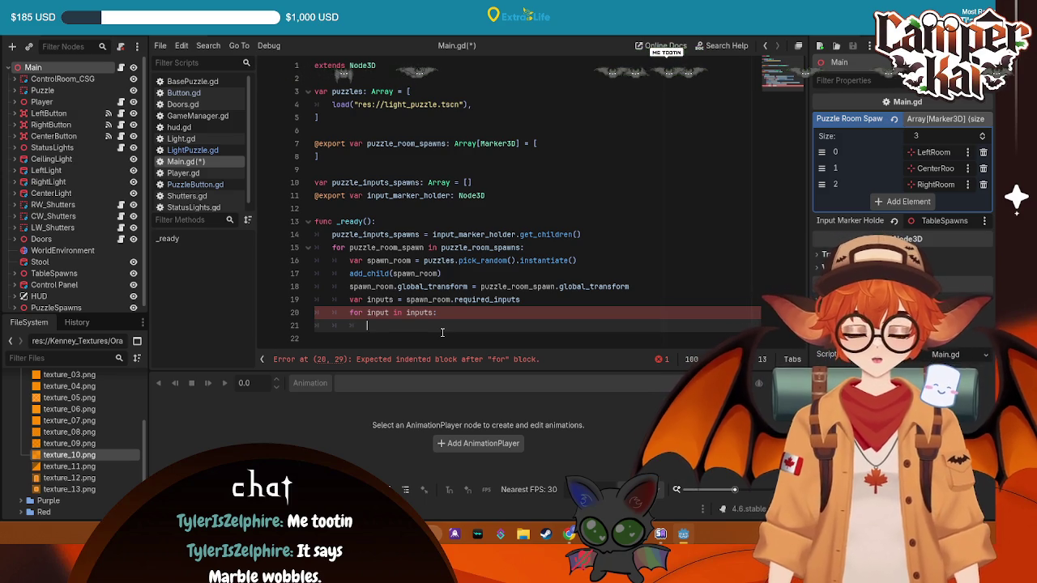
{"action": "type", "text": "inst"}
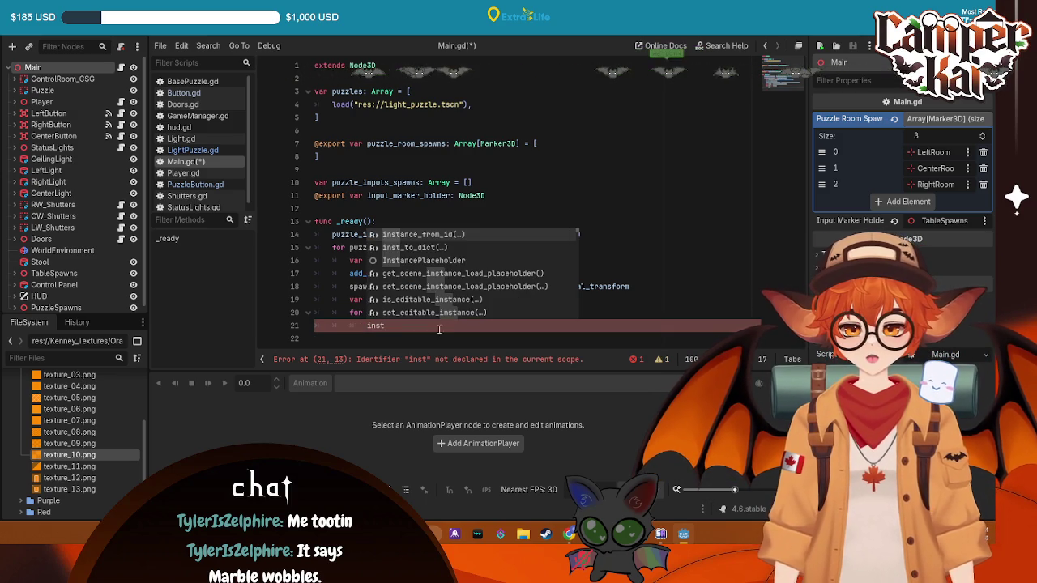
{"action": "left_click", "coordinate": [372, 119]}
{"action": "key", "text": "Return"}
{"action": "key", "text": "Return"}
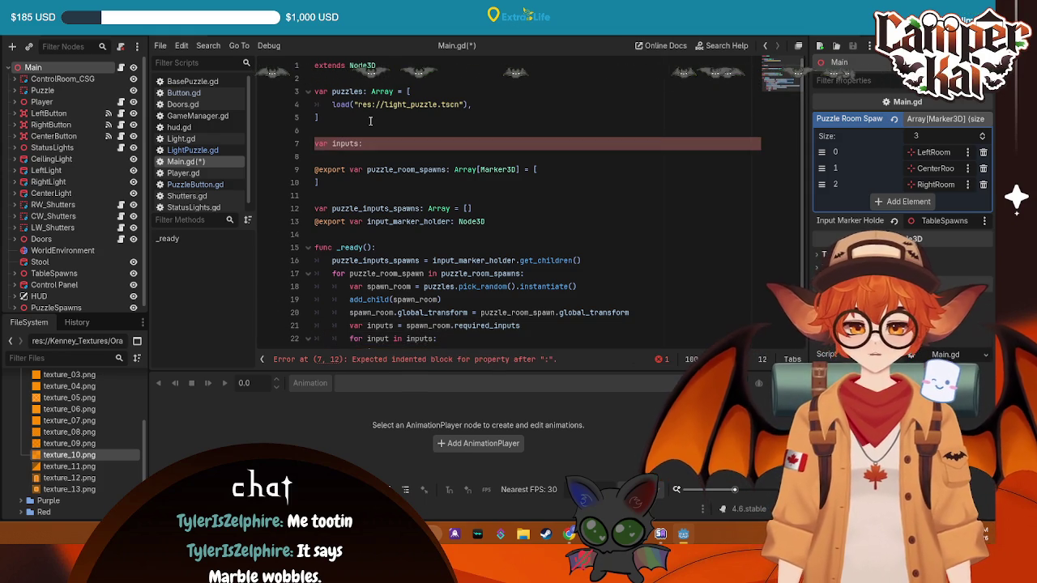
- Make inputs an Array with brackets on separate lines and start a load(" call inside
{"action": "type", "text": " Array"}
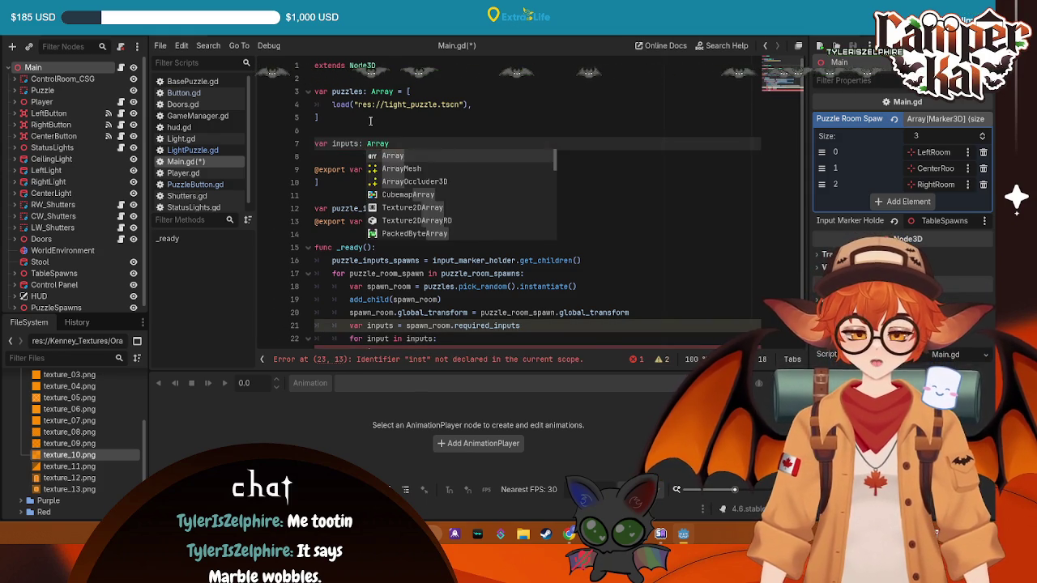
{"action": "type", "text": " = ["}
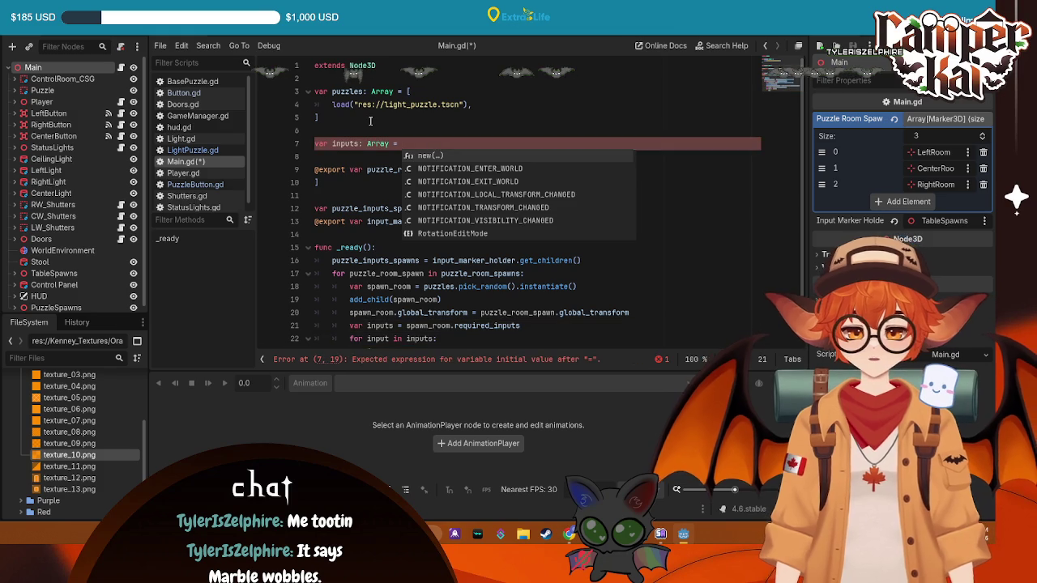
{"action": "key", "text": "Escape"}
{"action": "key", "text": "Return"}
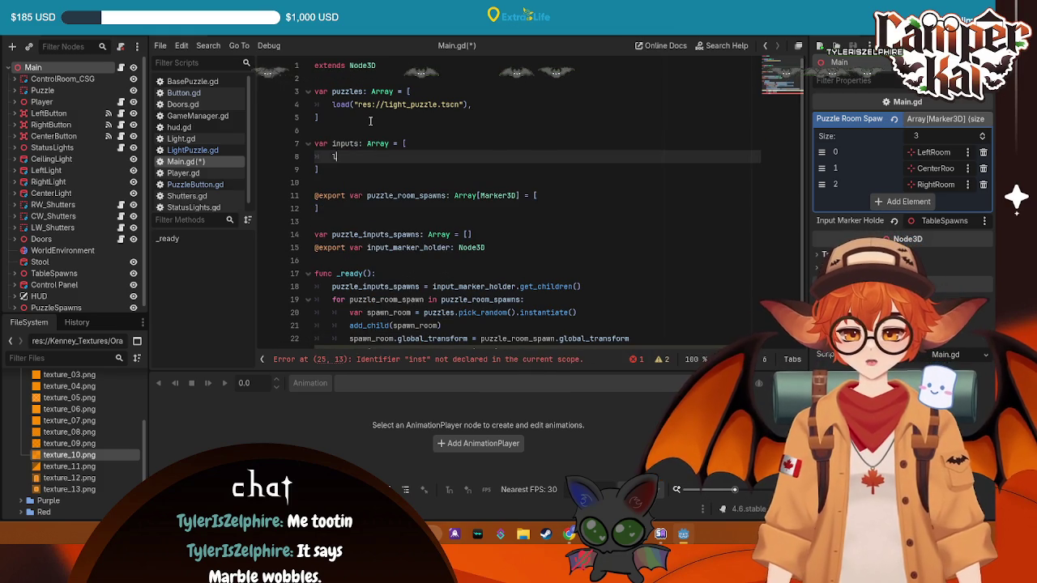
{"action": "type", "text": "load("}
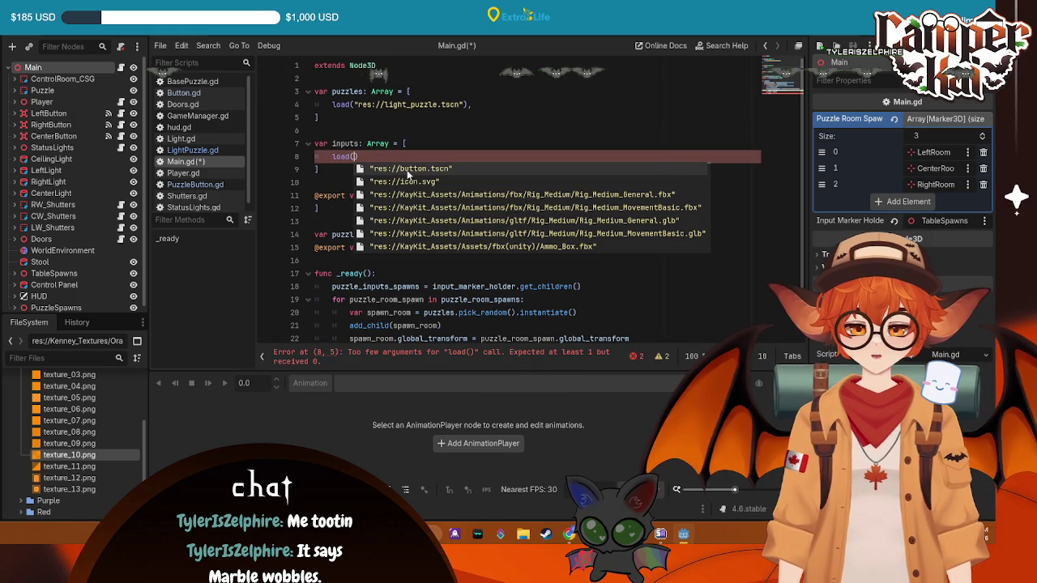
{"action": "type", "text": "\""}
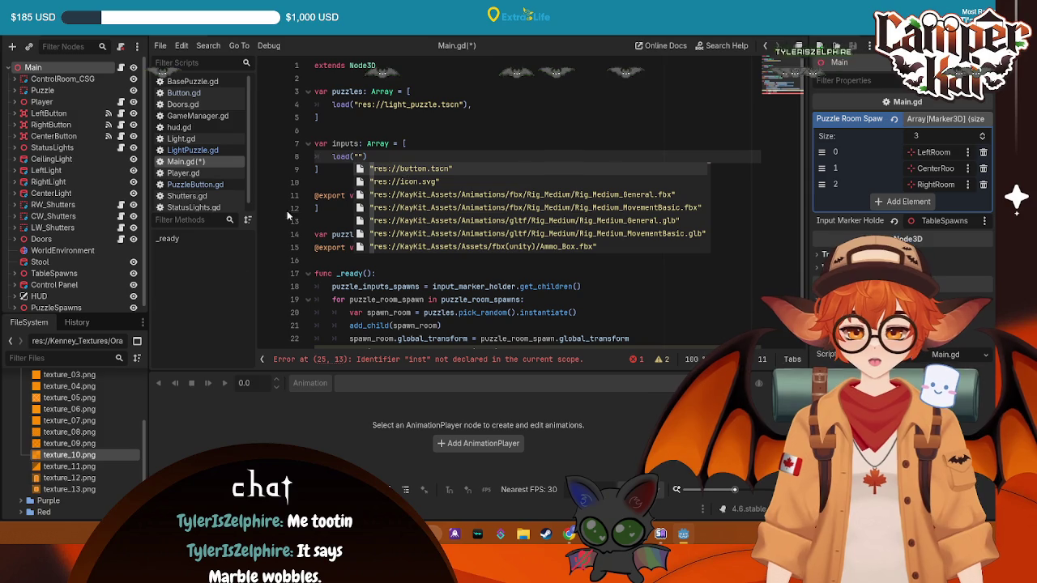
- Insert load("res://button.tscn") from the FileSystem dock, add a trailing comma, and save
{"action": "scroll", "coordinate": [34, 459], "scroll_direction": "up", "scroll_amount": 3}
{"action": "left_click", "coordinate": [14, 401]}
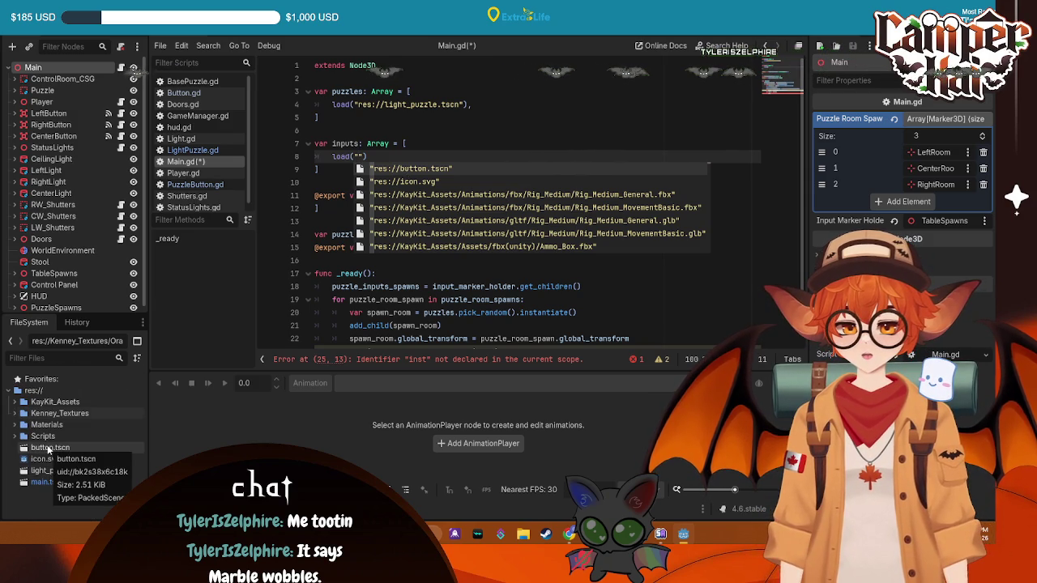
{"action": "left_click", "coordinate": [48, 447]}
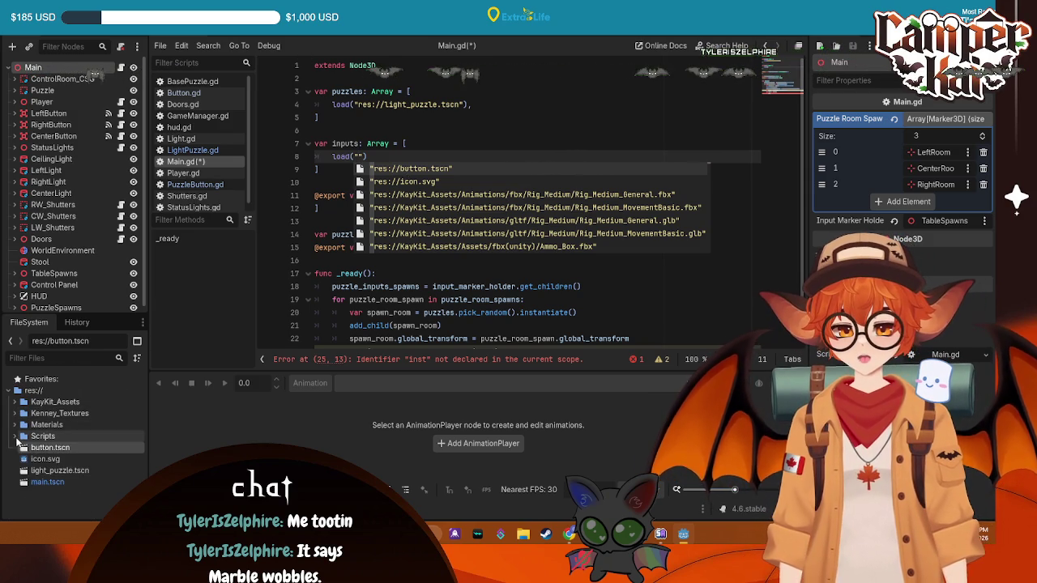
{"action": "mouse_move", "coordinate": [39, 451]}
{"action": "left_mouse_down"}
{"action": "mouse_move", "coordinate": [411, 168]}
{"action": "mouse_move", "coordinate": [366, 156]}
{"action": "left_mouse_up"}
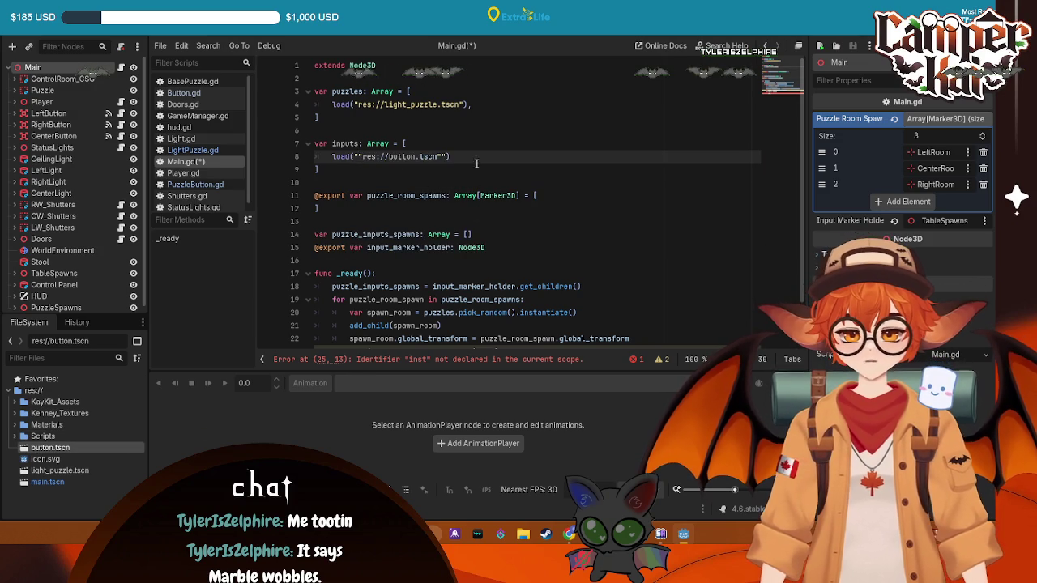
{"action": "key", "text": "BackSpace"}
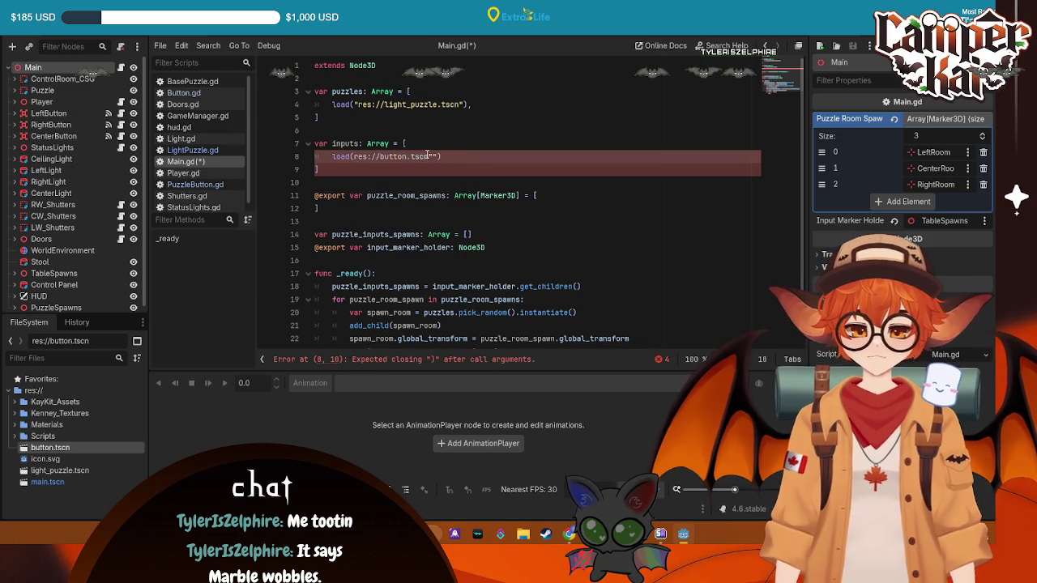
{"action": "key", "text": "Left"}
{"action": "key", "text": "BackSpace"}
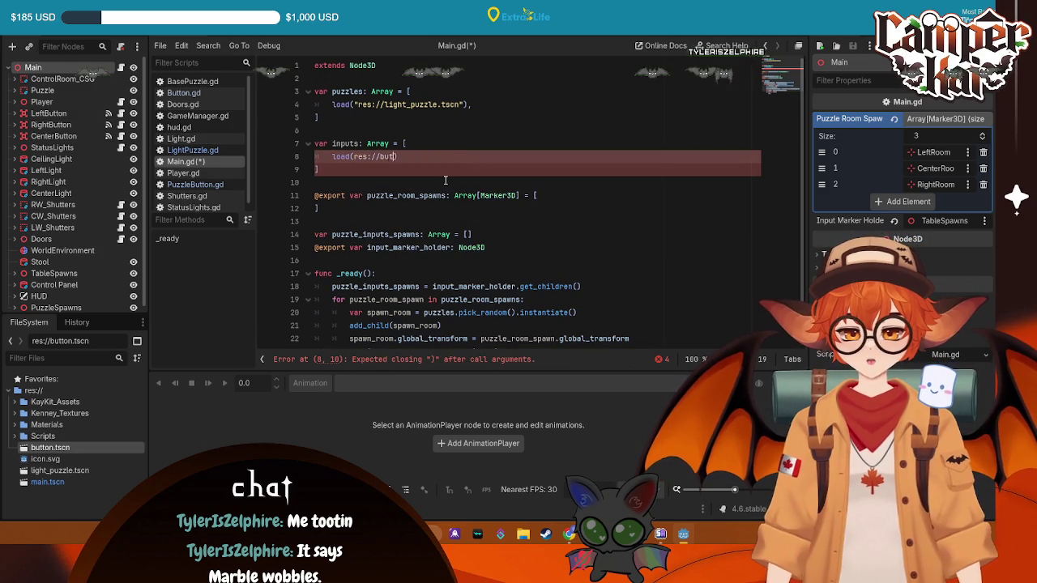
{"action": "key", "text": "BackSpace"}
{"action": "key", "text": "BackSpace"}
{"action": "key", "text": "BackSpace"}
{"action": "mouse_move", "coordinate": [71, 447]}
{"action": "left_mouse_down"}
{"action": "mouse_move", "coordinate": [385, 180]}
{"action": "mouse_move", "coordinate": [357, 156]}
{"action": "left_mouse_up"}
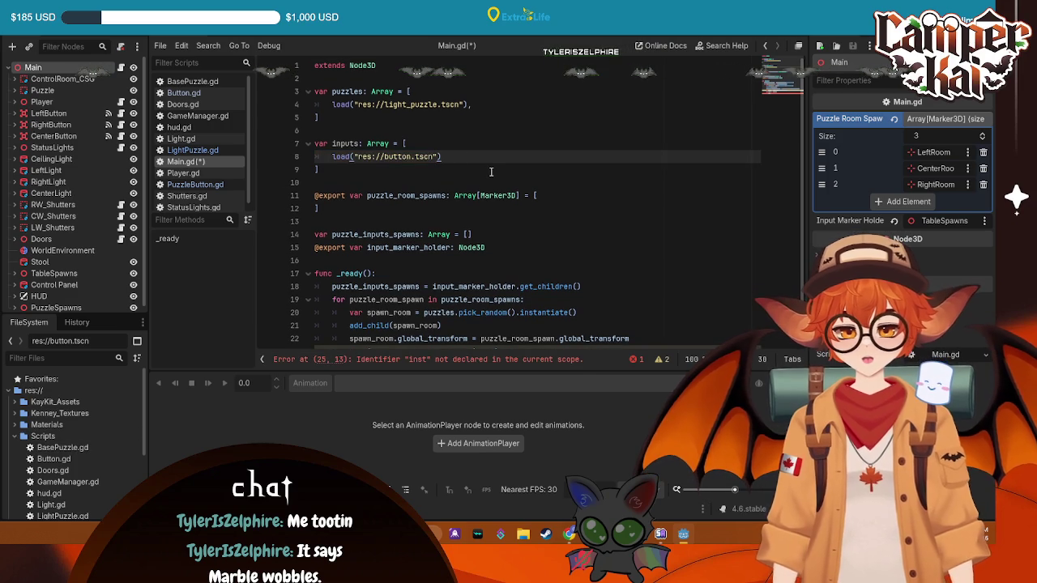
{"action": "type", "text": ","}
{"action": "key", "text": "ctrl+s"}
{"action": "scroll", "coordinate": [520, 227], "scroll_direction": "down", "scroll_amount": 2}
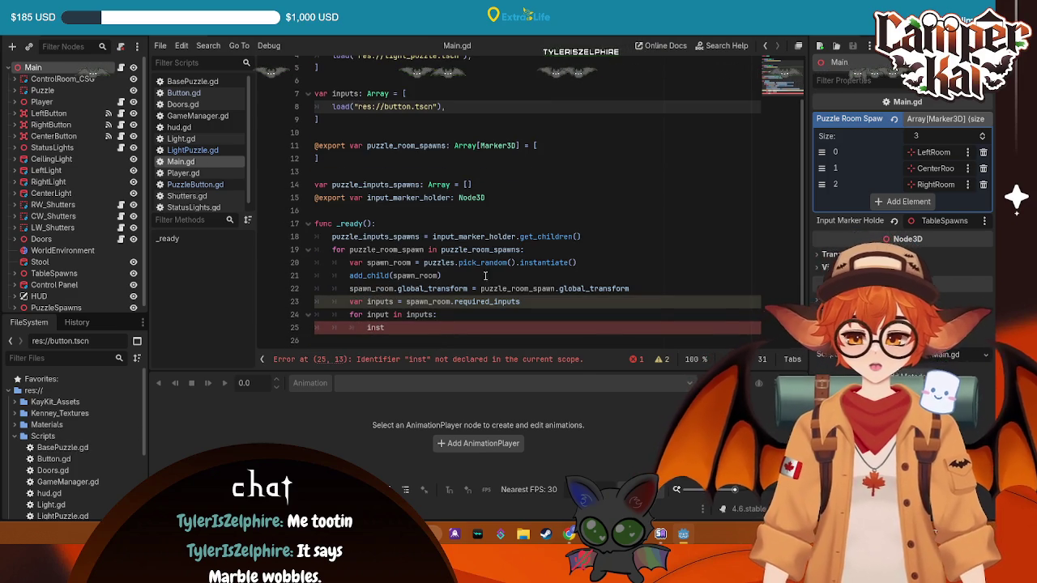
- In the loop, add 'var spawned_input = inputs.pick_random().instantiate()' and rename to room_inputs
{"action": "left_click", "coordinate": [433, 327]}
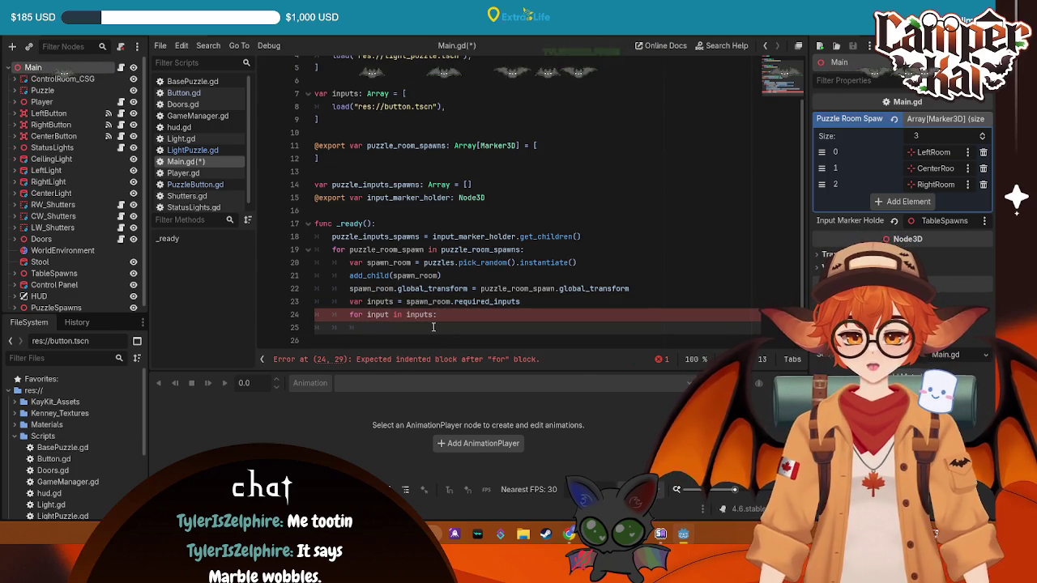
{"action": "type", "text": "var"}
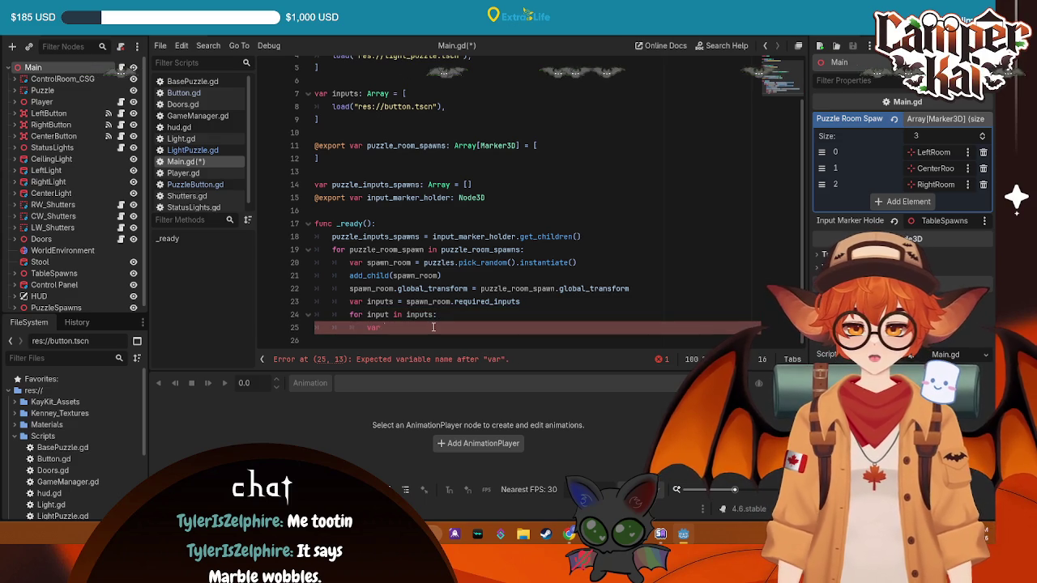
{"action": "left_click", "coordinate": [390, 302]}
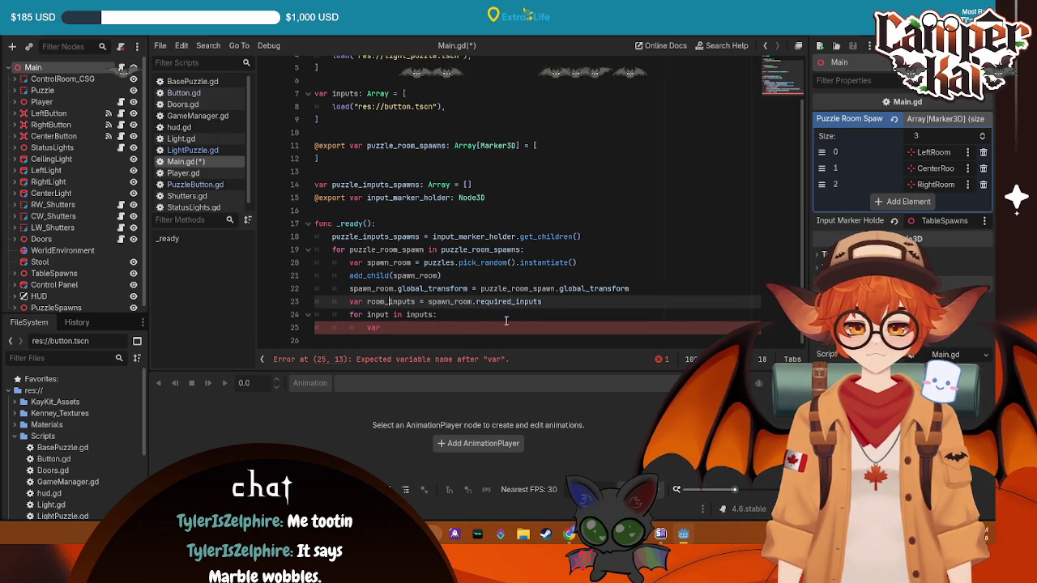
{"action": "left_click", "coordinate": [471, 327]}
{"action": "left_click", "coordinate": [378, 301]}
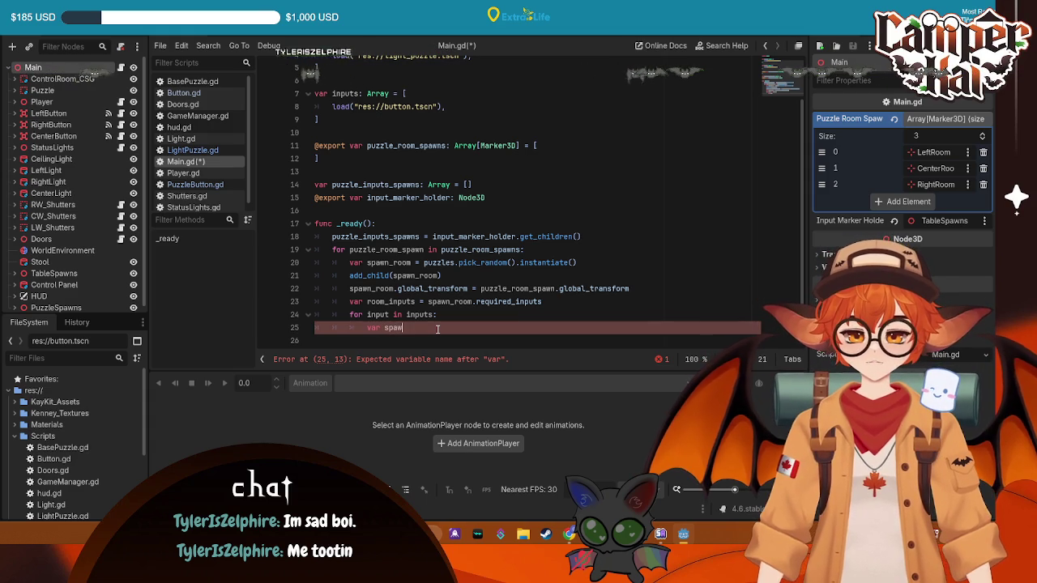
{"action": "type", "text": "spaw"}
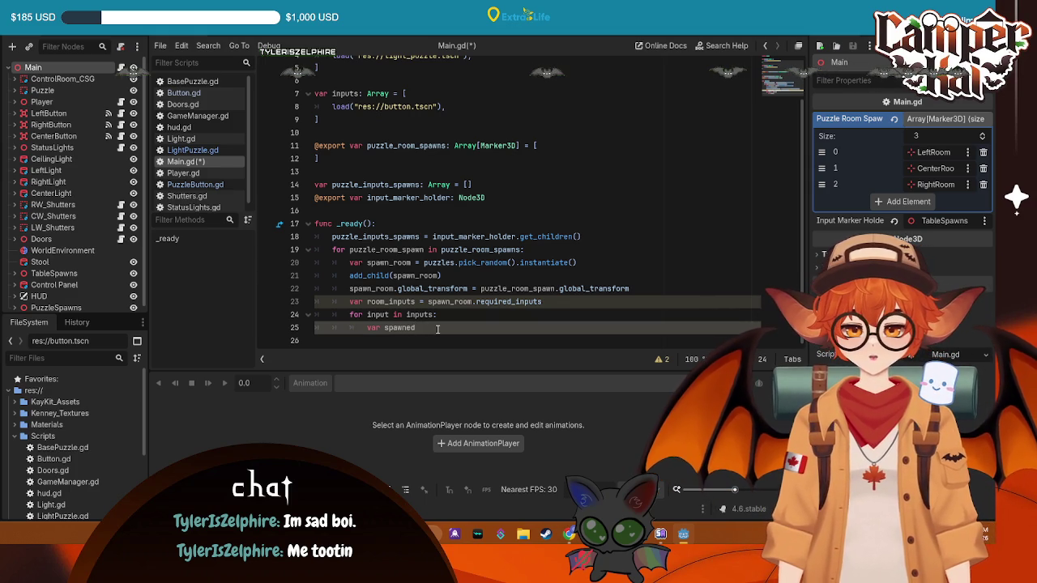
{"action": "type", "text": "_input"}
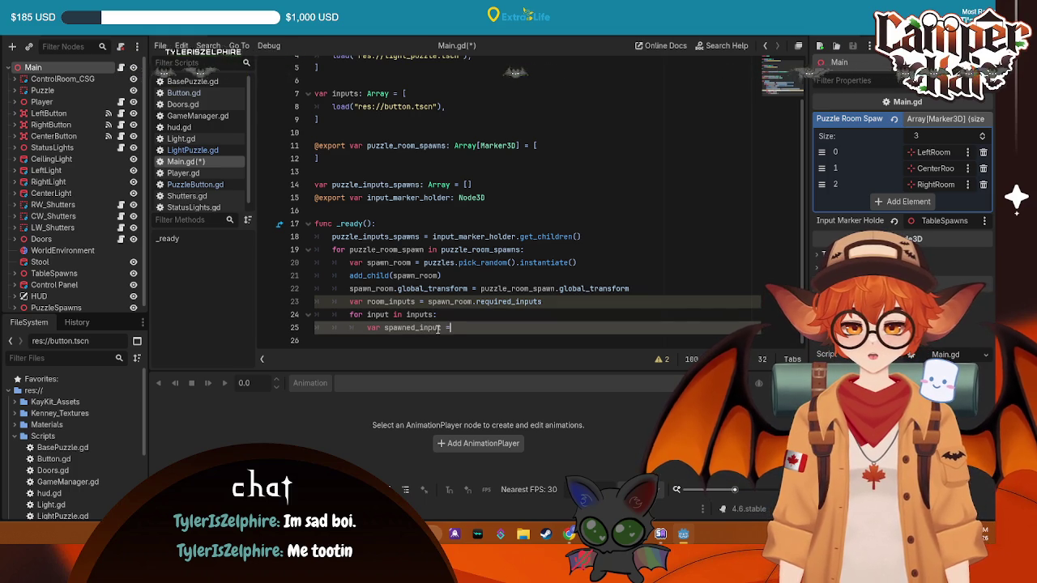
{"action": "type", "text": " = inputs"}
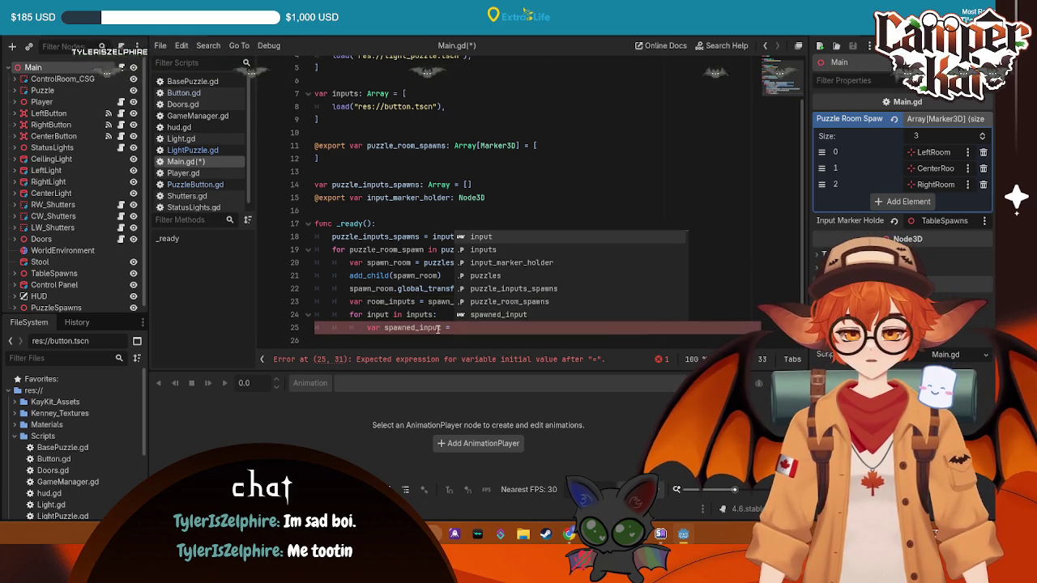
{"action": "type", "text": "."}
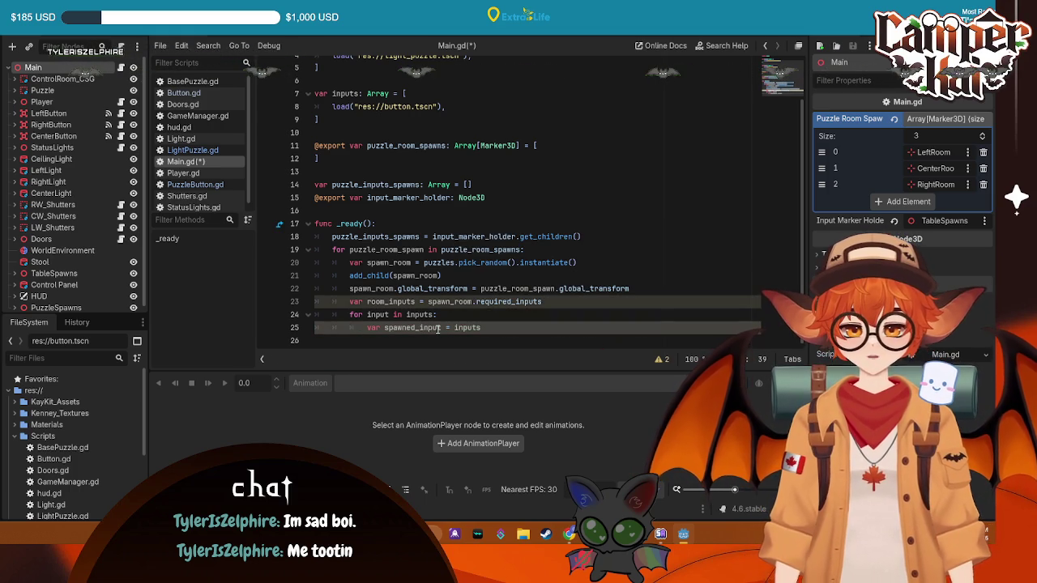
{"action": "type", "text": "pi"}
{"action": "key", "text": "Return"}
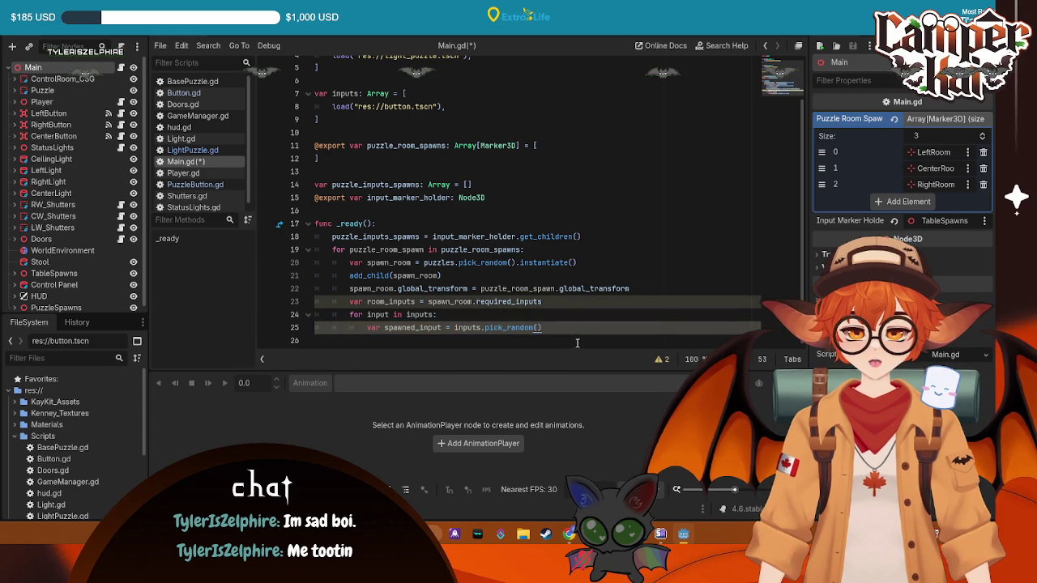
{"action": "type", "text": ".insta"}
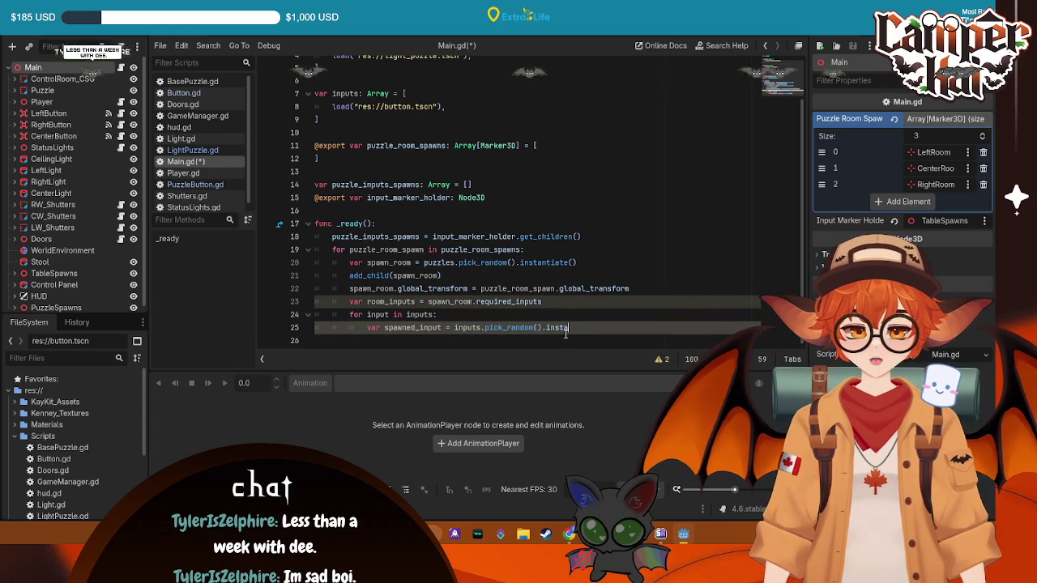
{"action": "key", "text": "Return"}
{"action": "key", "text": "Return"}
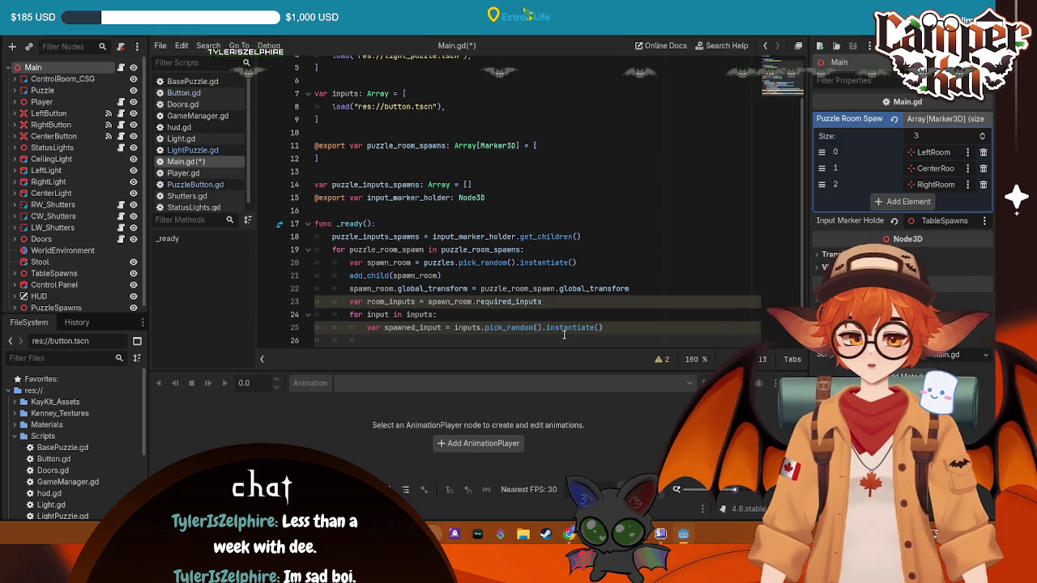
- Add 'spawned_room.add_child(spawned_input)' on the next line
{"action": "scroll", "coordinate": [564, 334], "scroll_direction": "down", "scroll_amount": 1}
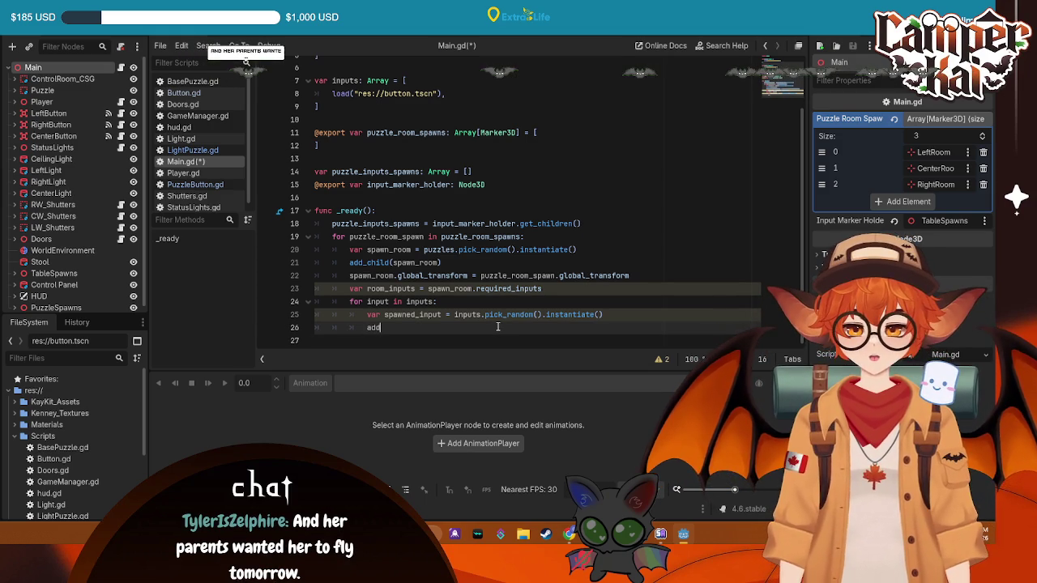
{"action": "type", "text": "d_gizm"}
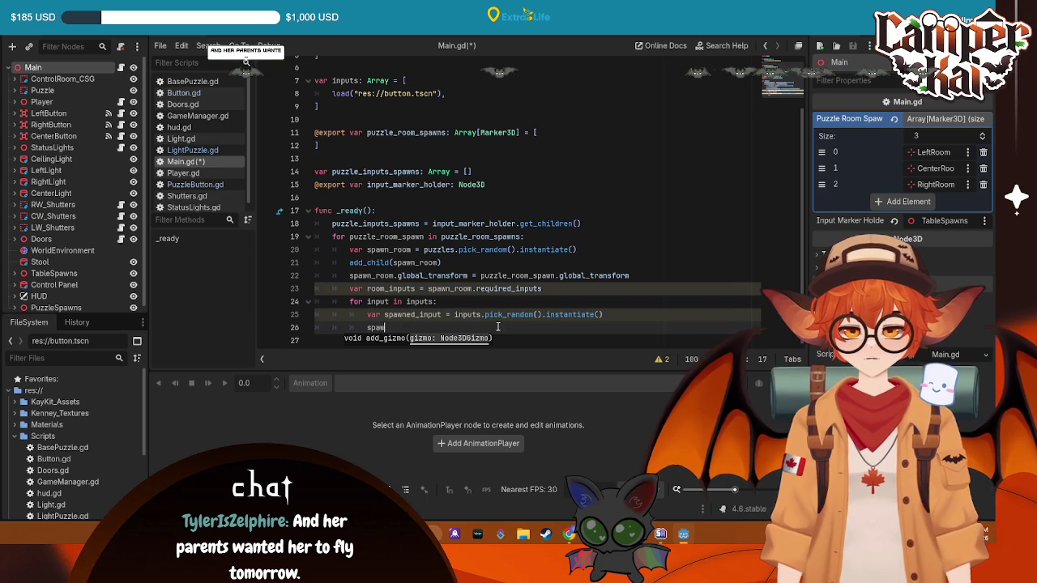
{"action": "type", "text": "wn"}
{"action": "key", "text": "Return"}
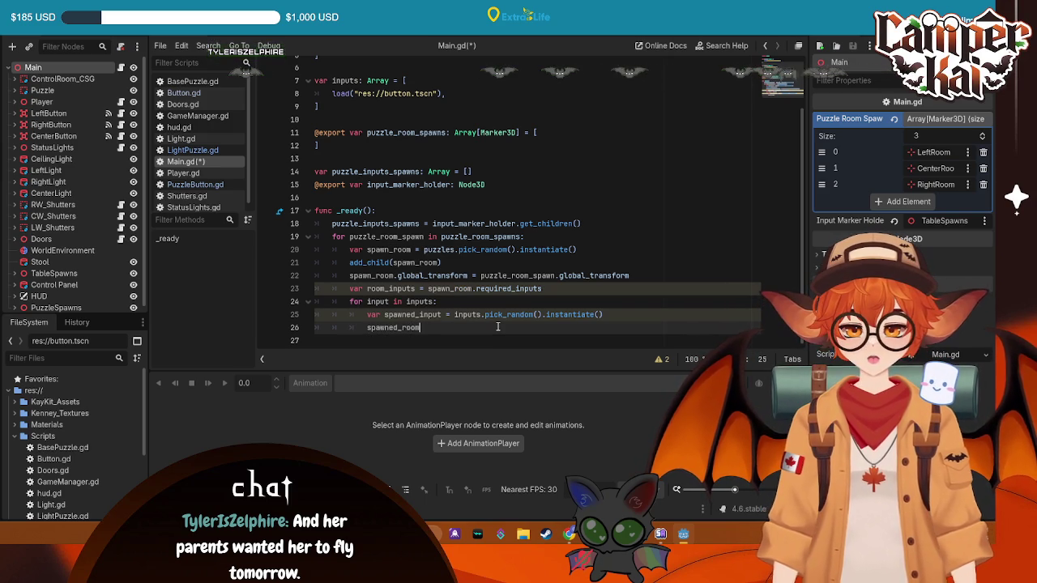
{"action": "type", "text": ".add"}
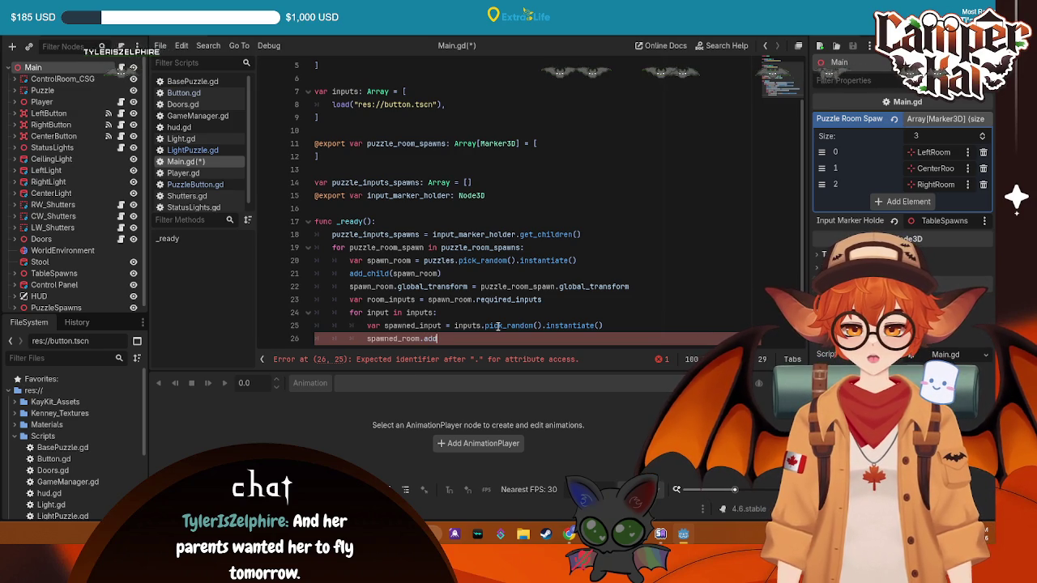
{"action": "key", "text": "Up"}
{"action": "key", "text": "Up"}
{"action": "key", "text": "Up"}
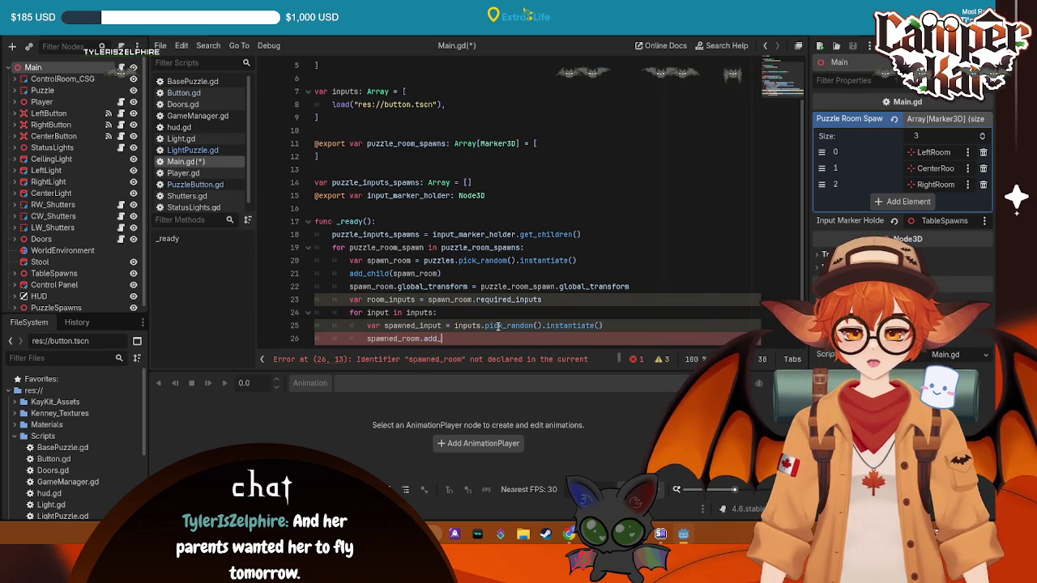
{"action": "type", "text": "(spawn"}
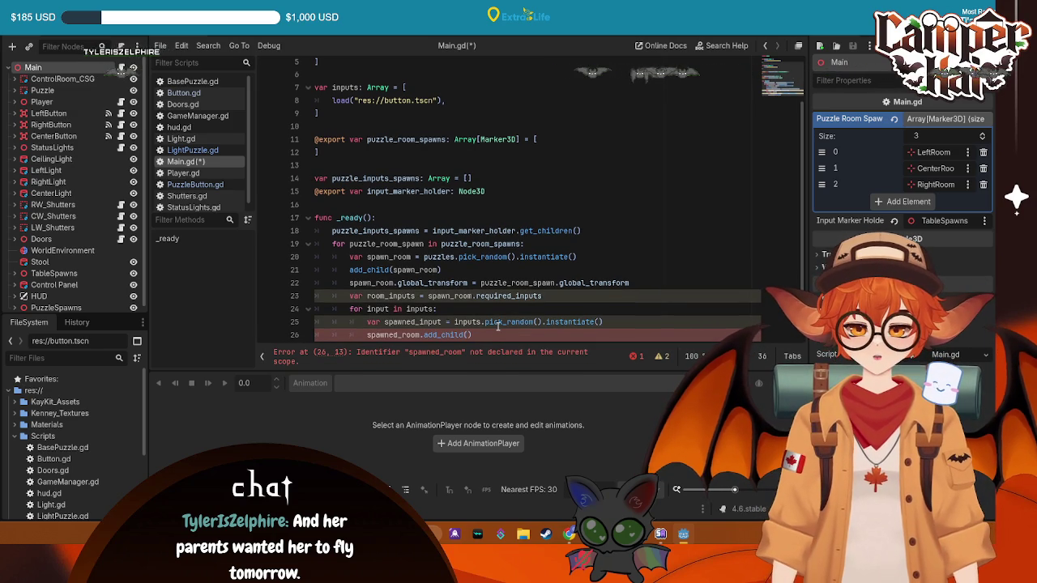
{"action": "type", "text": "ed_input"}
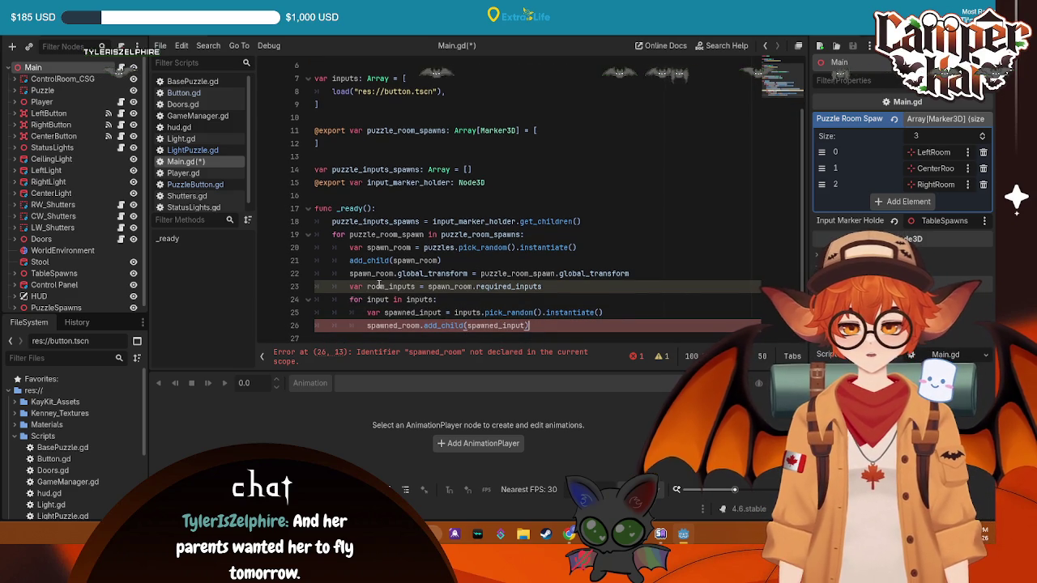
{"action": "left_click", "coordinate": [415, 247]}
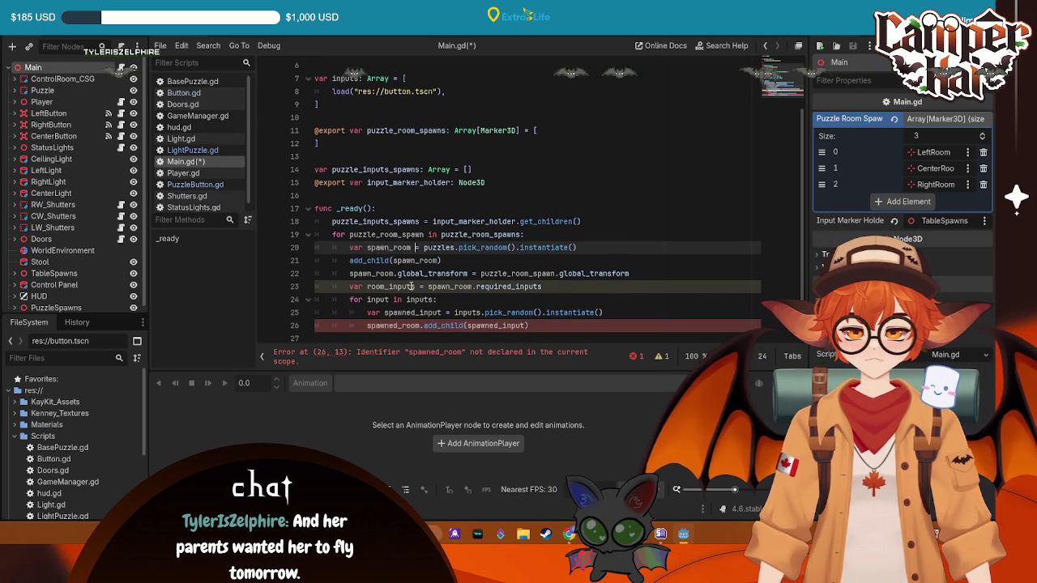
- Rename spawned_room to spawn_room and spawned_input to spawn_input in the loop
{"action": "left_click", "coordinate": [402, 326]}
{"action": "key", "text": "BackSpace"}
{"action": "key", "text": "BackSpace"}
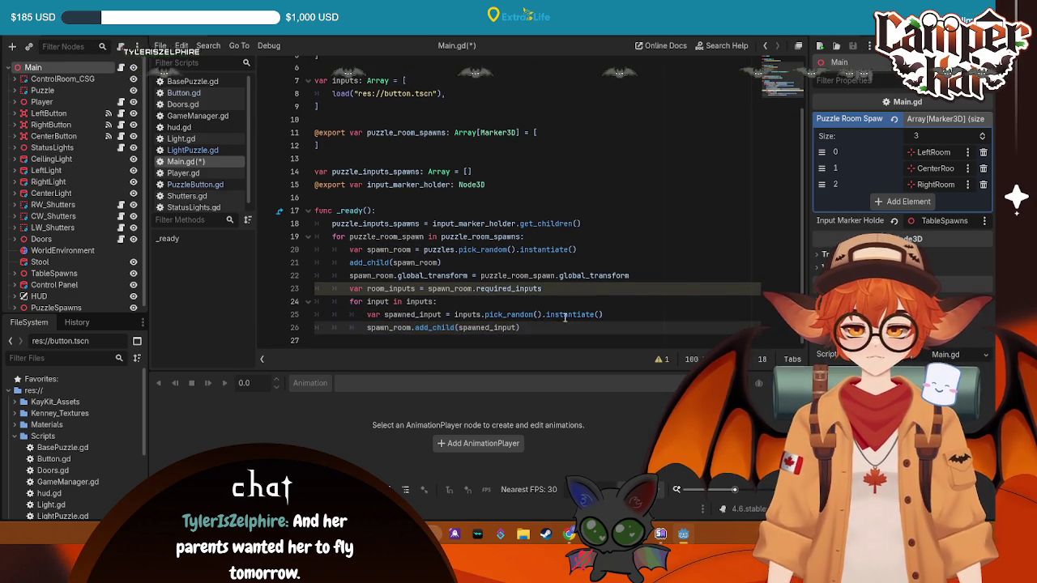
{"action": "left_click", "coordinate": [567, 331]}
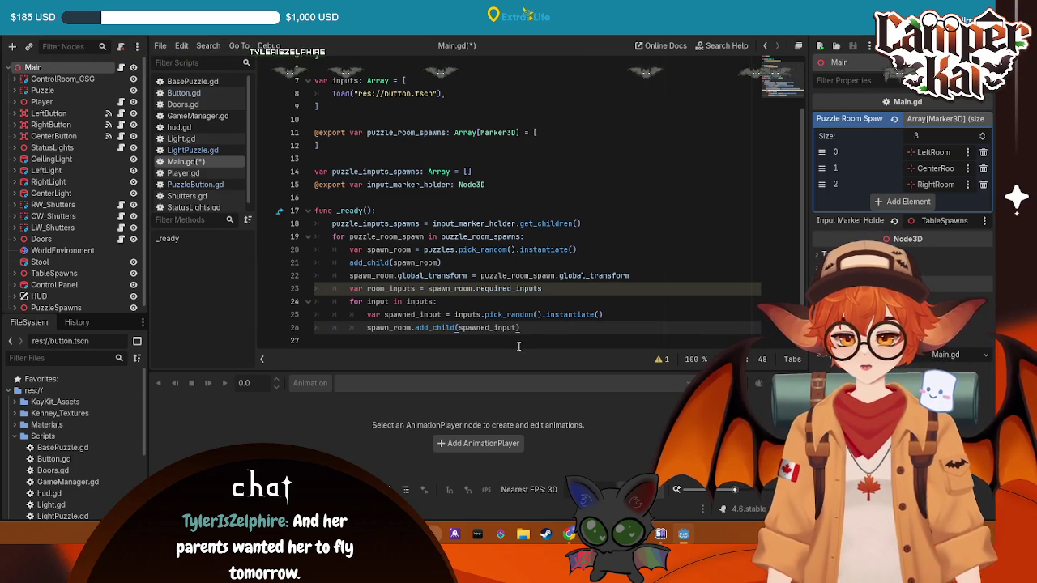
{"action": "left_click", "coordinate": [489, 328]}
{"action": "key", "text": "BackSpace"}
{"action": "key", "text": "BackSpace"}
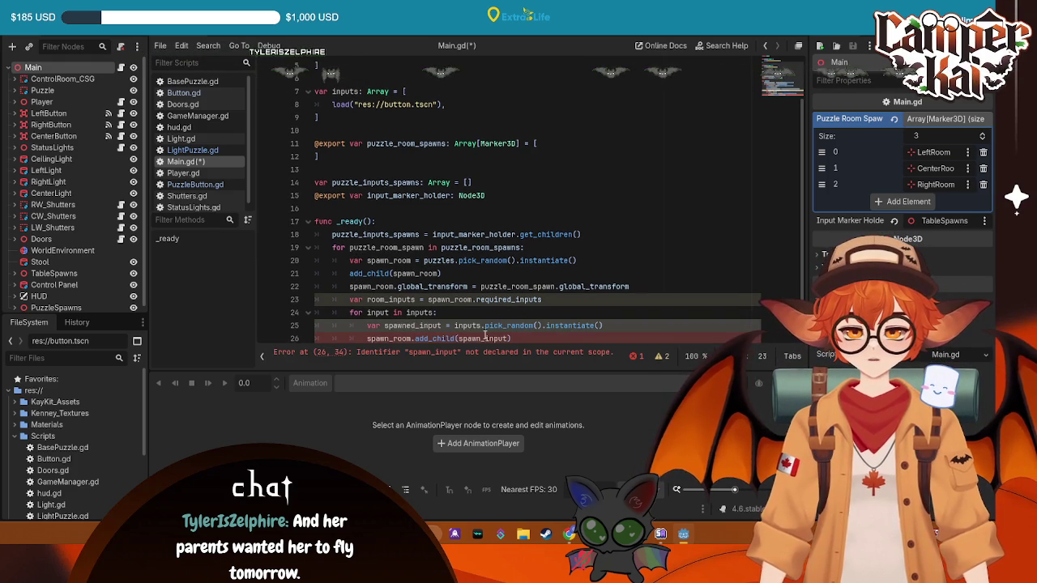
{"action": "key", "text": "BackSpace"}
{"action": "key", "text": "Delete"}
{"action": "left_click", "coordinate": [552, 337]}
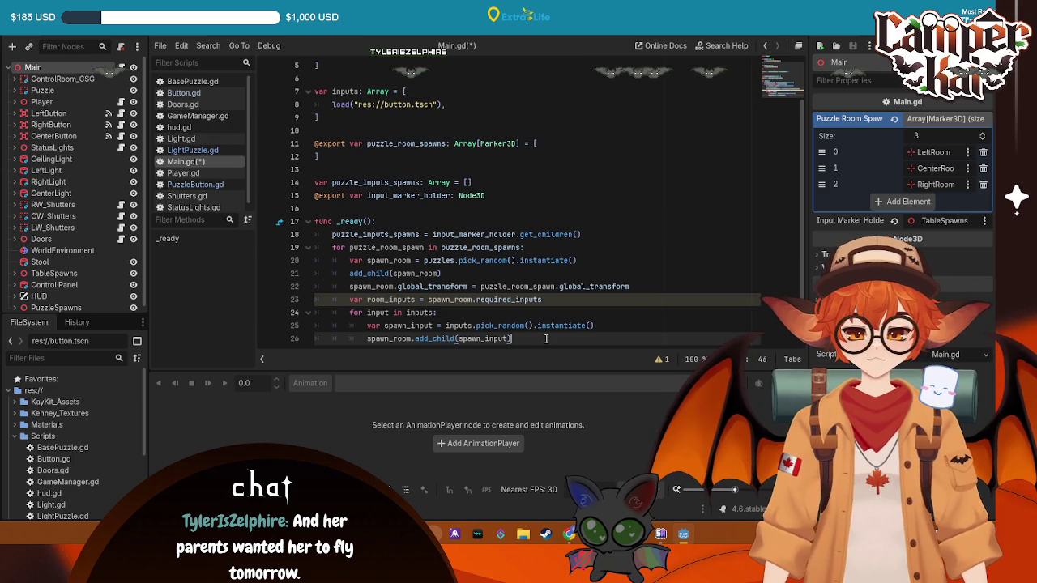
{"action": "key", "text": "Return"}
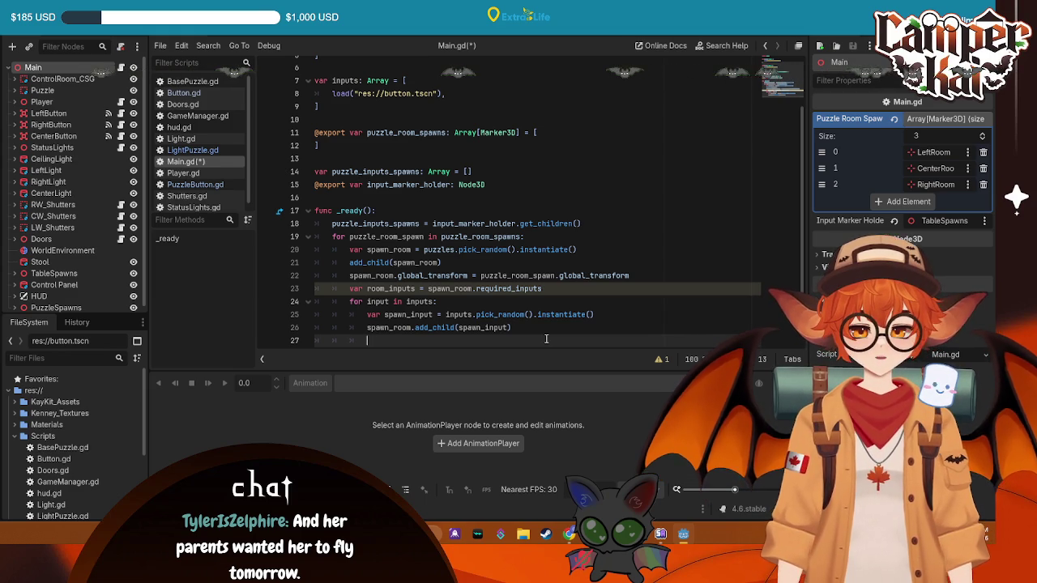
- Save Main.gd and open LightPuzzle.gd
{"action": "scroll", "coordinate": [546, 338], "scroll_direction": "down", "scroll_amount": 1}
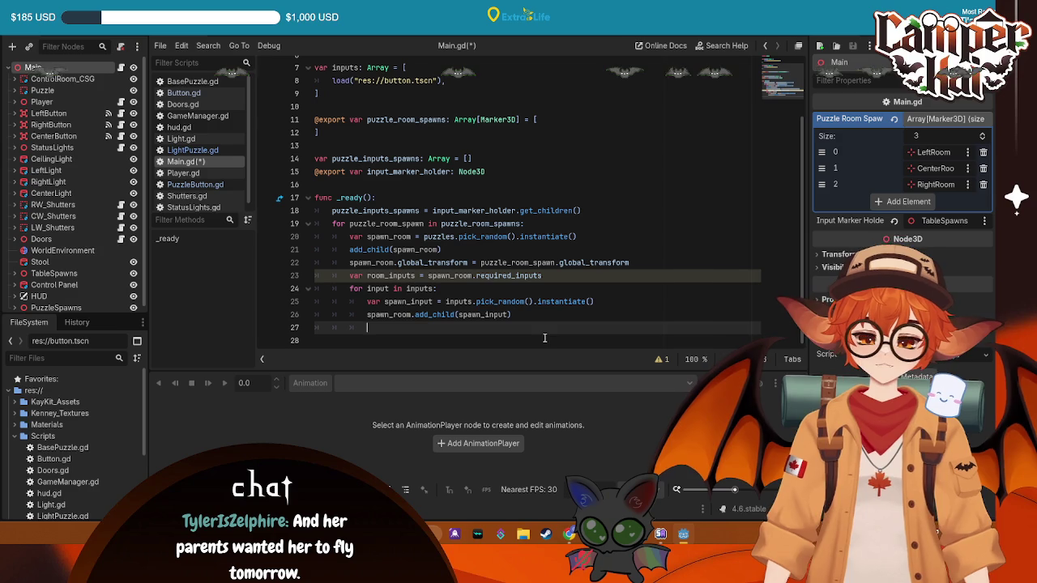
{"action": "scroll", "coordinate": [514, 331], "scroll_direction": "up", "scroll_amount": 1}
{"action": "scroll", "coordinate": [502, 330], "scroll_direction": "down", "scroll_amount": 1}
{"action": "scroll", "coordinate": [486, 329], "scroll_direction": "up", "scroll_amount": 1}
{"action": "scroll", "coordinate": [464, 327], "scroll_direction": "down", "scroll_amount": 1}
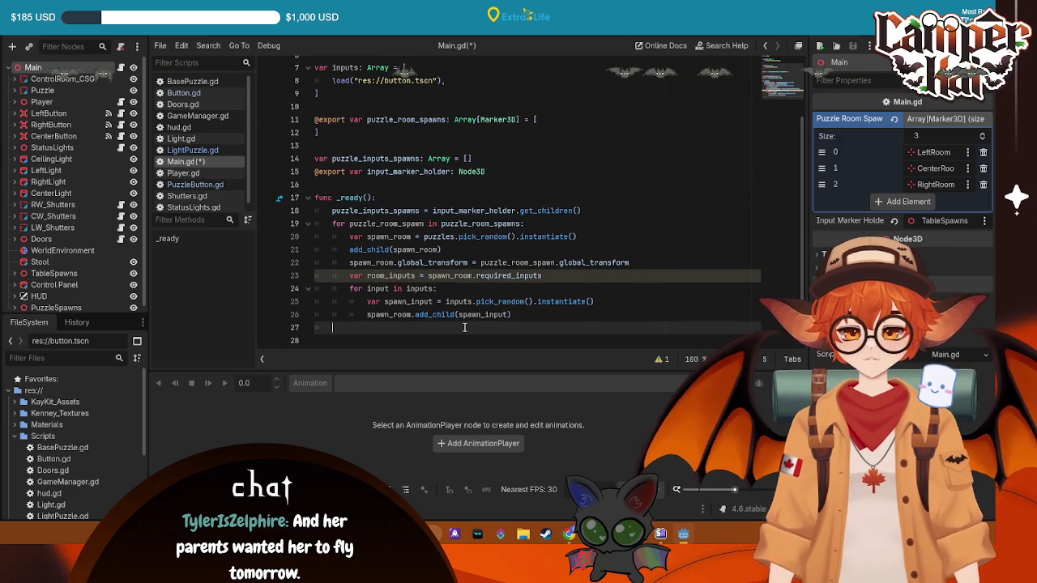
{"action": "scroll", "coordinate": [557, 315], "scroll_direction": "up", "scroll_amount": 2}
{"action": "scroll", "coordinate": [558, 315], "scroll_direction": "down", "scroll_amount": 2}
{"action": "key", "text": "ctrl+s"}
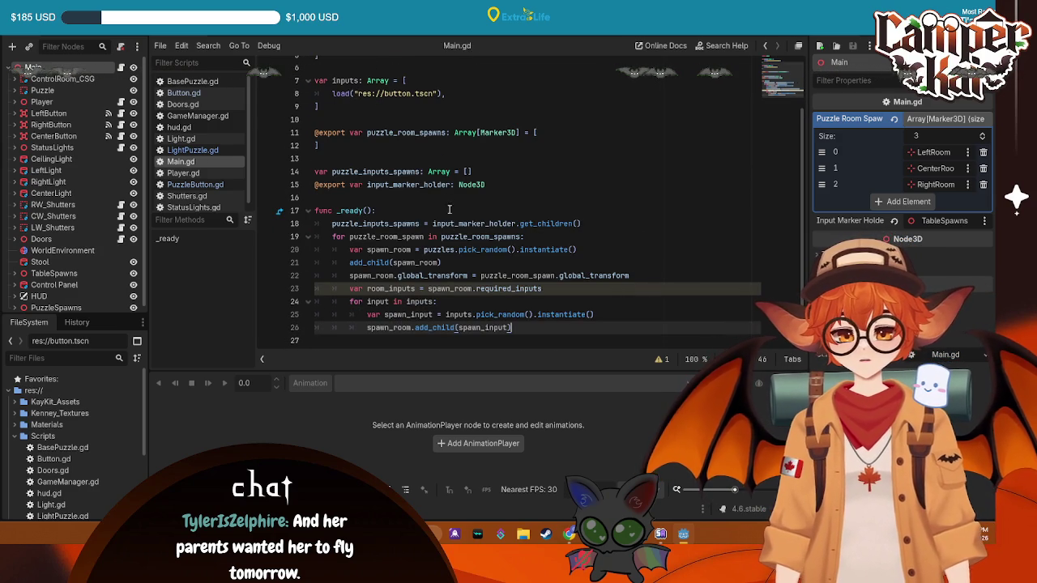
{"action": "left_click", "coordinate": [266, 36]}
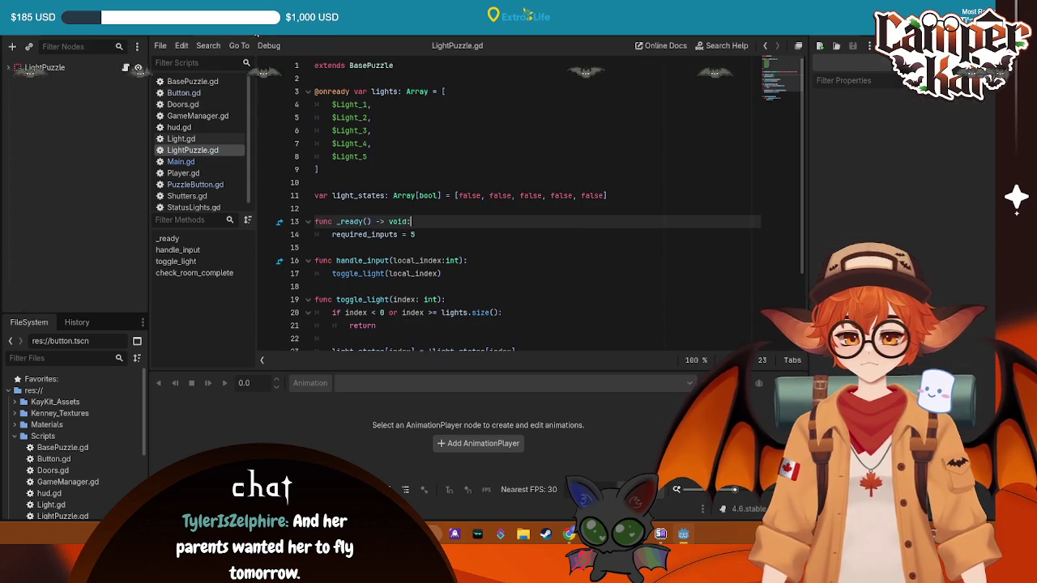
- Delete the extra blank line before check_room_complete in LightPuzzle.gd
{"action": "left_click", "coordinate": [358, 104]}
{"action": "key", "text": "Down"}
{"action": "key", "text": "Down"}
{"action": "key", "text": "Down"}
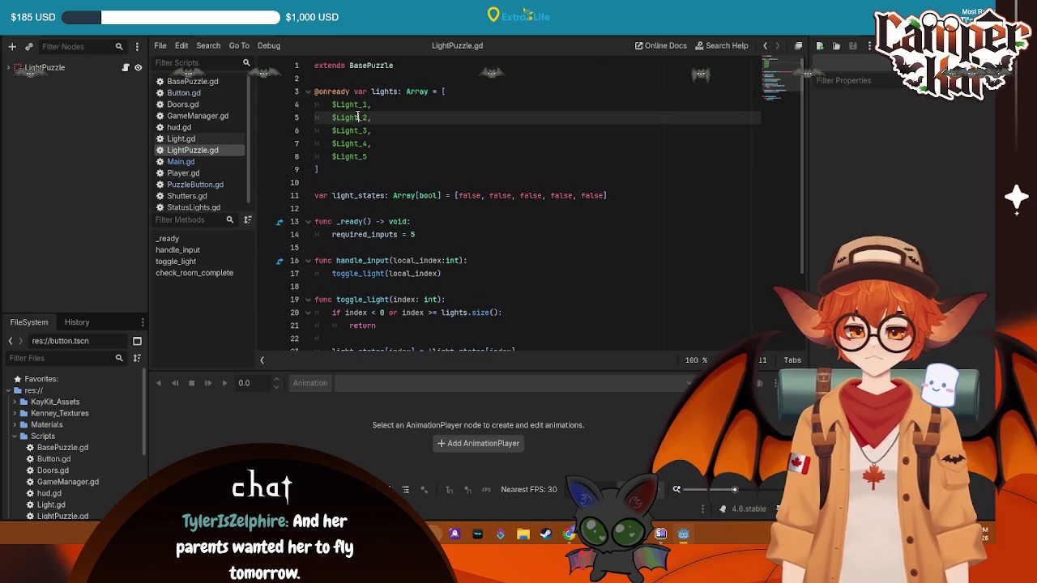
{"action": "scroll", "coordinate": [556, 215], "scroll_direction": "down", "scroll_amount": 3}
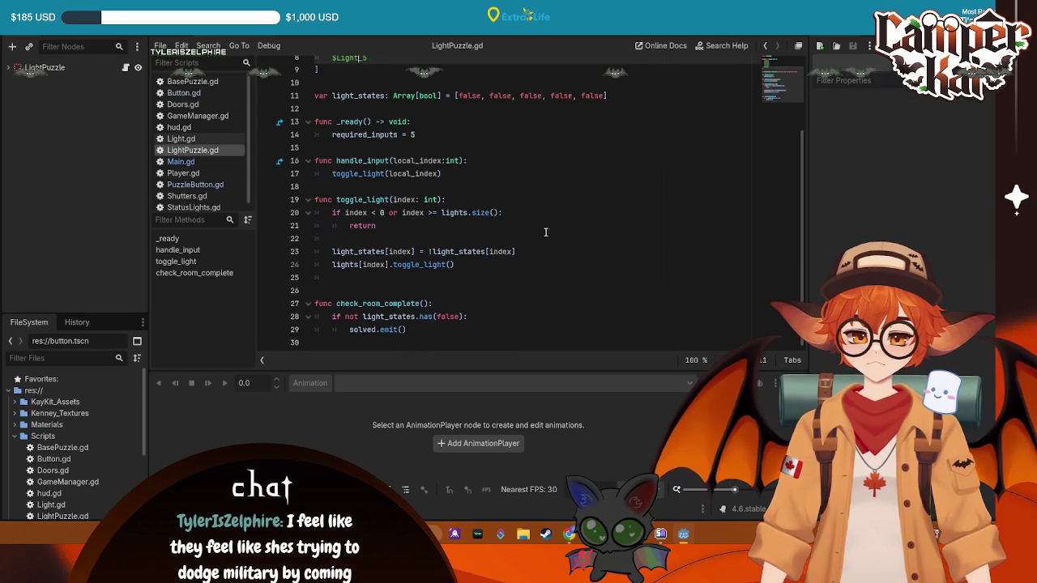
{"action": "left_click", "coordinate": [410, 199]}
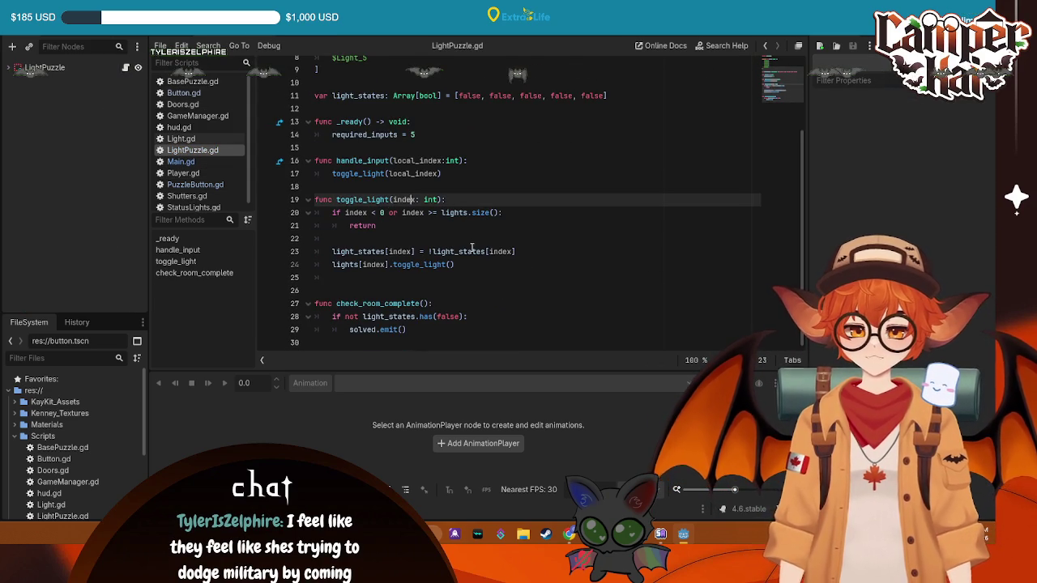
{"action": "left_click", "coordinate": [344, 286]}
{"action": "key", "text": "BackSpace"}
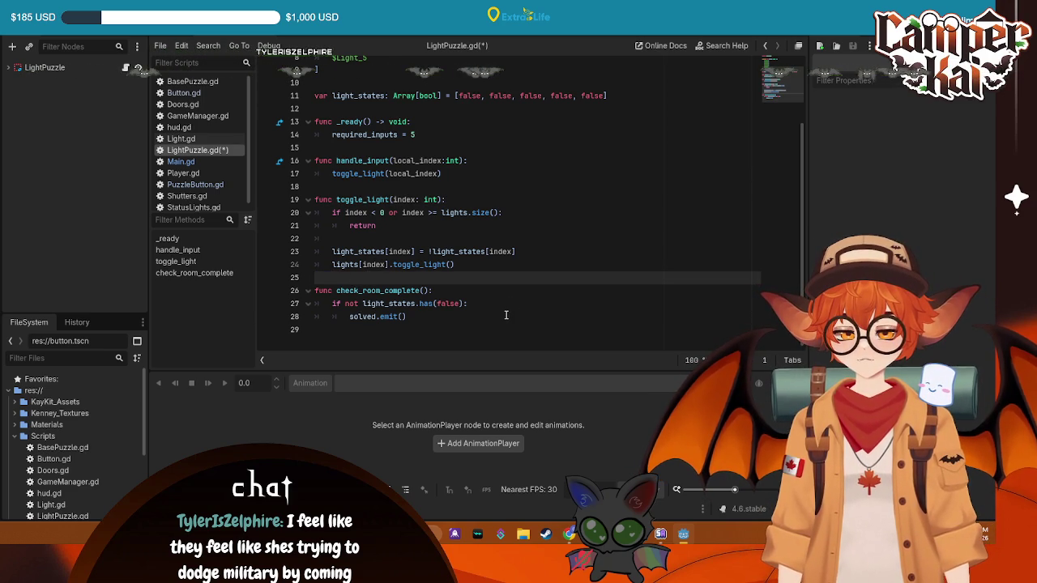
- Select all of LightPuzzle.gd, then switch back to the Main scene and script
{"action": "mouse_move", "coordinate": [430, 318]}
{"action": "left_mouse_down"}
{"action": "mouse_move", "coordinate": [325, 160]}
{"action": "mouse_move", "coordinate": [340, 97]}
{"action": "mouse_move", "coordinate": [344, 195]}
{"action": "left_mouse_up"}
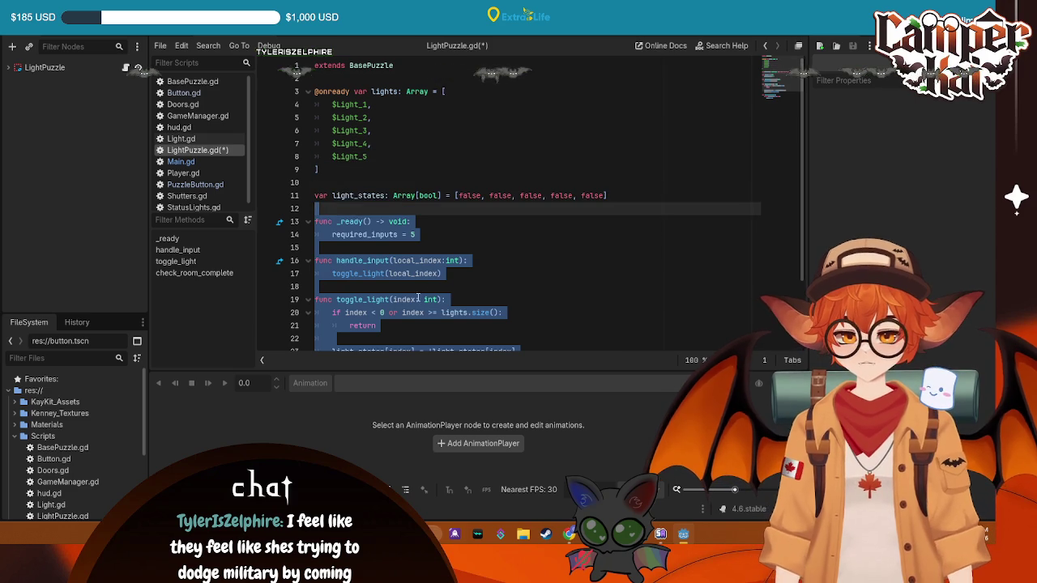
{"action": "key", "text": "ctrl+a"}
{"action": "scroll", "coordinate": [345, 111], "scroll_direction": "up", "scroll_amount": 5}
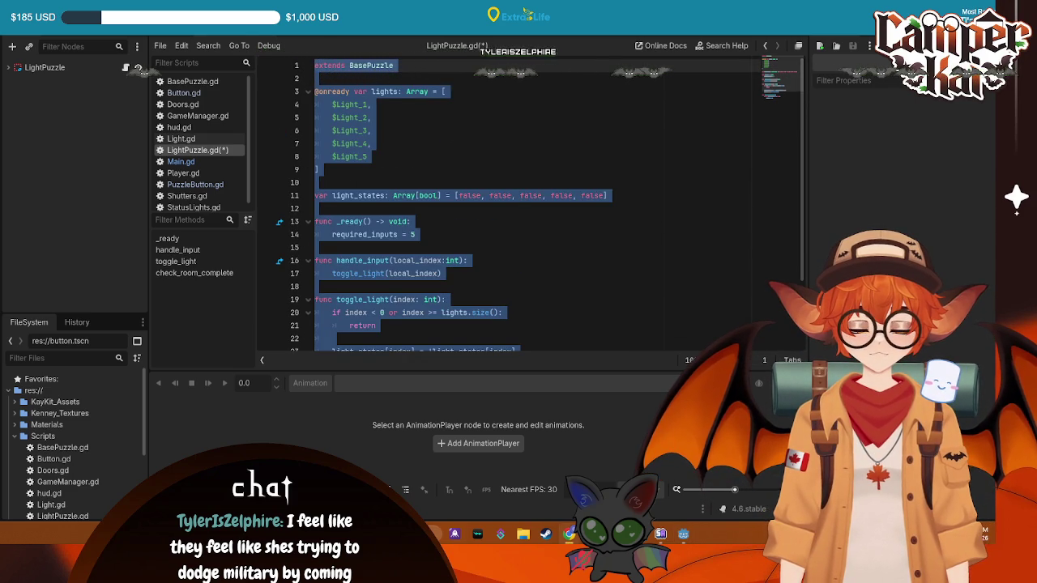
{"action": "key", "text": "ctrl+Tab"}
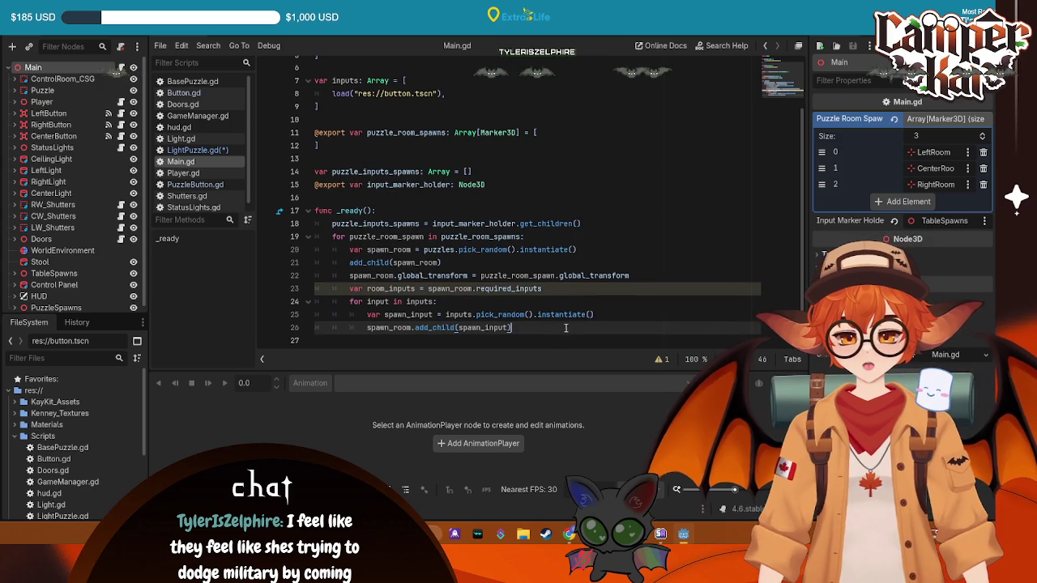
- Run the game with F5 to test button spawning, then stop it
{"action": "key", "text": "ctrl+a"}
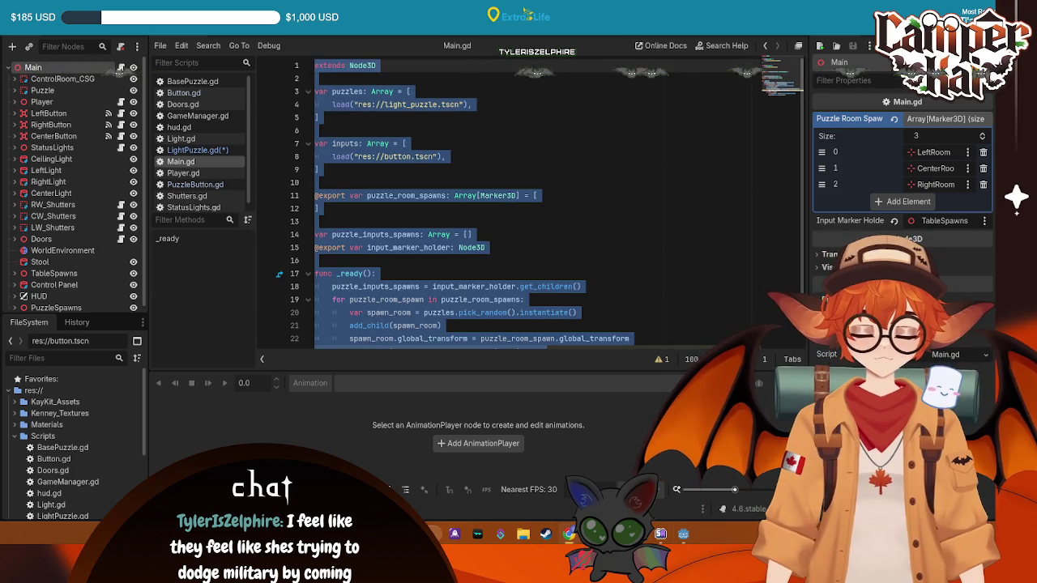
{"action": "key", "text": "Up"}
{"action": "key", "text": "Up"}
{"action": "key", "text": "Up"}
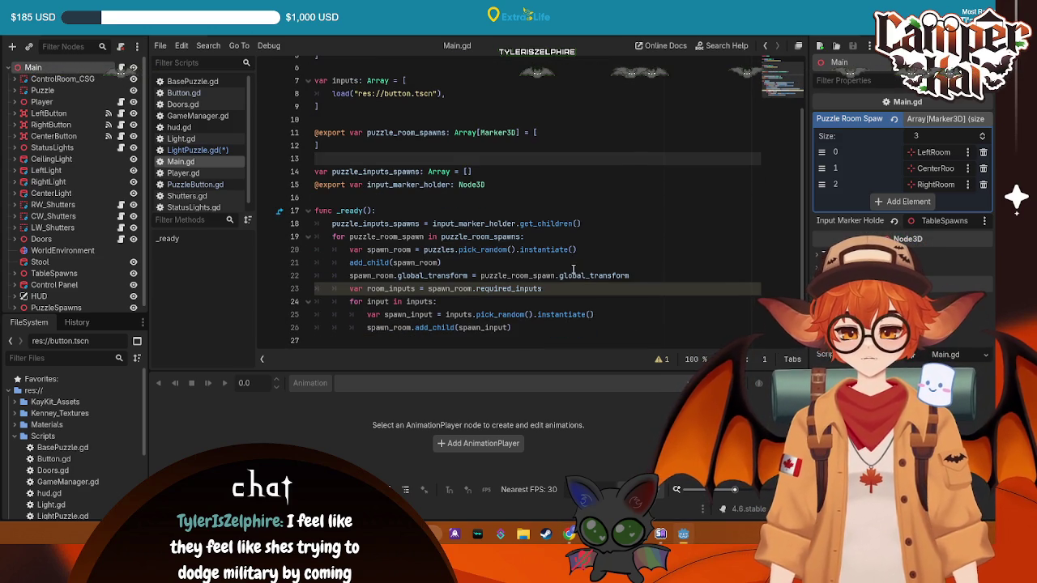
{"action": "left_click", "coordinate": [545, 327]}
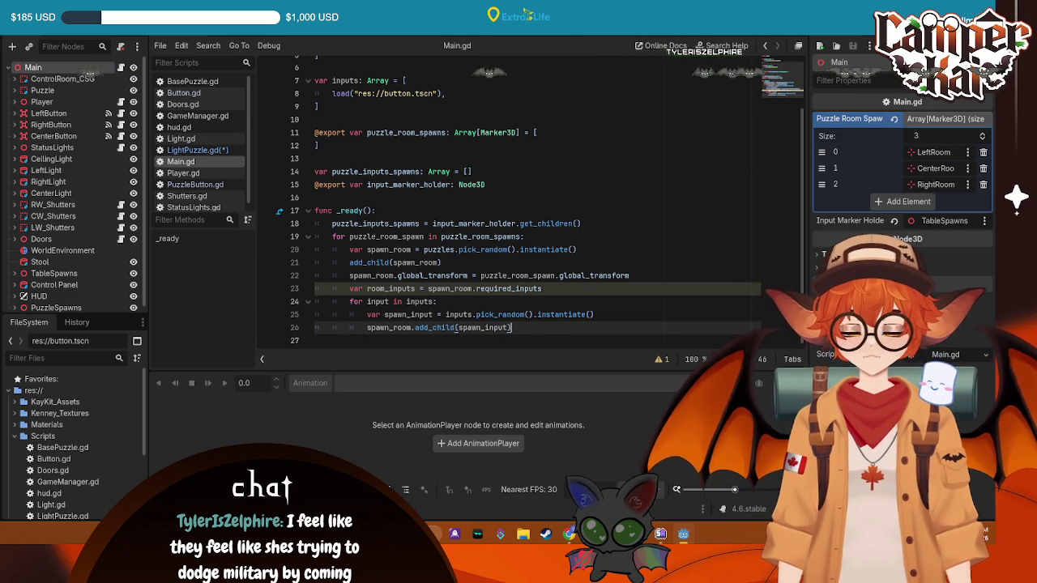
{"action": "key", "text": "F5"}
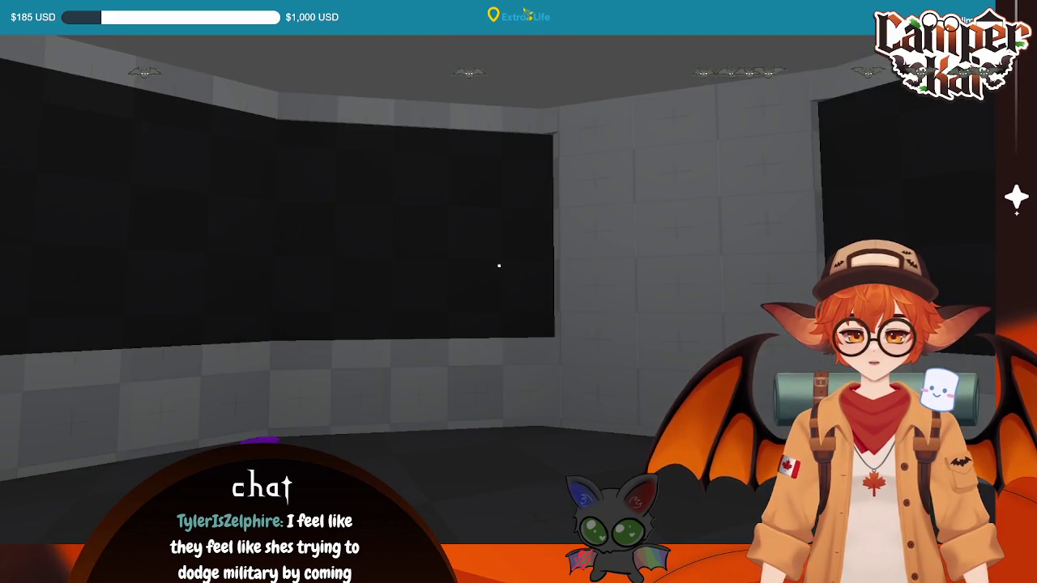
{"action": "key", "text": "Escape"}
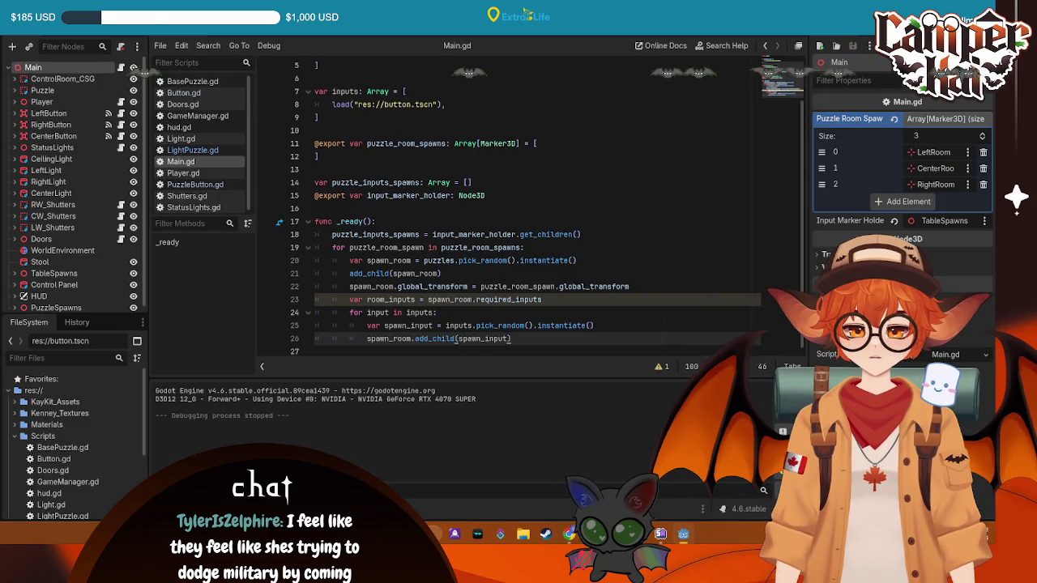
- Review the unused-signal and anim_name warnings, then run and stop the game again
{"action": "left_click", "coordinate": [346, 451]}
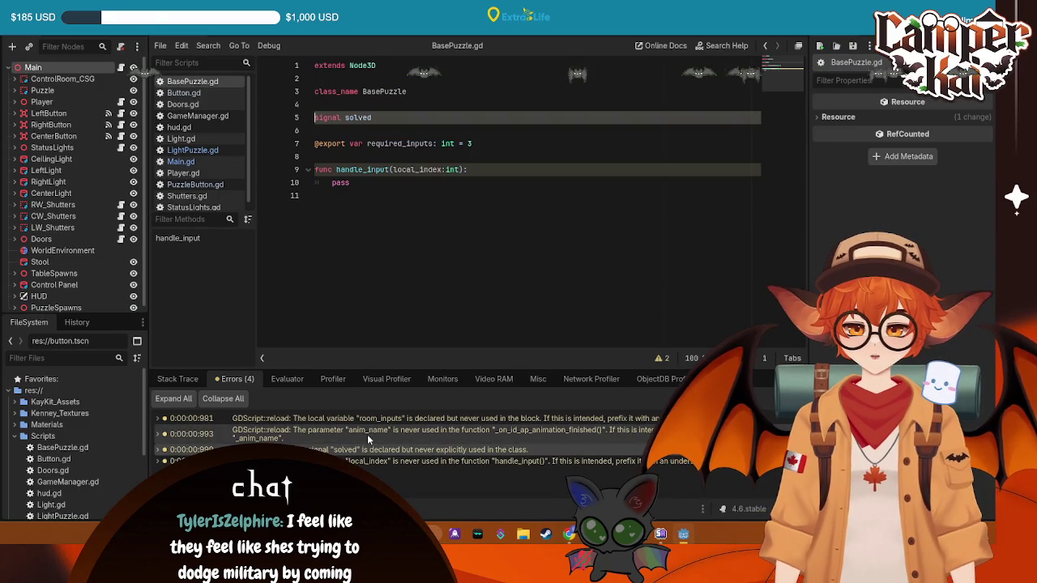
{"action": "left_click", "coordinate": [357, 433]}
{"action": "left_click", "coordinate": [174, 378]}
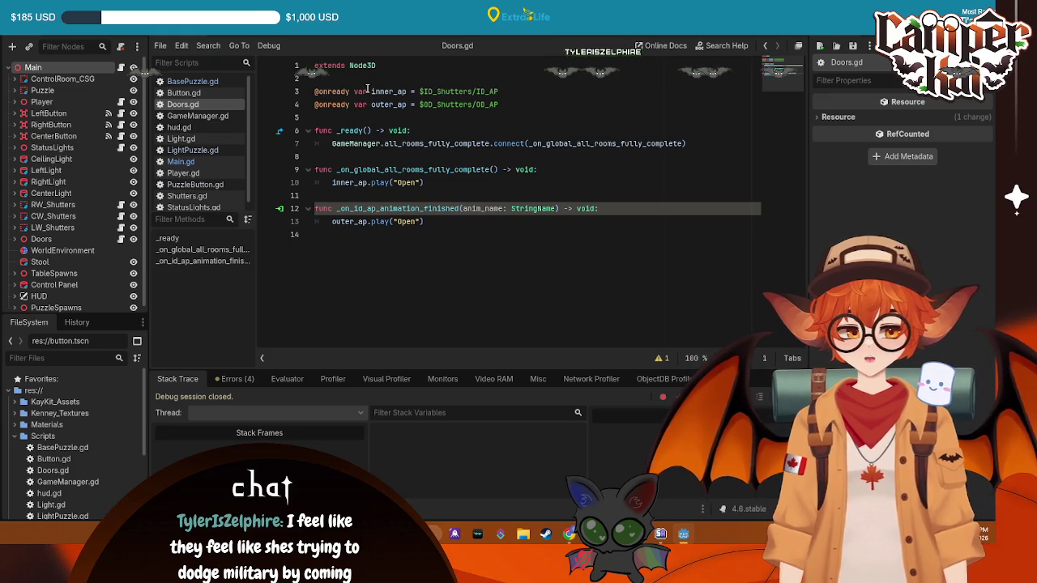
{"action": "key", "text": "F5"}
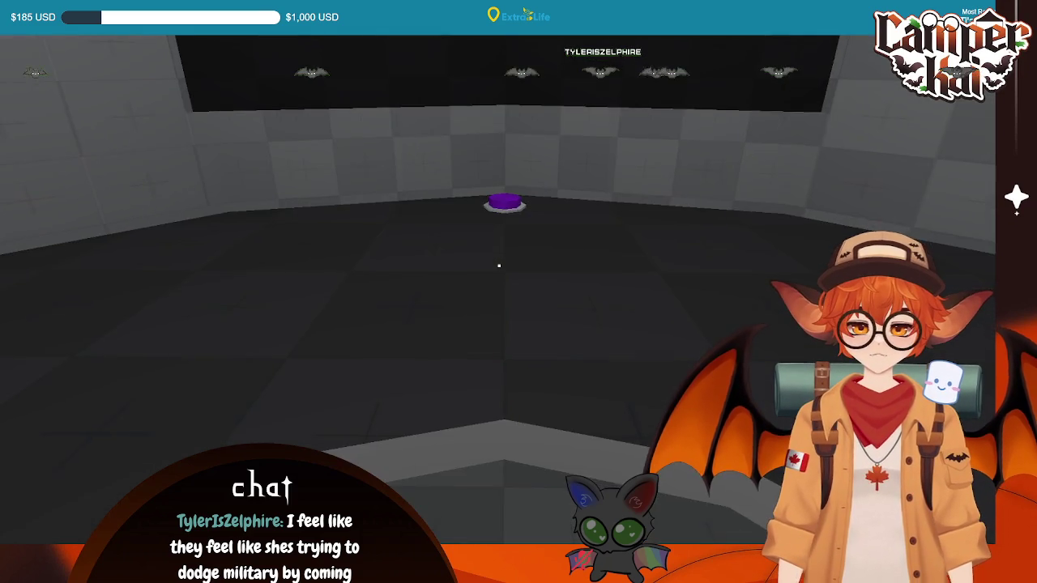
{"action": "key", "text": "F8"}
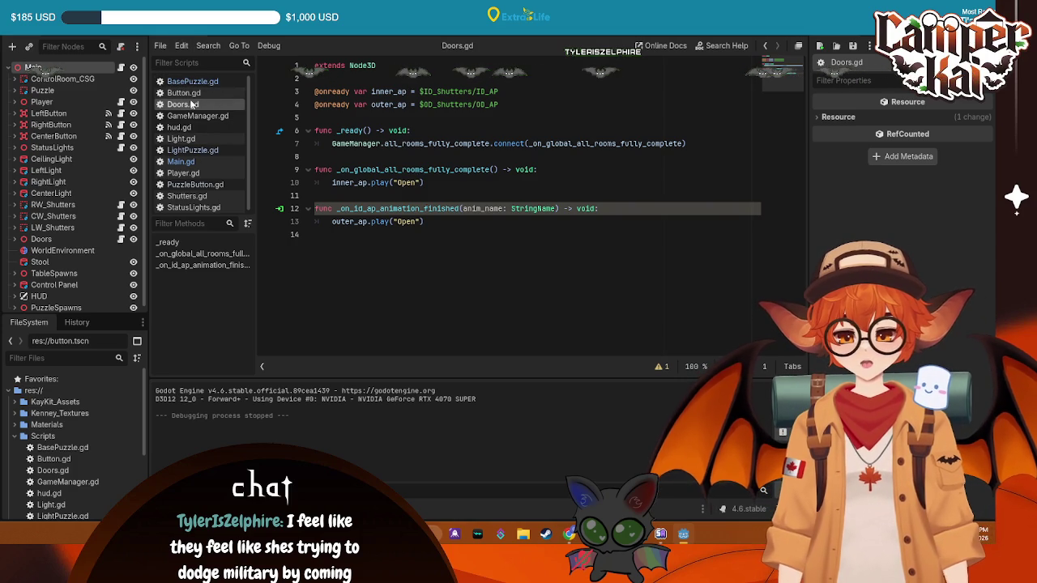
- Open Main.gd and begin a spawn_input line inside the input loop
{"action": "left_click", "coordinate": [193, 82]}
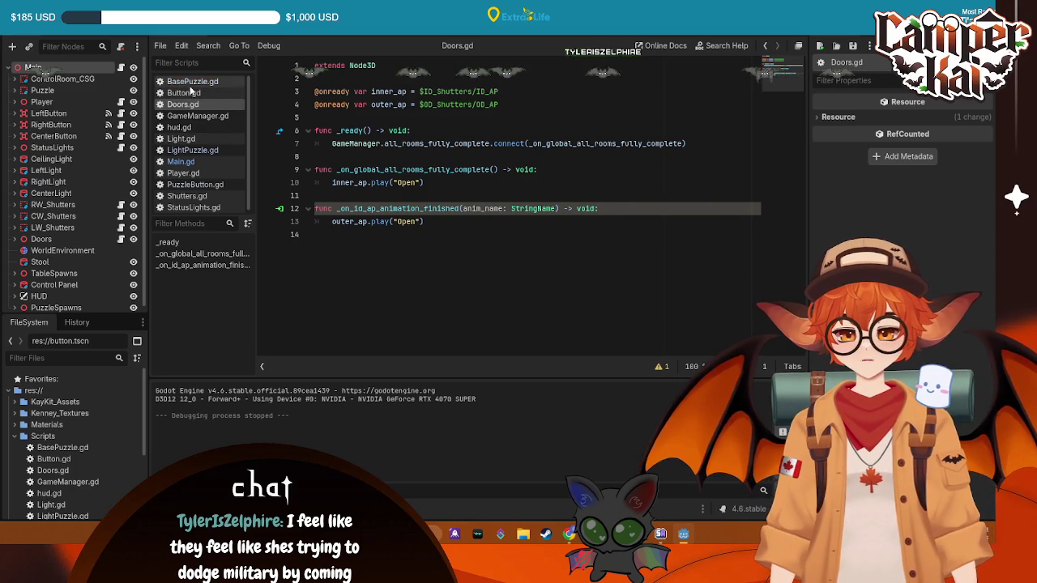
{"action": "left_click", "coordinate": [182, 162]}
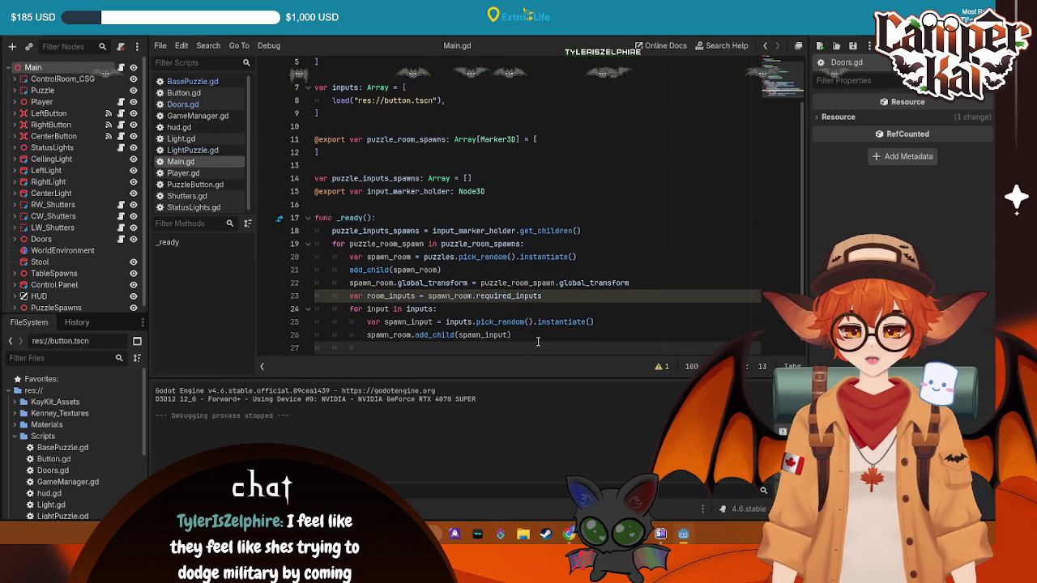
{"action": "key", "text": "Tab"}
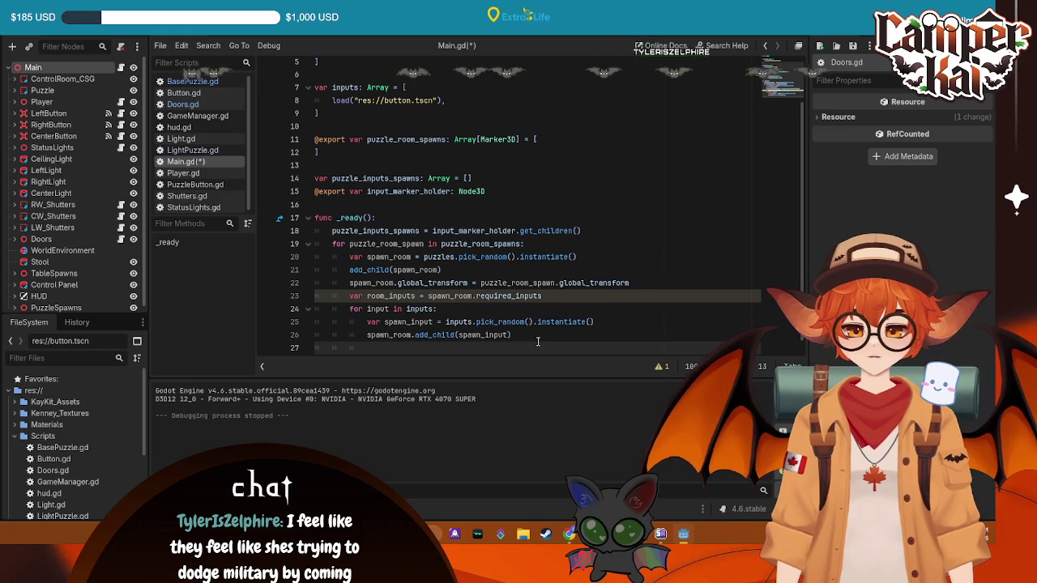
{"action": "type", "text": "spawn_input."}
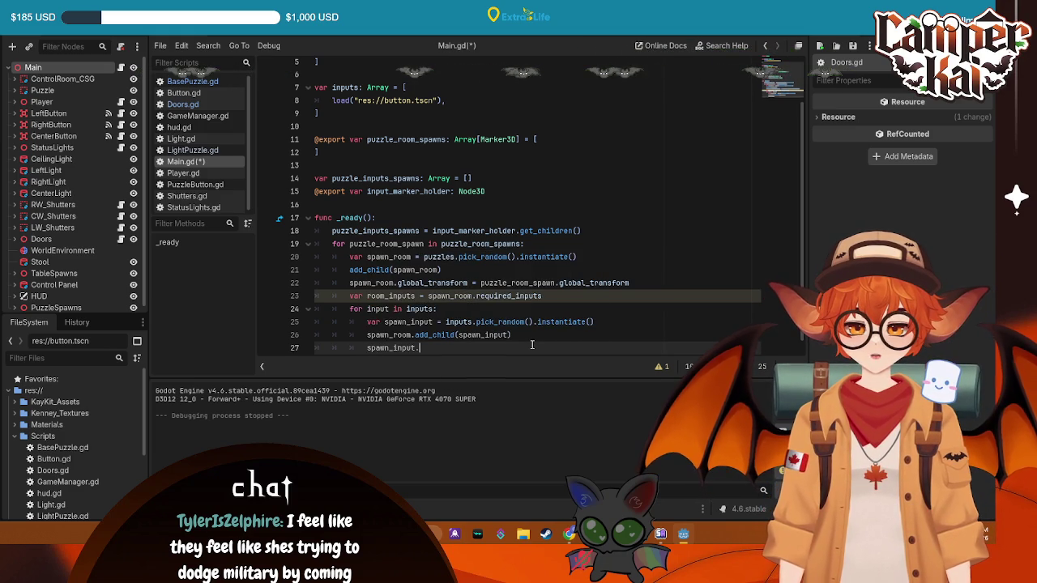
- Copy the global transform assignment from line 22 onto line 27 of the input loop
{"action": "left_click_drag", "start_coordinate": [643, 283], "coordinate": [350, 283]}
{"action": "key", "text": "ctrl+c"}
{"action": "scroll", "coordinate": [568, 324], "scroll_direction": "down", "scroll_amount": 1}
{"action": "left_click", "coordinate": [422, 339]}
{"action": "key", "text": "shift+Home"}
{"action": "key", "text": "ctrl+v"}
{"action": "key", "text": "Up"}
{"action": "key", "text": "Up"}
{"action": "key", "text": "Up"}
{"action": "left_click", "coordinate": [478, 348]}
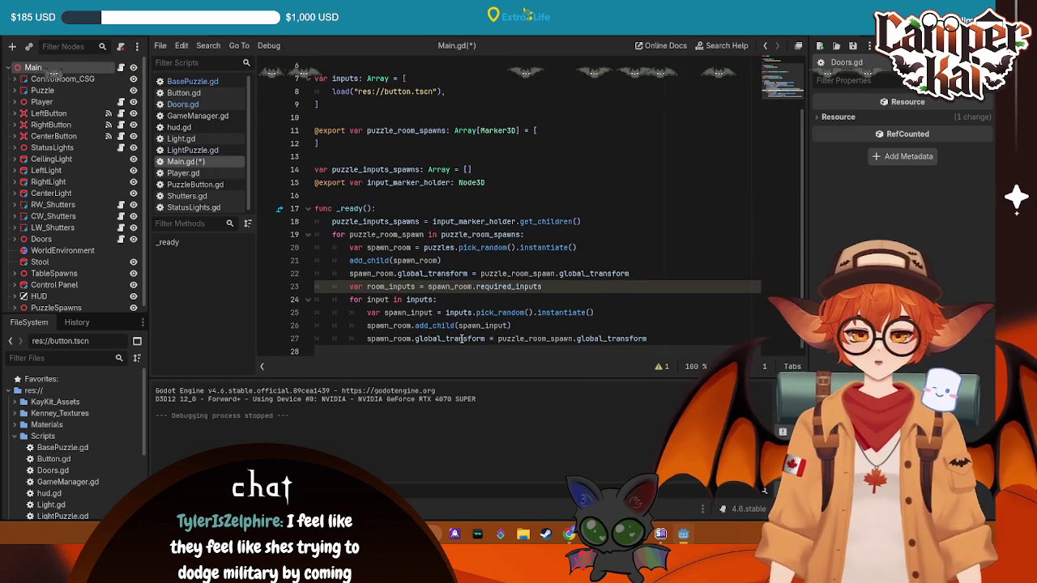
{"action": "key", "text": "BackSpace"}
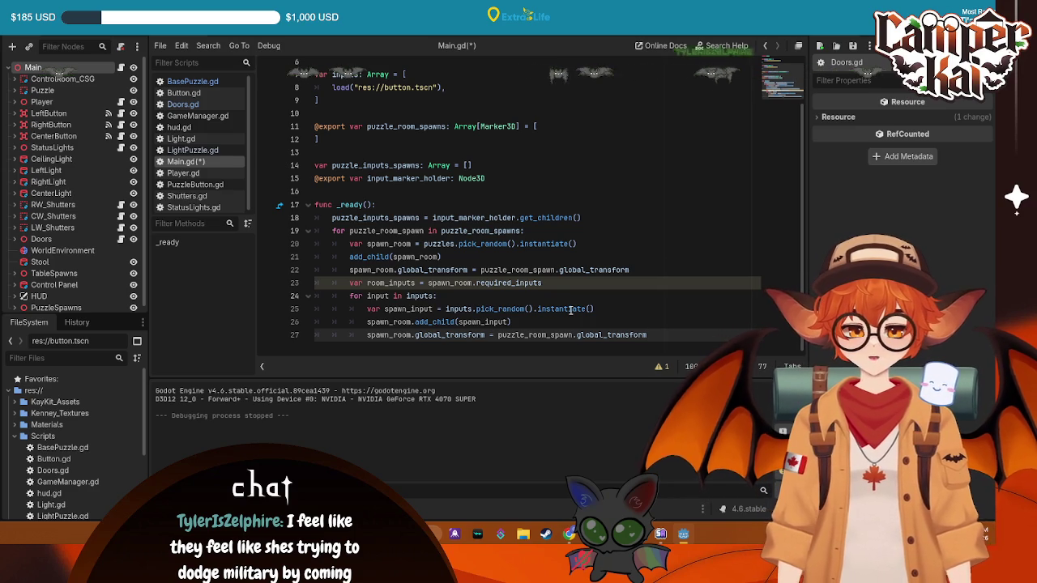
- Change it to puzzle_inputs_spawns and add 'var spawn_location = puzzle_inputs_spawns.' above
{"action": "double_click", "coordinate": [537, 335]}
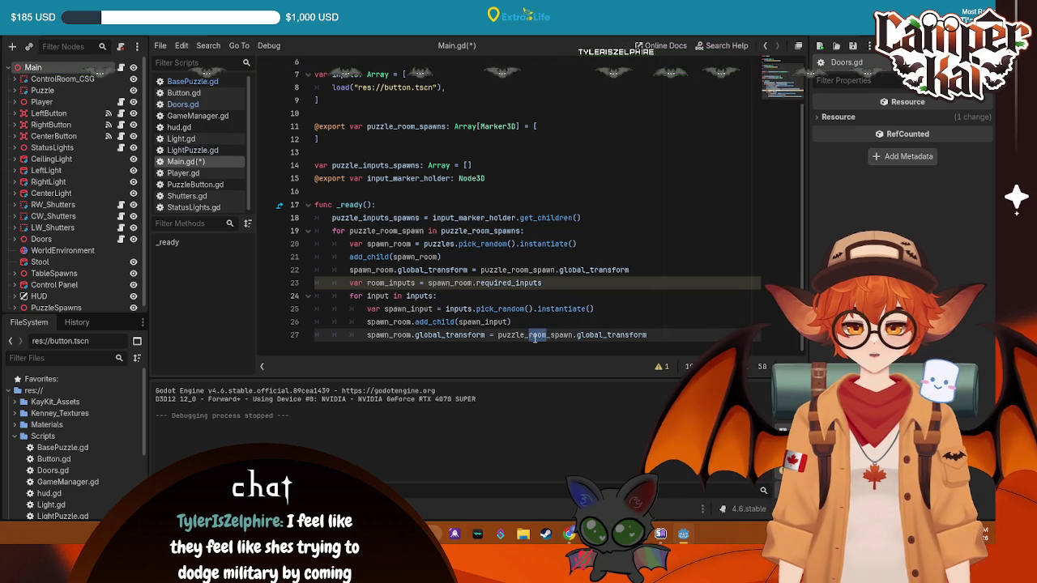
{"action": "type", "text": "input"}
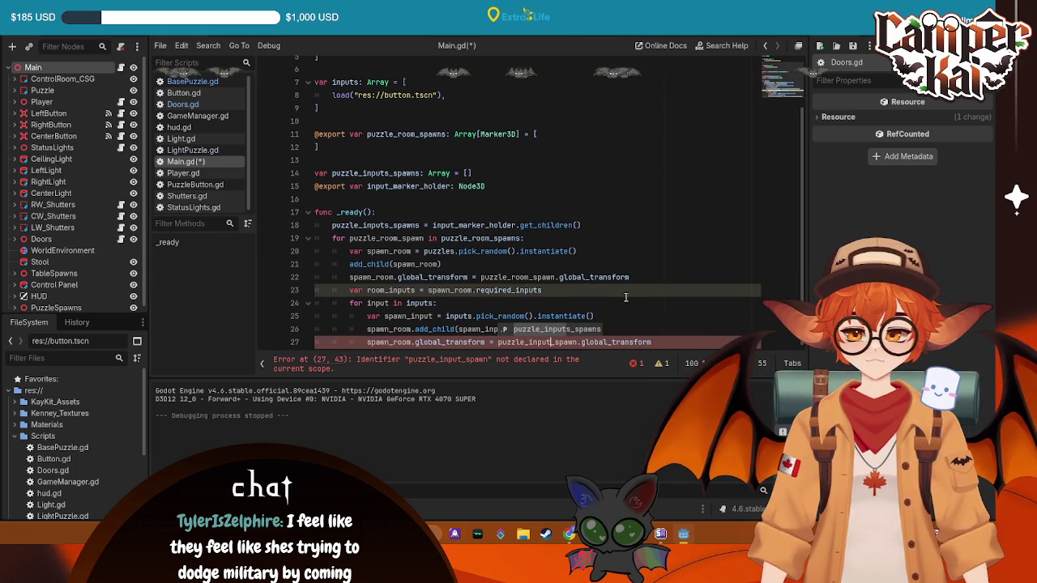
{"action": "type", "text": "s"}
{"action": "left_click", "coordinate": [657, 342]}
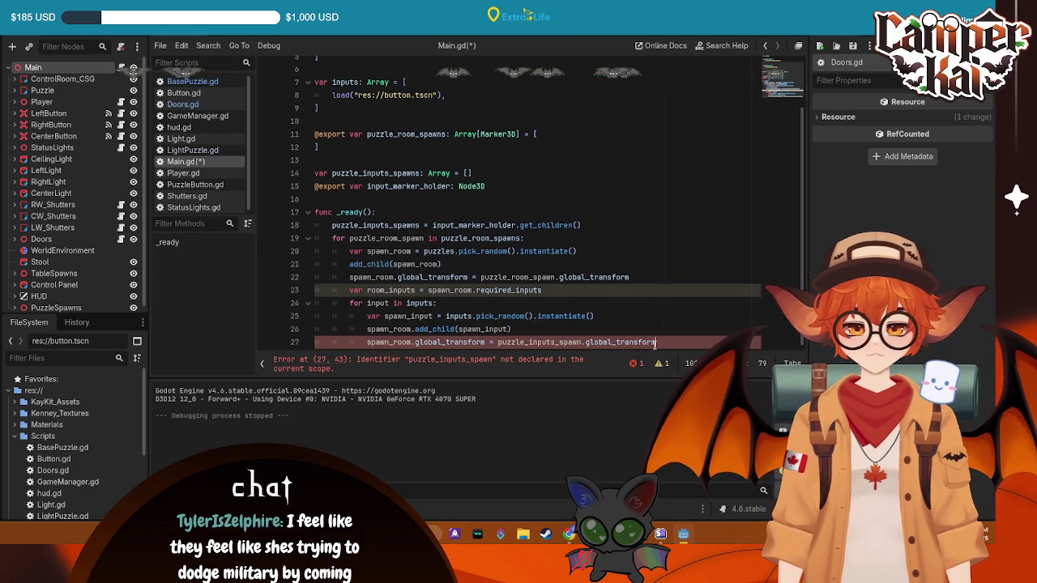
{"action": "key", "text": "shift+Home"}
{"action": "key", "text": "BackSpace"}
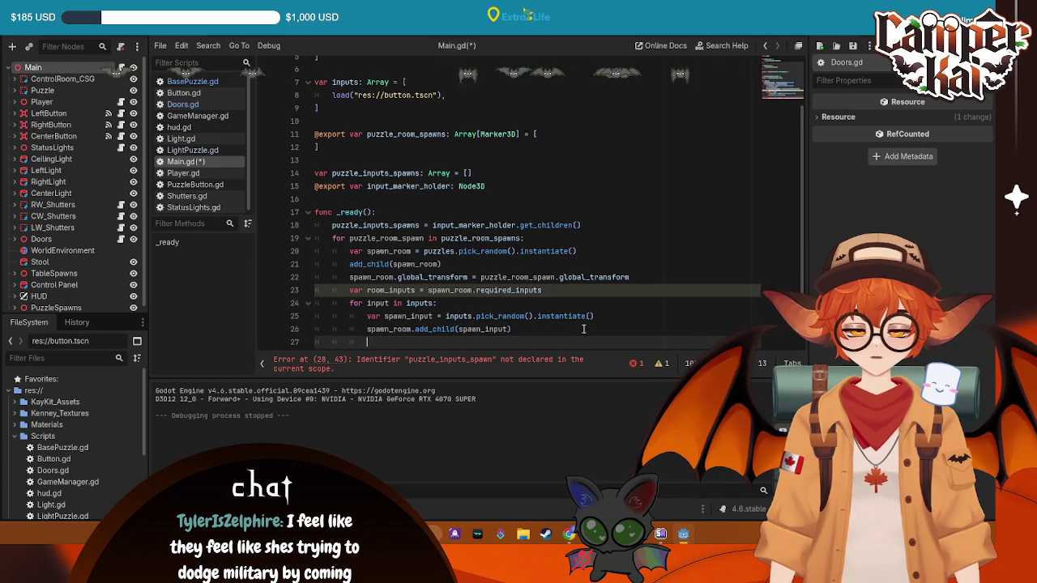
{"action": "type", "text": "v"}
{"action": "type", "text": "ar lo"}
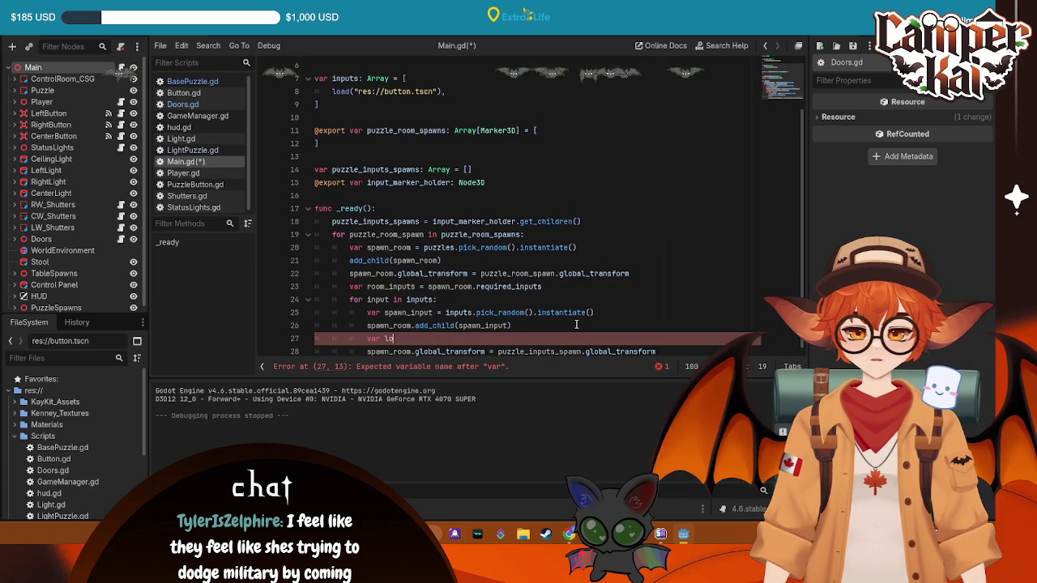
{"action": "key", "text": "BackSpace"}
{"action": "key", "text": "BackSpace"}
{"action": "type", "text": "spawn_locatio"}
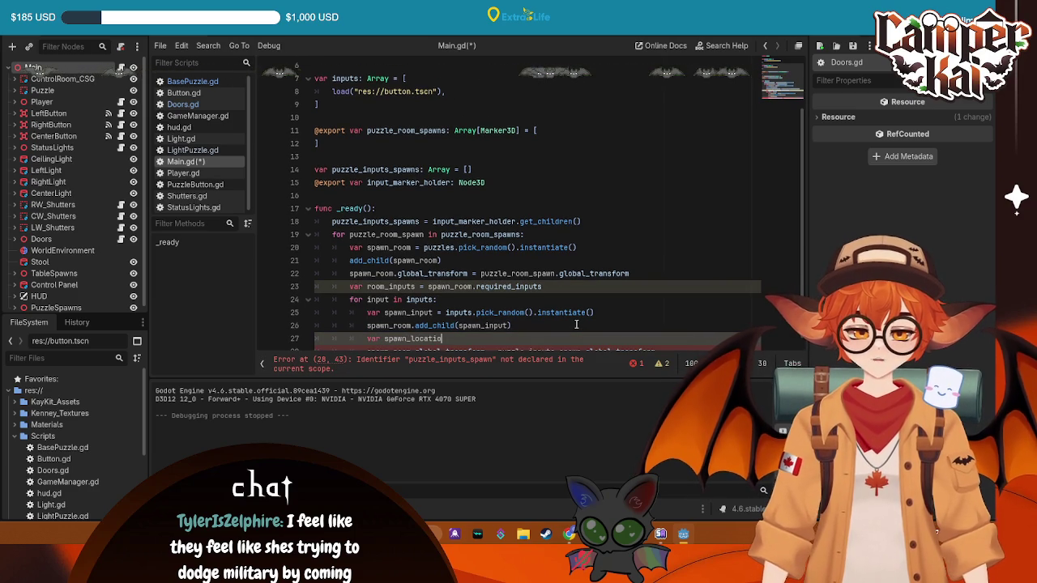
{"action": "type", "text": " p"}
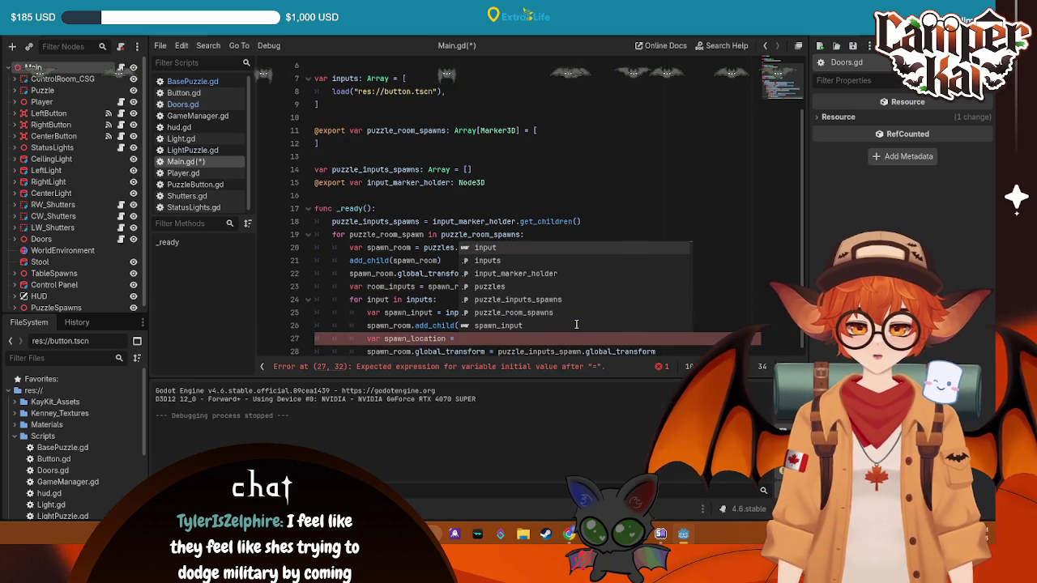
{"action": "type", "text": "uzzle_inputs_spawns.pop"}
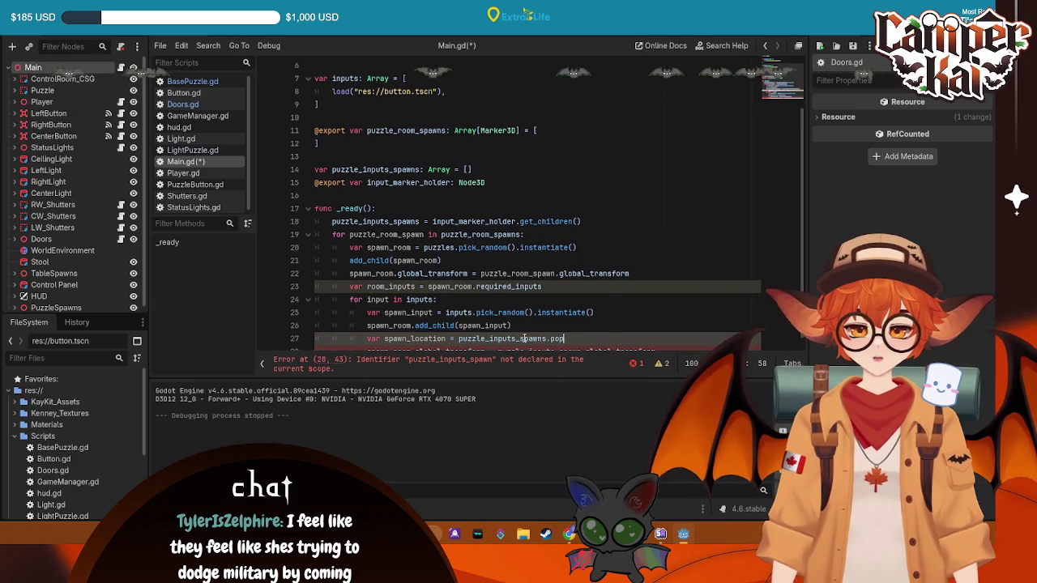
{"action": "type", "text": "o"}
{"action": "key", "text": "BackSpace"}
{"action": "key", "text": "BackSpace"}
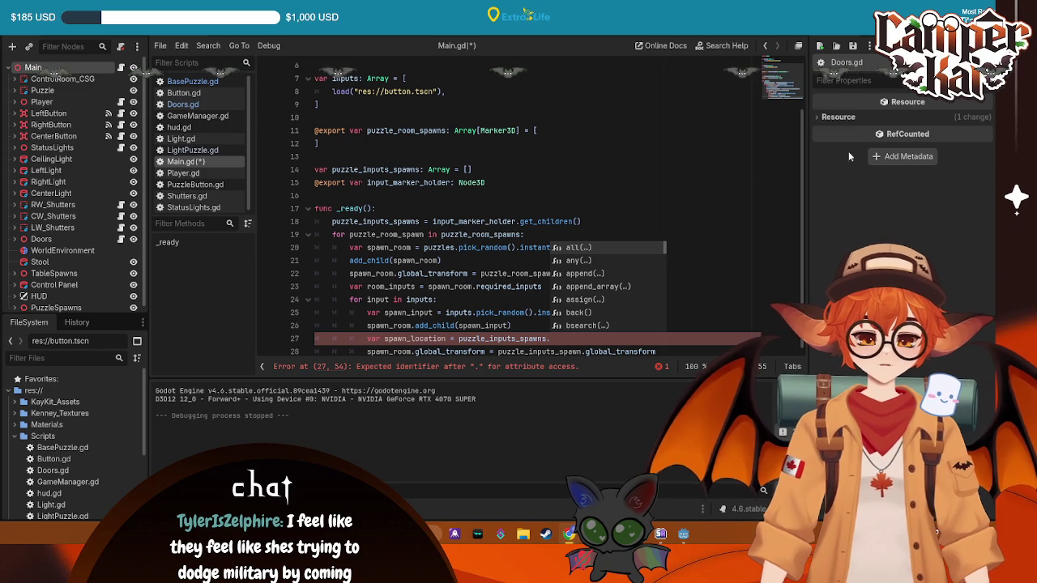
- Extend line 27 to puzzle_inputs_spawns.pick to choose a random spawn location
{"action": "left_click", "coordinate": [576, 213]}
{"action": "left_click", "coordinate": [552, 338]}
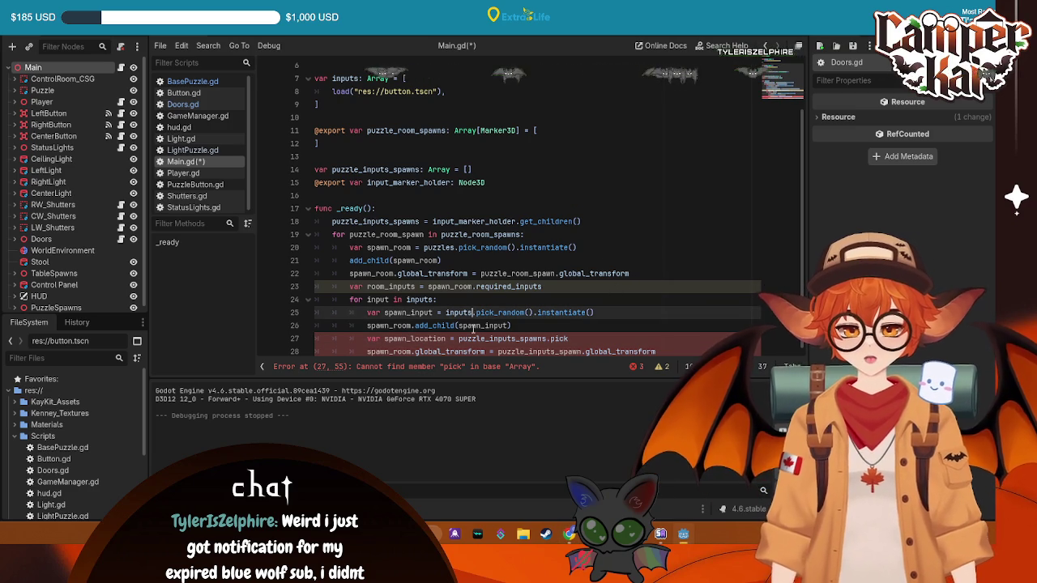
{"action": "scroll", "coordinate": [491, 306], "scroll_direction": "up", "scroll_amount": 2}
{"action": "scroll", "coordinate": [344, 139], "scroll_direction": "down", "scroll_amount": 2}
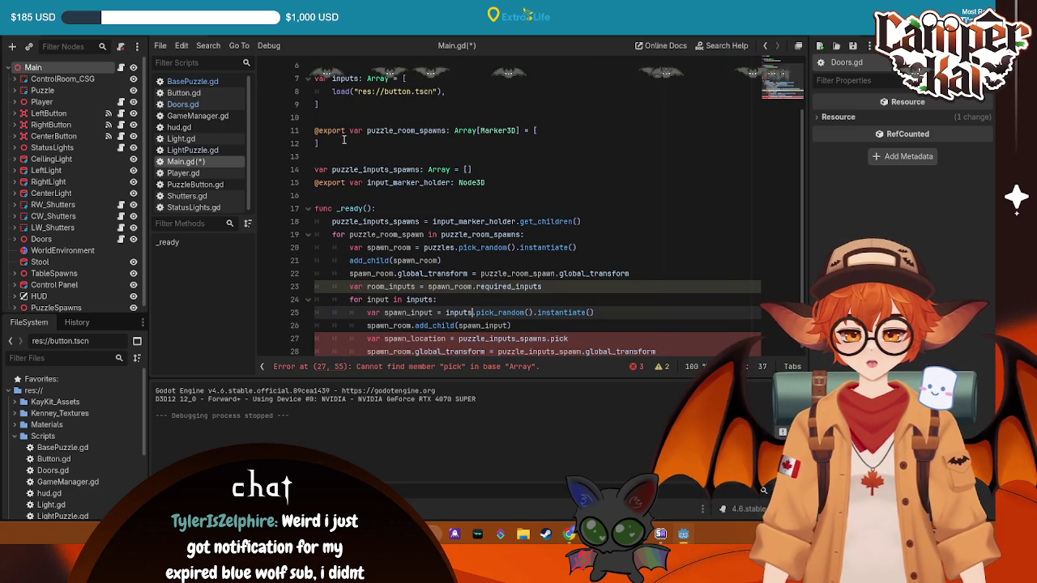
{"action": "left_click", "coordinate": [393, 300]}
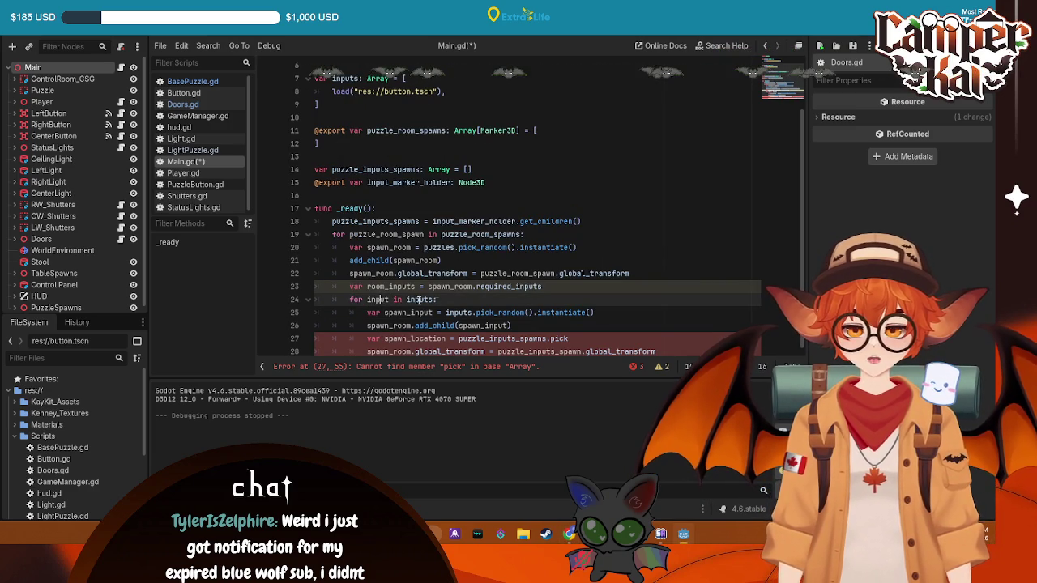
- Change the loop on line 24 to iterate over room_inputs and save Main.gd
{"action": "key", "text": "Left"}
{"action": "key", "text": "Left"}
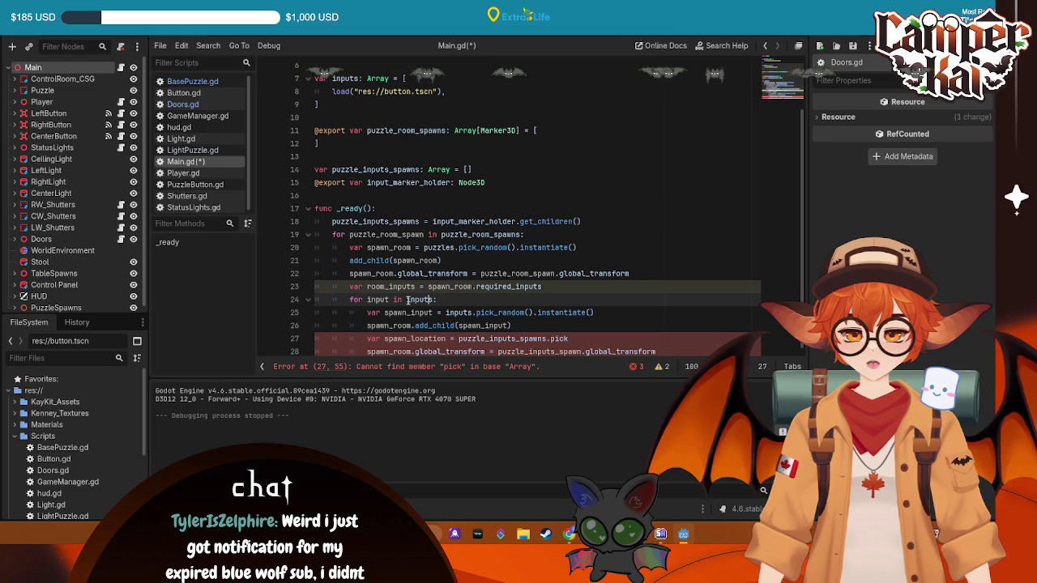
{"action": "type", "text": "room_"}
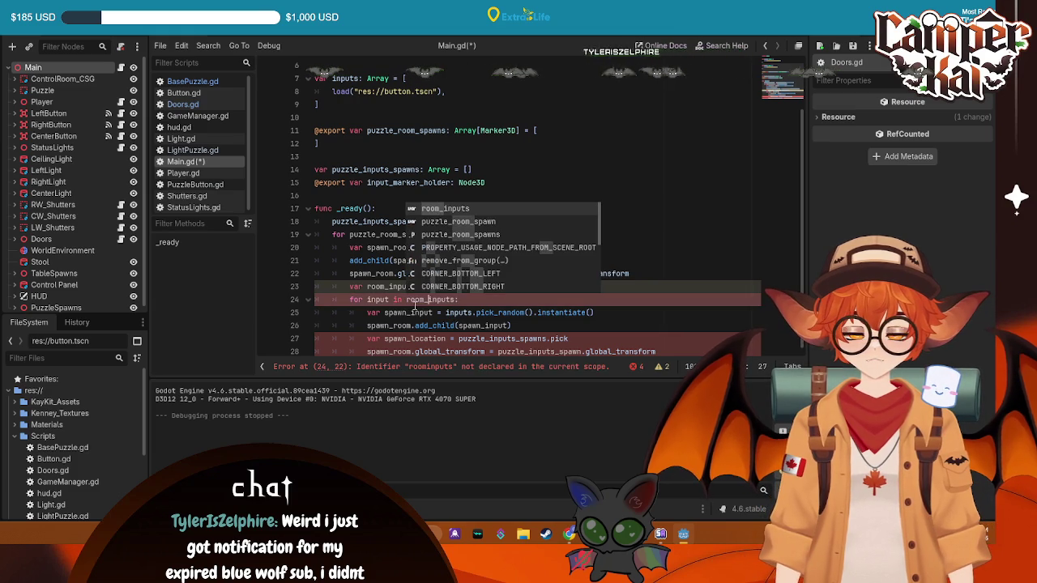
{"action": "key", "text": "ctrl+s"}
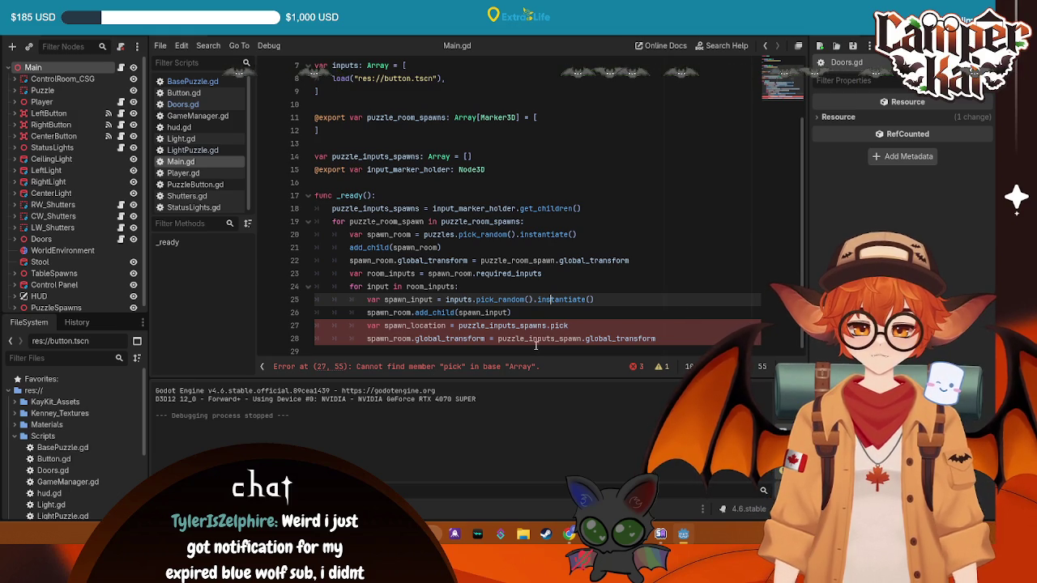
- Complete line 27 so spawn_location comes from puzzle_inputs_spawns.pick_random()
{"action": "left_click", "coordinate": [576, 325]}
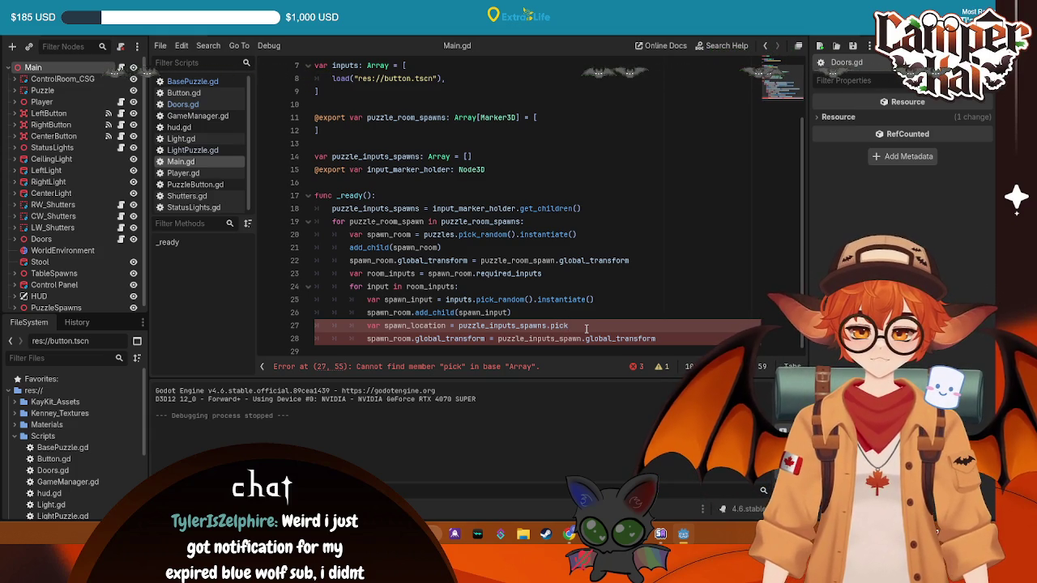
{"action": "type", "text": "_random"}
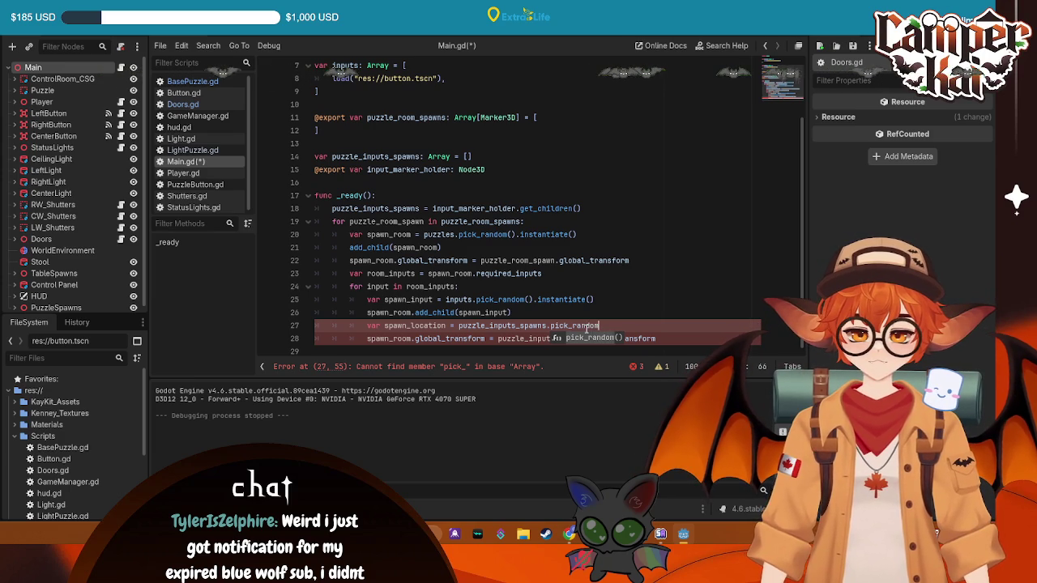
{"action": "key", "text": "Return"}
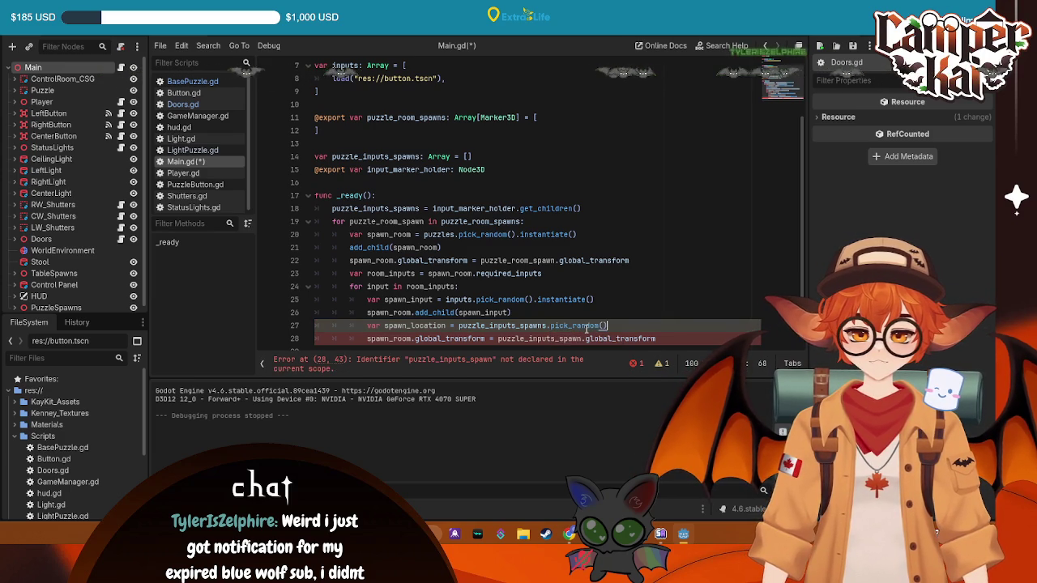
- Save Main.gd and start a new line 28 below the spawn_location line
{"action": "key", "text": "ctrl+s"}
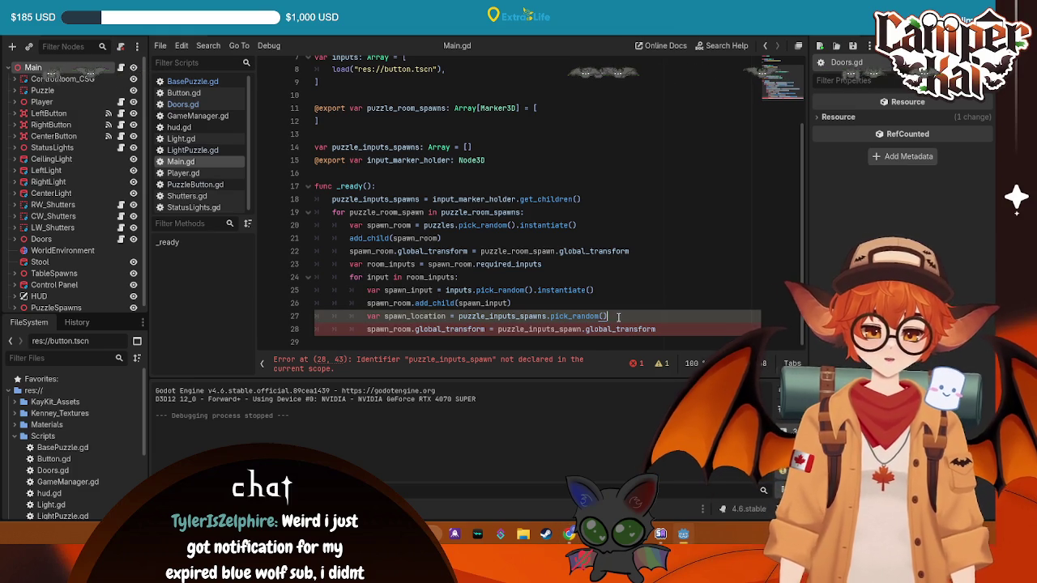
{"action": "key", "text": "Return"}
{"action": "type", "text": "puz"}
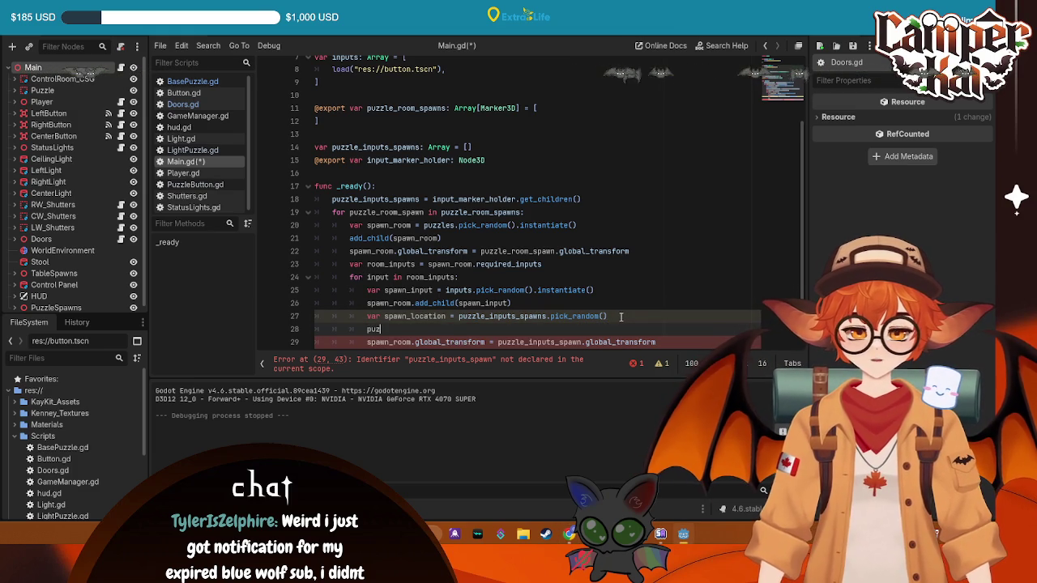
- Write puzzle_inputs_spawns.erase(spawn_location) on line 28 using autocomplete
{"action": "key", "text": "Down"}
{"action": "key", "text": "Return"}
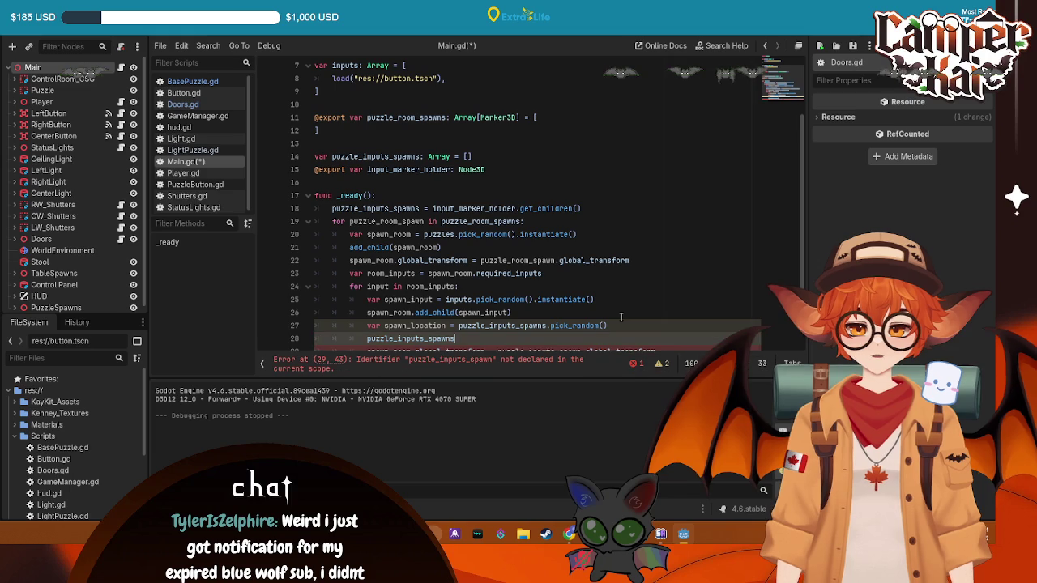
{"action": "type", "text": ".erase"}
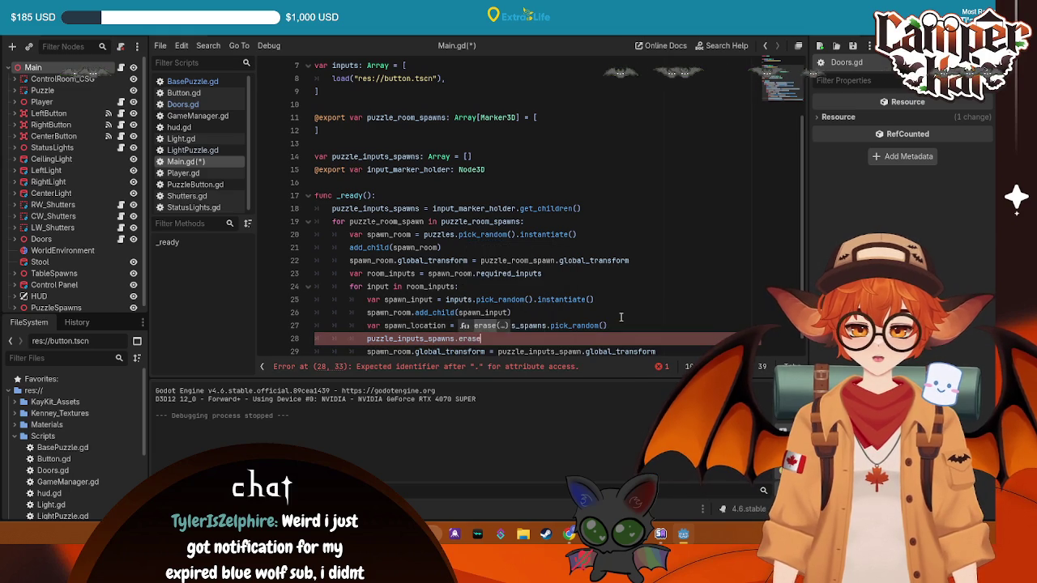
{"action": "key", "text": "Return"}
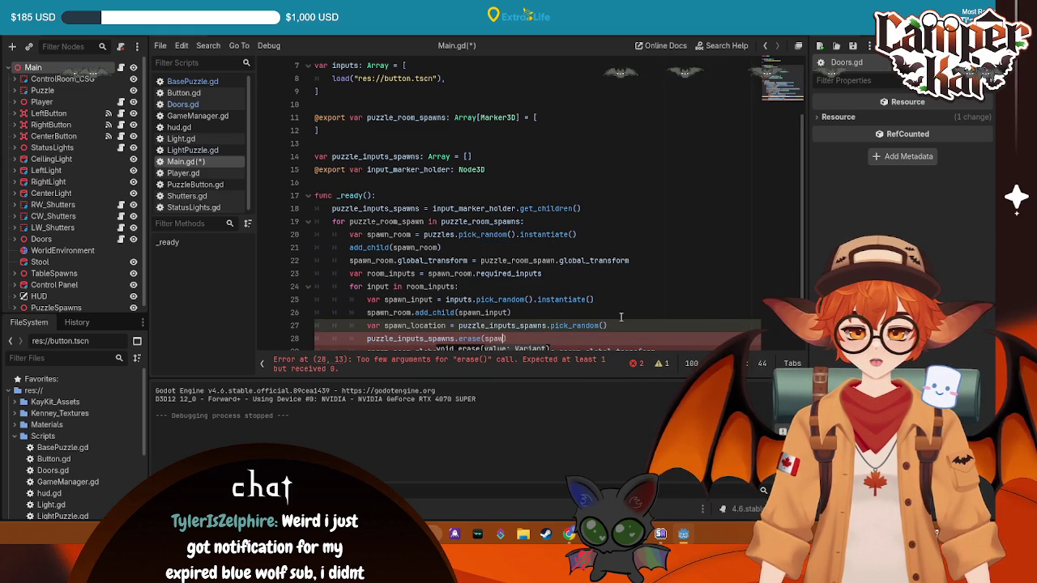
{"action": "type", "text": "n"}
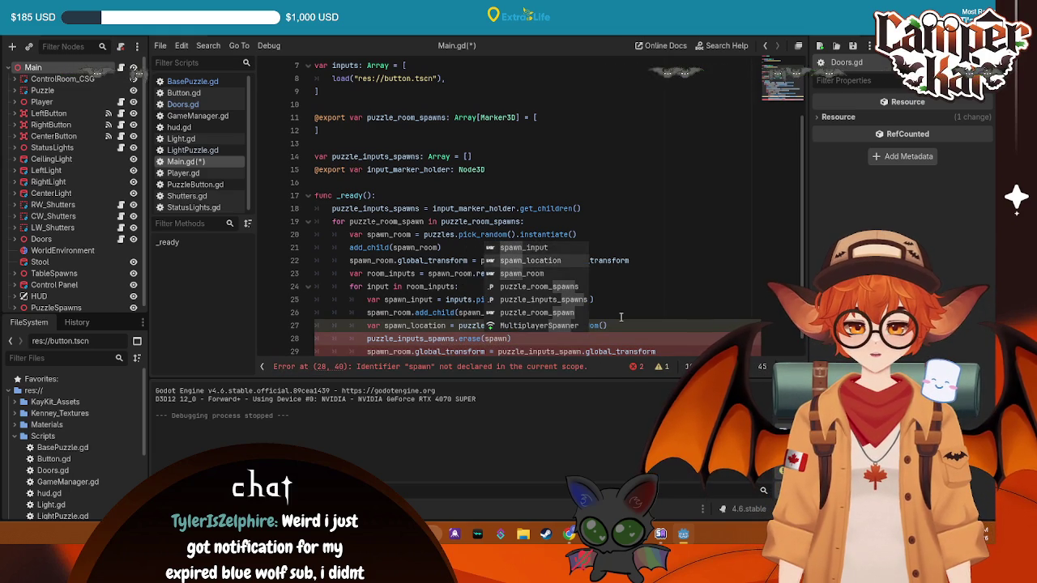
{"action": "key", "text": "Down"}
{"action": "key", "text": "Return"}
- Replace puzzle_inputs_spawn on line 29 with spawn_location
{"action": "left_click", "coordinate": [597, 325]}
{"action": "scroll", "coordinate": [601, 337], "scroll_direction": "down", "scroll_amount": 1}
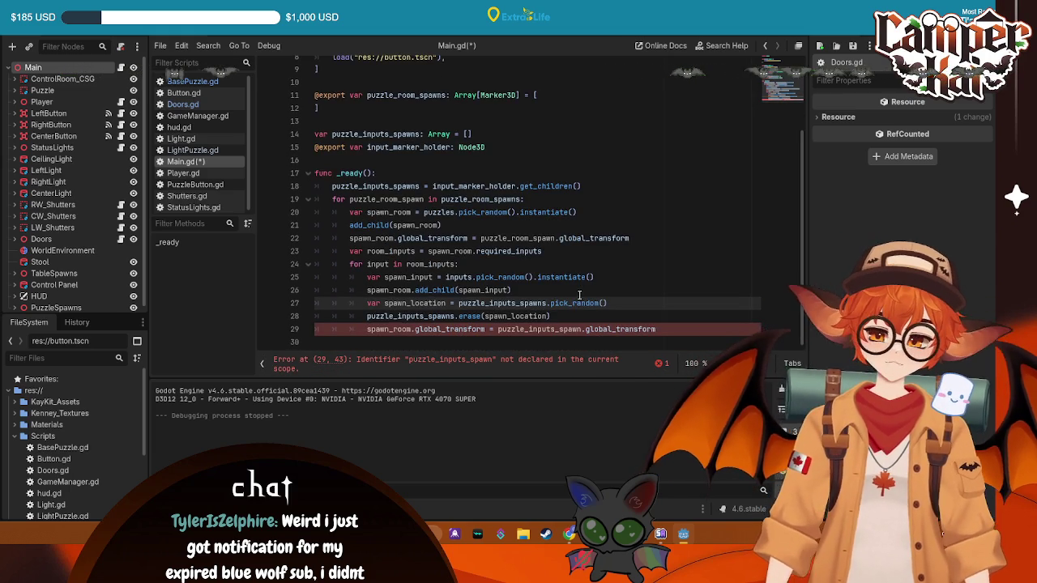
{"action": "left_click", "coordinate": [574, 316]}
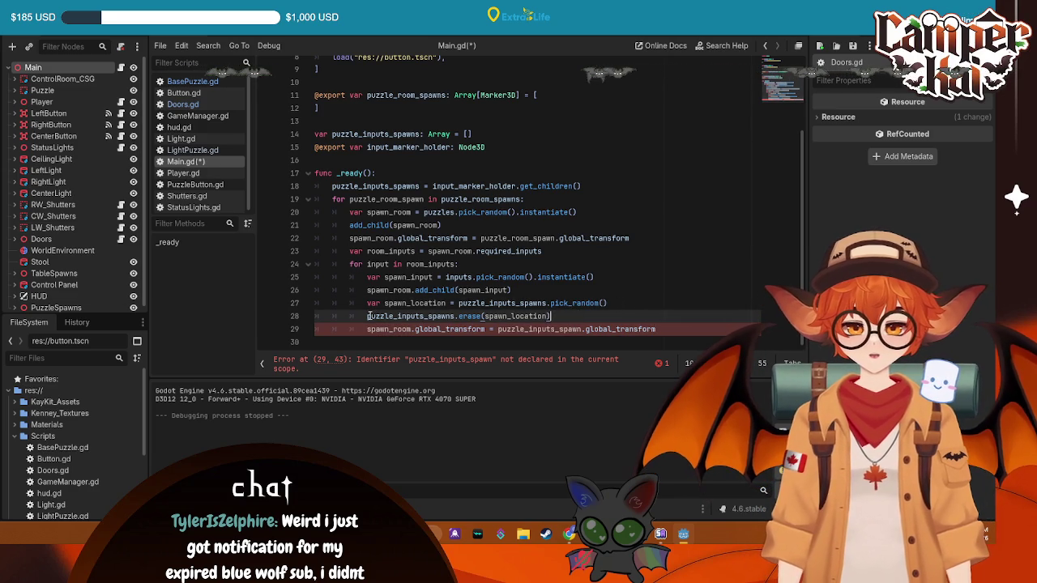
{"action": "left_click_drag", "start_coordinate": [385, 303], "coordinate": [446, 303]}
{"action": "key", "text": "ctrl+c"}
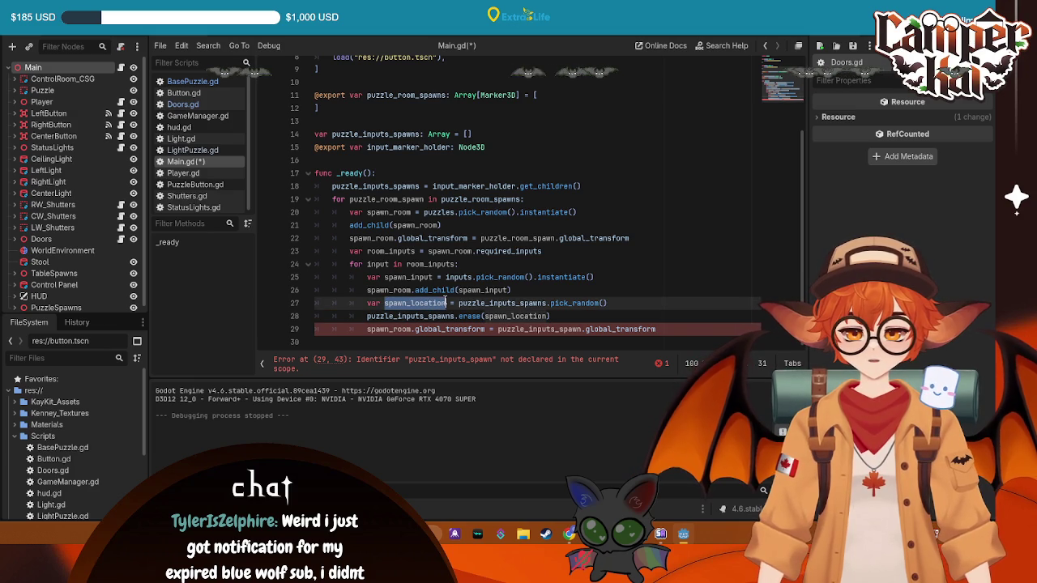
{"action": "left_click_drag", "start_coordinate": [580, 330], "coordinate": [496, 330]}
{"action": "key", "text": "ctrl+v"}
{"action": "left_click", "coordinate": [705, 281]}
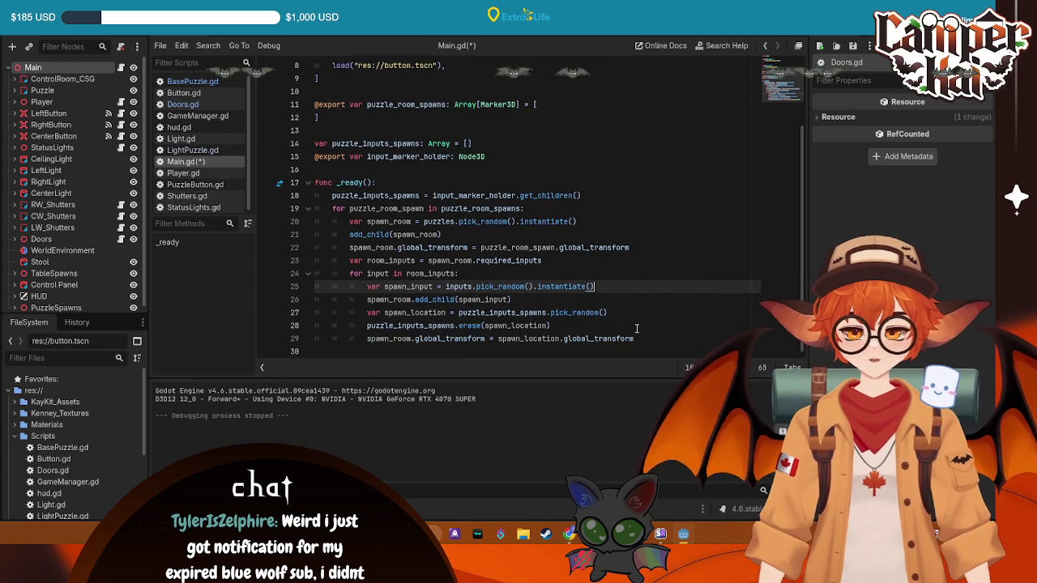
- Test-run the game with F5, then stop it with F8
{"action": "key", "text": "F5"}
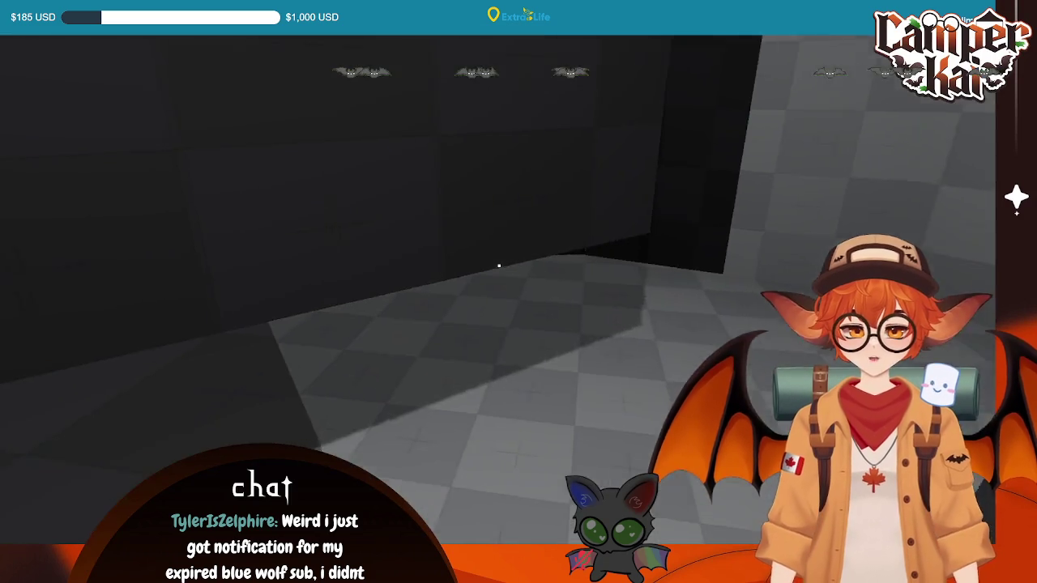
{"action": "key", "text": "F8"}
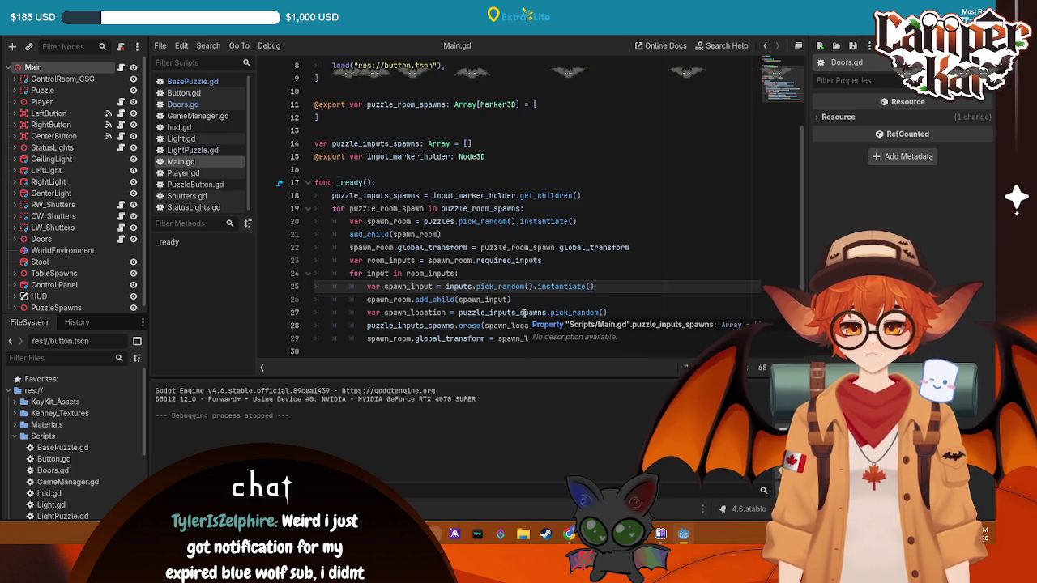
{"action": "scroll", "coordinate": [524, 313], "scroll_direction": "up", "scroll_amount": 3}
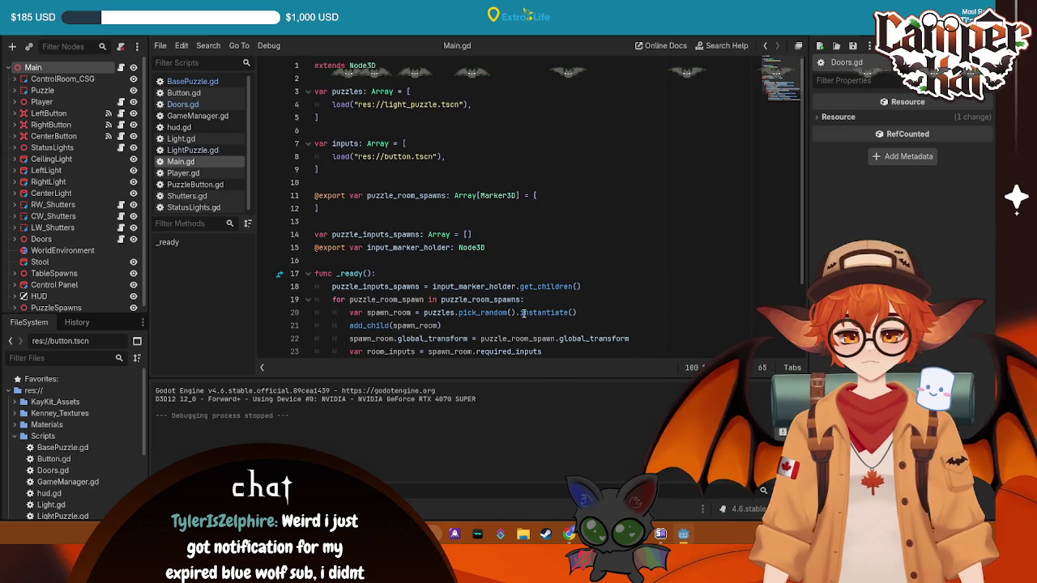
- Change spawn_room to spawn_input on line 29 and run the game to check button placement
{"action": "scroll", "coordinate": [523, 313], "scroll_direction": "down", "scroll_amount": 3}
{"action": "scroll", "coordinate": [523, 313], "scroll_direction": "up", "scroll_amount": 3}
{"action": "scroll", "coordinate": [524, 313], "scroll_direction": "down", "scroll_amount": 3}
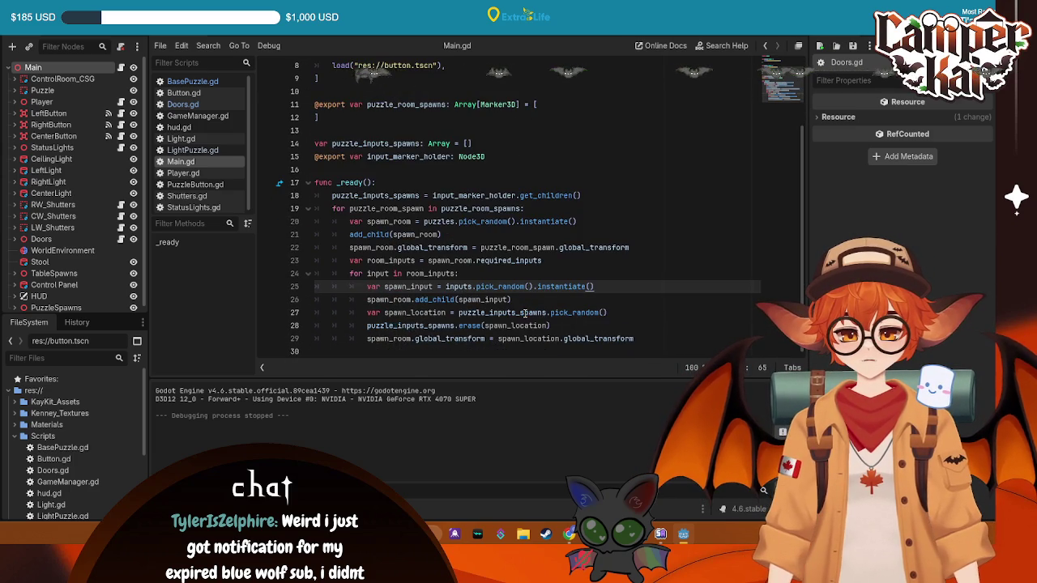
{"action": "left_click", "coordinate": [403, 340]}
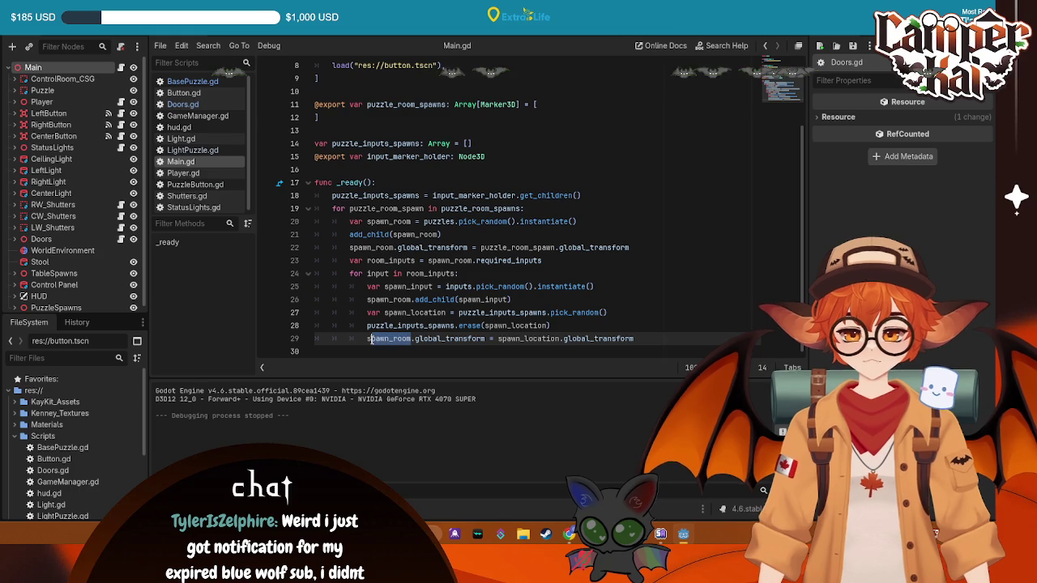
{"action": "left_click_drag", "start_coordinate": [371, 340], "coordinate": [368, 342]}
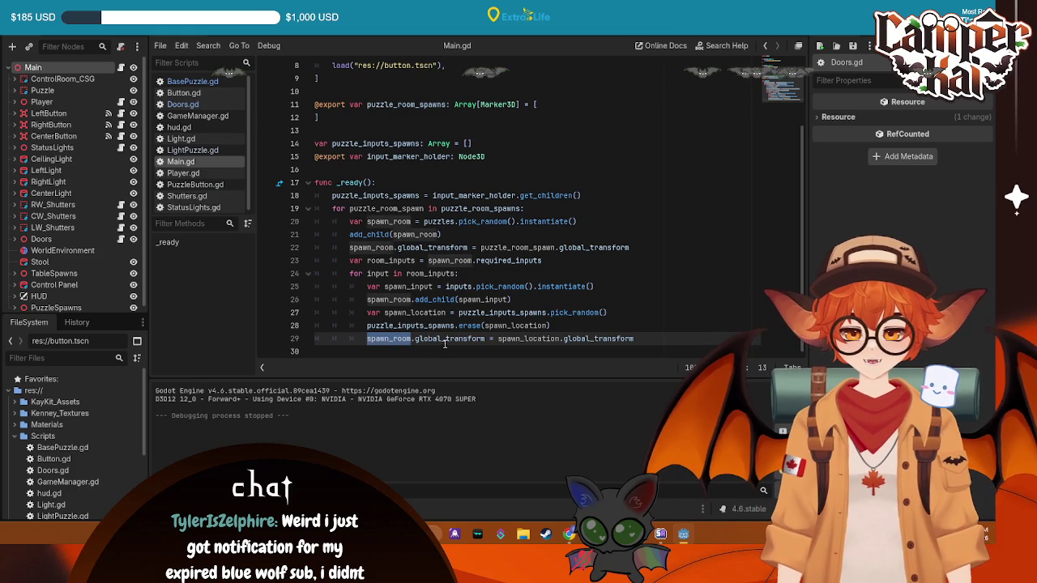
{"action": "left_click", "coordinate": [412, 299]}
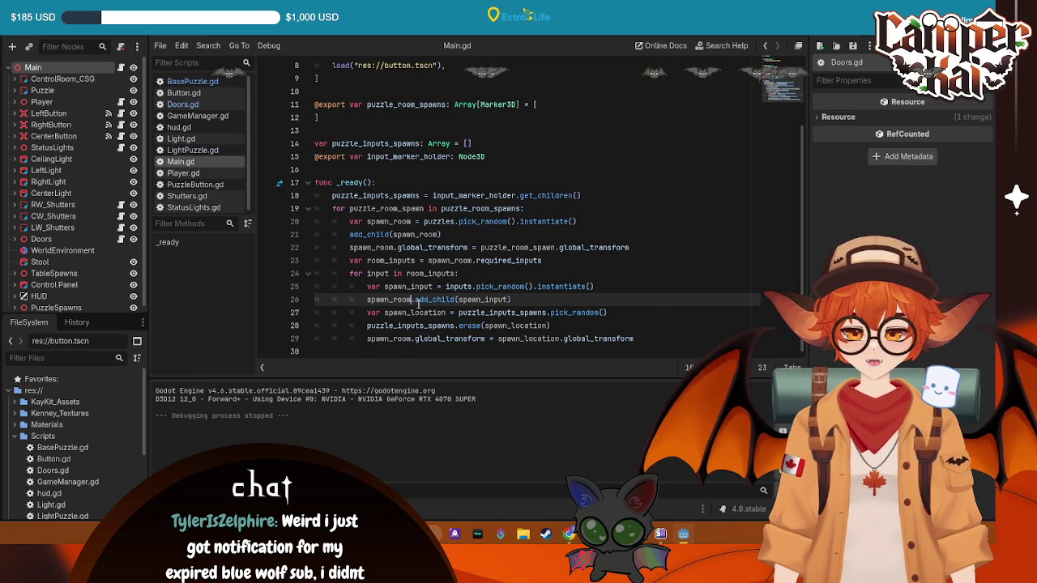
{"action": "type", "text": "om"}
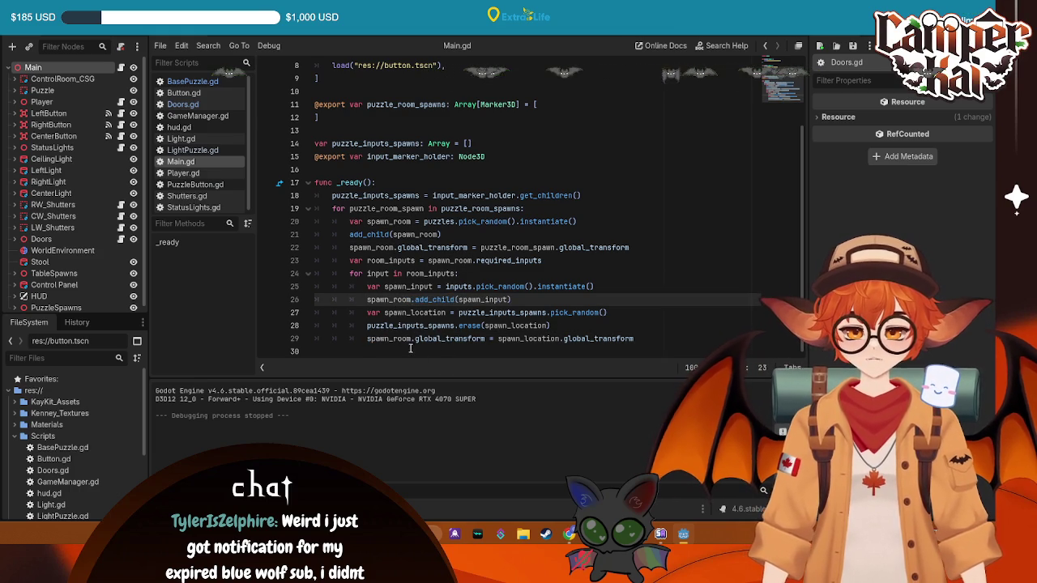
{"action": "left_click", "coordinate": [413, 341]}
{"action": "key", "text": "BackSpace"}
{"action": "key", "text": "BackSpace"}
{"action": "key", "text": "BackSpace"}
{"action": "type", "text": "input"}
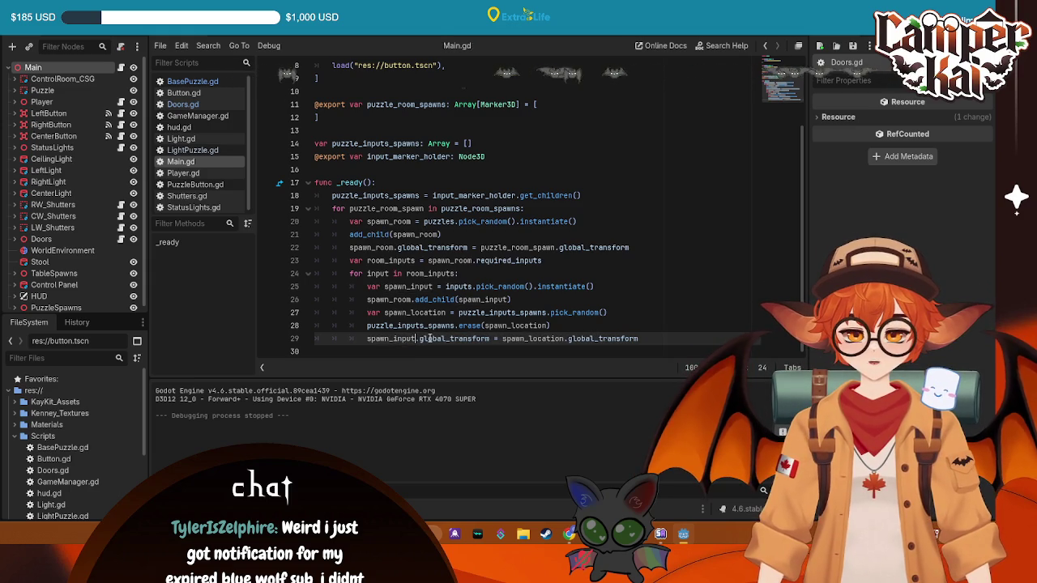
{"action": "key", "text": "F5"}
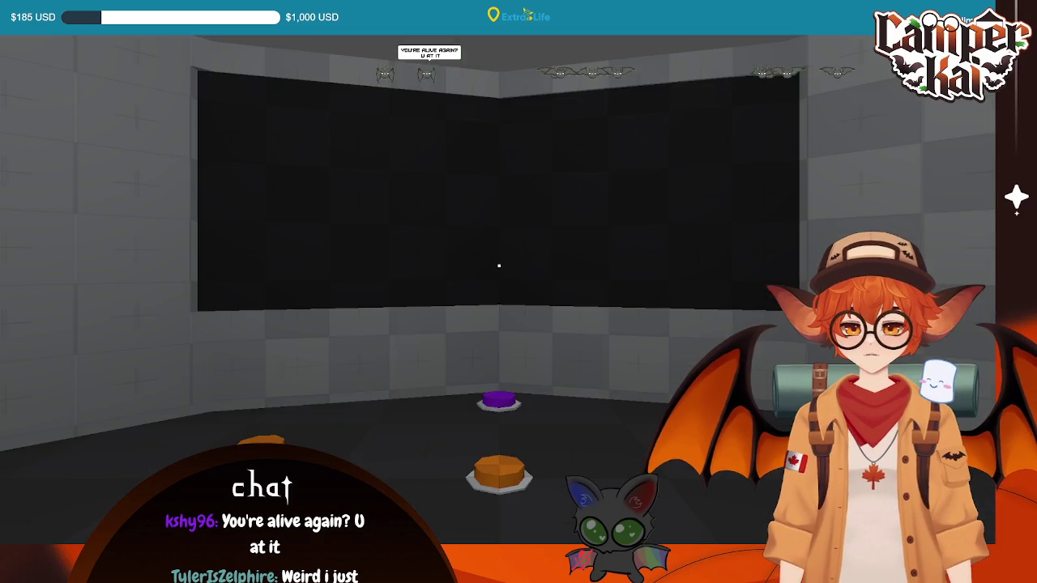
- Inspect the purple and orange buttons on the room's table, then stop the game
{"action": "mouse_move", "coordinate": [499, 265]}
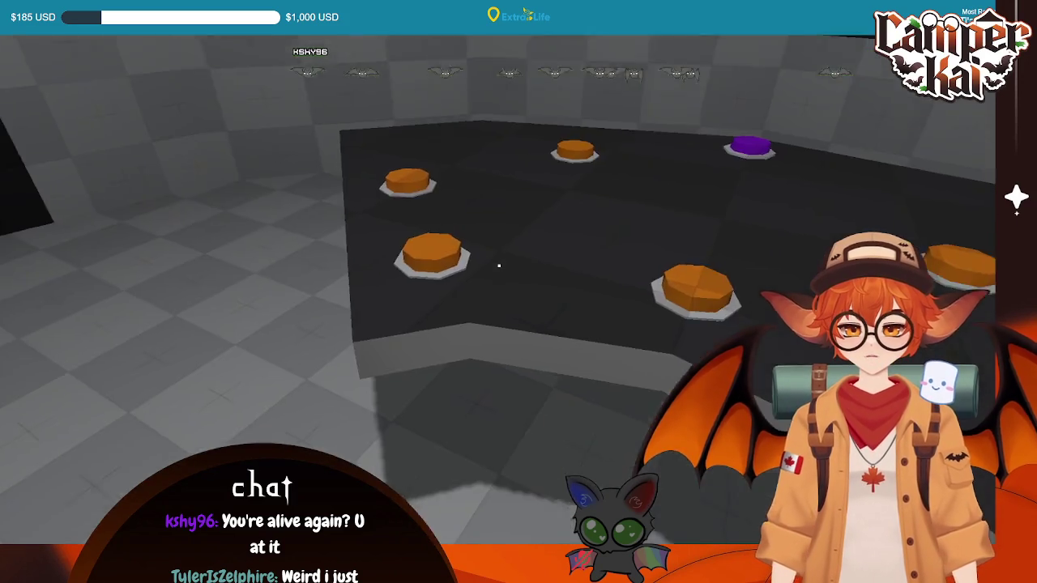
{"action": "key", "text": "F8"}
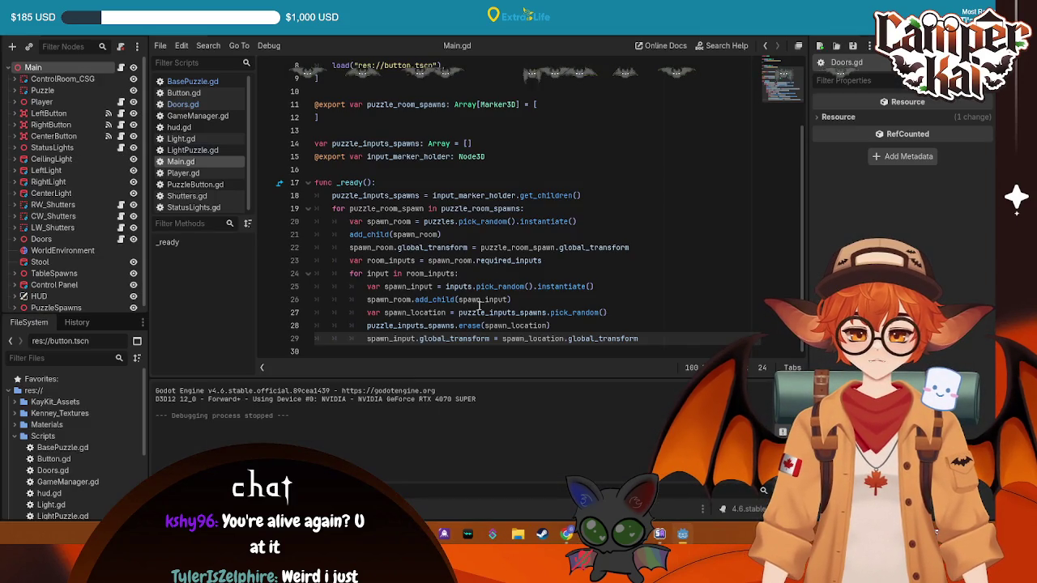
- Scroll Main.gd down to the _ready loop that spawns buttons at random table points
{"action": "key", "text": "ctrl+a"}
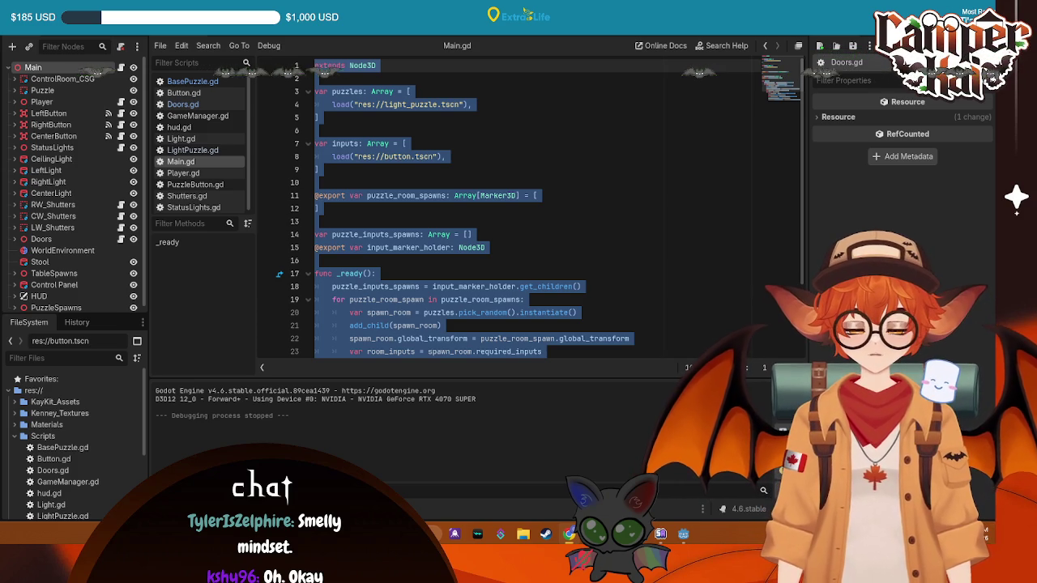
{"action": "scroll", "coordinate": [523, 210], "scroll_direction": "down", "scroll_amount": 3}
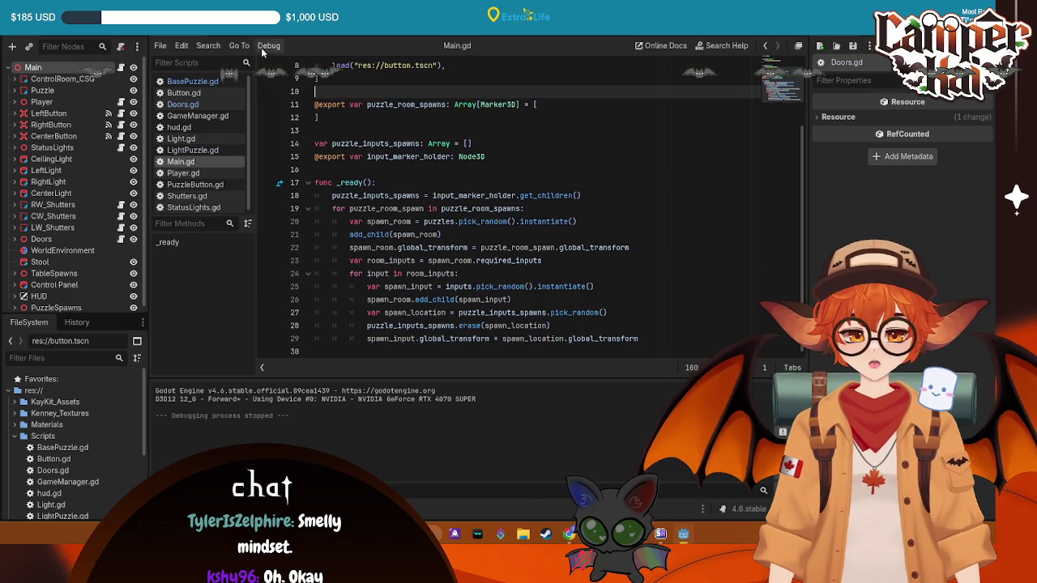
- Compare the Main and LightPuzzle scripts, ending on LightPuzzle.gd below required_inputs = 5
{"action": "left_click", "coordinate": [401, 66], "text": "ctrl"}
{"action": "left_click", "coordinate": [678, 232]}
{"action": "scroll", "coordinate": [678, 229], "scroll_direction": "down", "scroll_amount": 2}
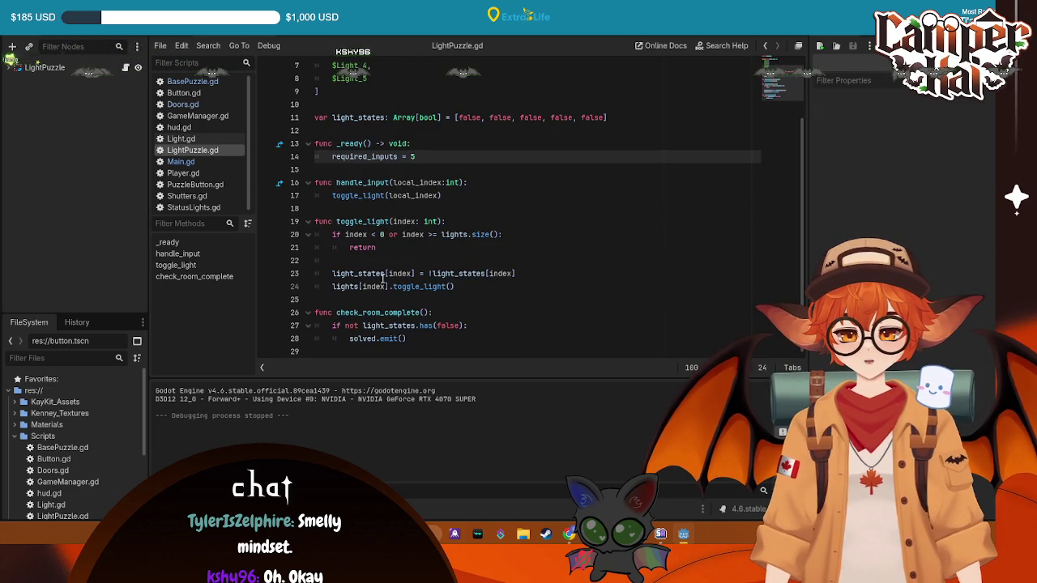
{"action": "key", "text": "ctrl+Tab"}
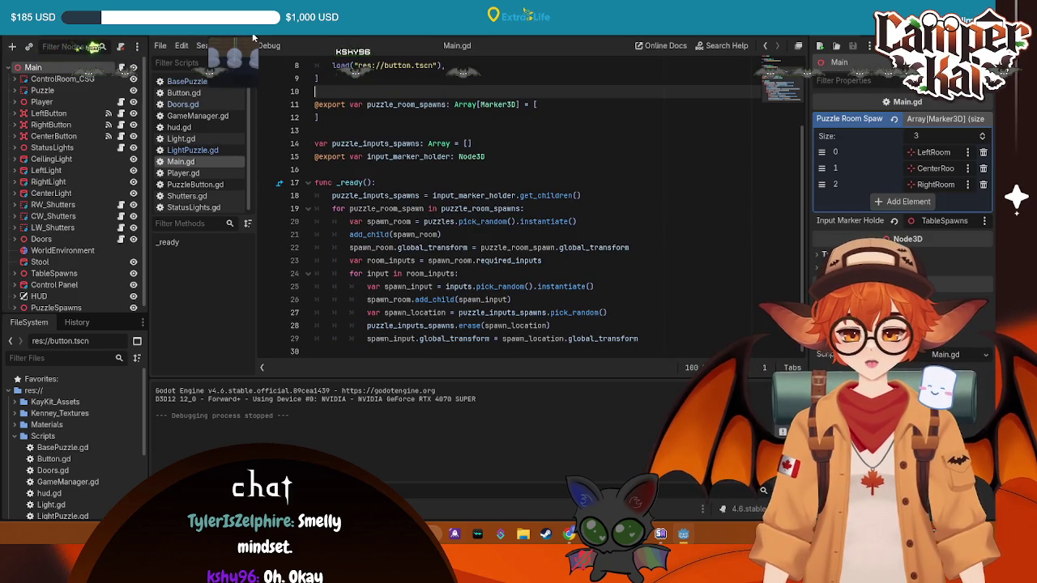
{"action": "left_click", "coordinate": [573, 222]}
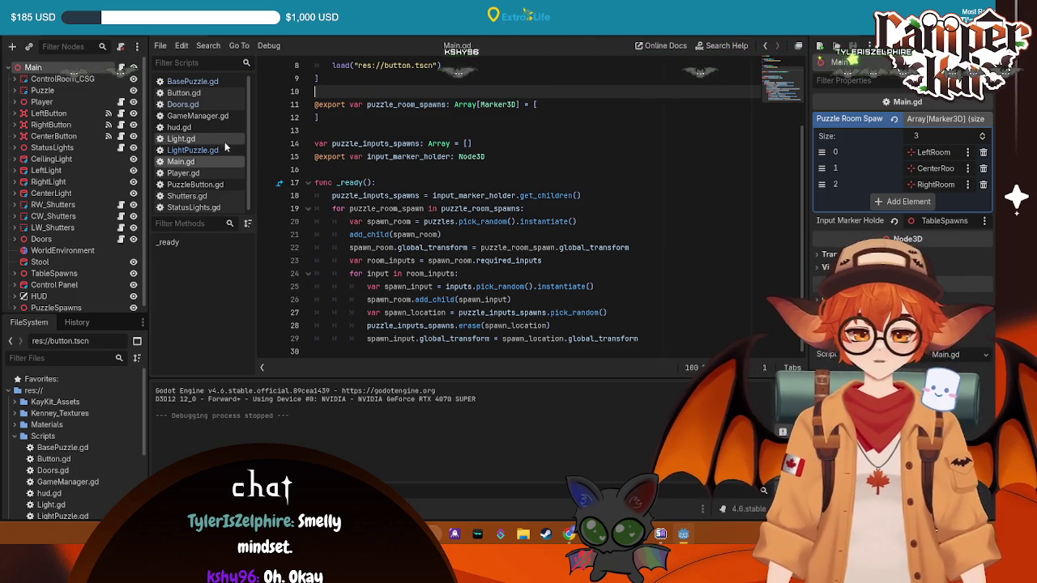
{"action": "key", "text": "ctrl+Tab"}
{"action": "scroll", "coordinate": [392, 114], "scroll_direction": "up", "scroll_amount": 2}
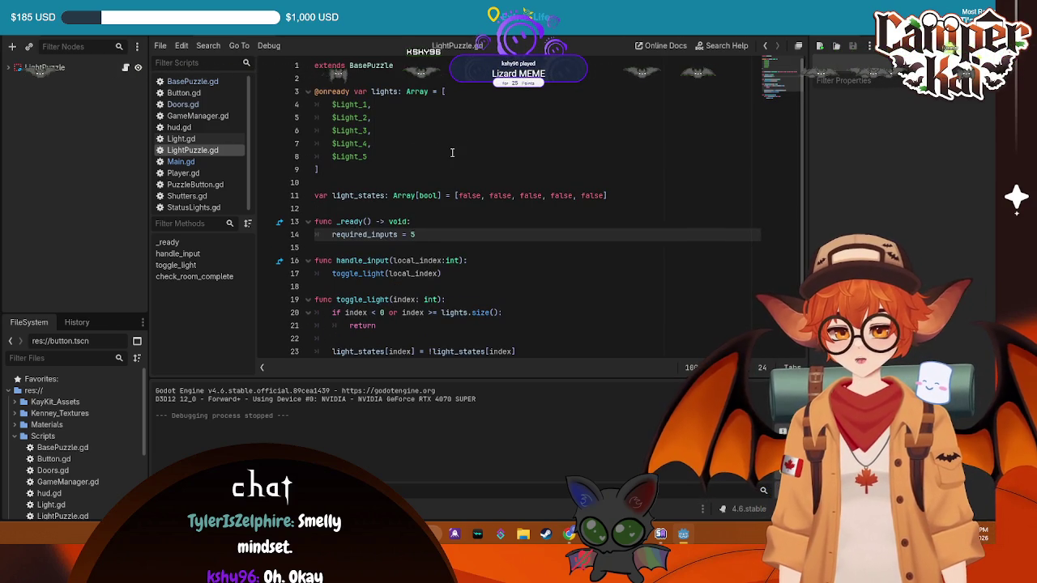
{"action": "key", "text": "Down"}
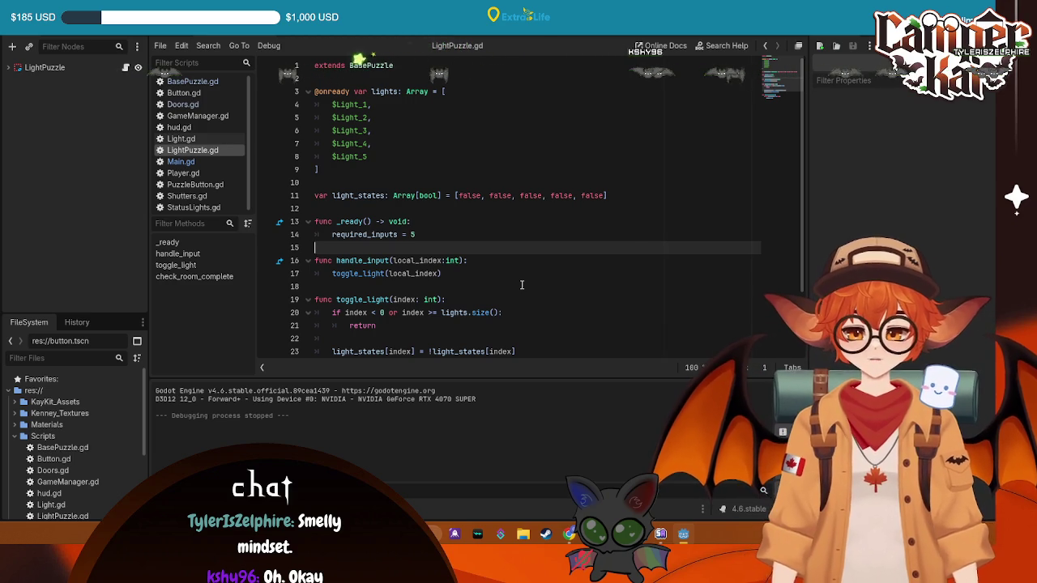
{"action": "scroll", "coordinate": [502, 259], "scroll_direction": "down", "scroll_amount": 2}
{"action": "scroll", "coordinate": [501, 256], "scroll_direction": "up", "scroll_amount": 2}
{"action": "left_click", "coordinate": [369, 195]}
{"action": "left_click", "coordinate": [456, 234]}
{"action": "scroll", "coordinate": [456, 233], "scroll_direction": "down", "scroll_amount": 1}
{"action": "left_click", "coordinate": [456, 233]}
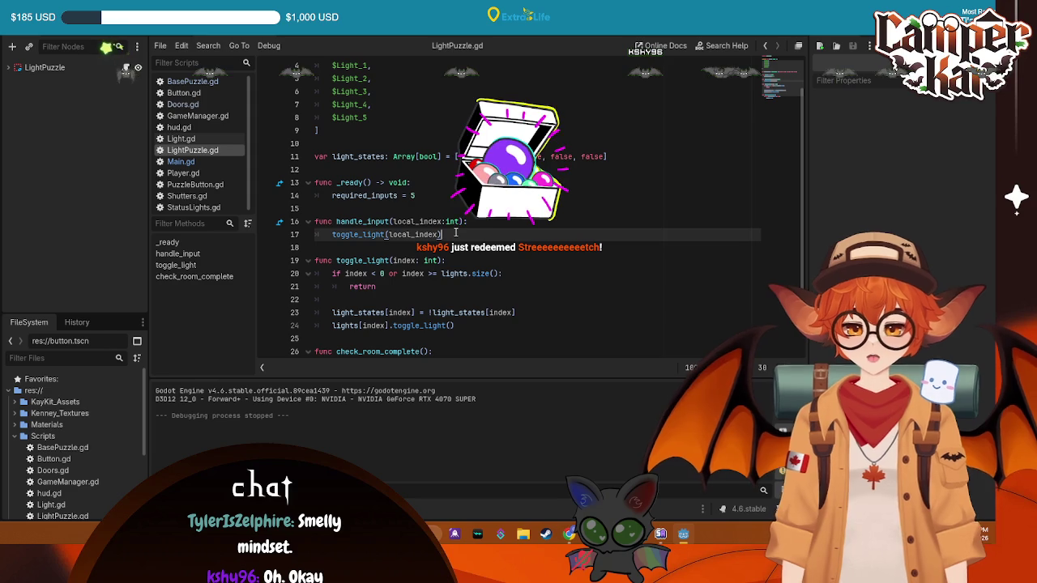
{"action": "key", "text": "shift+Home"}
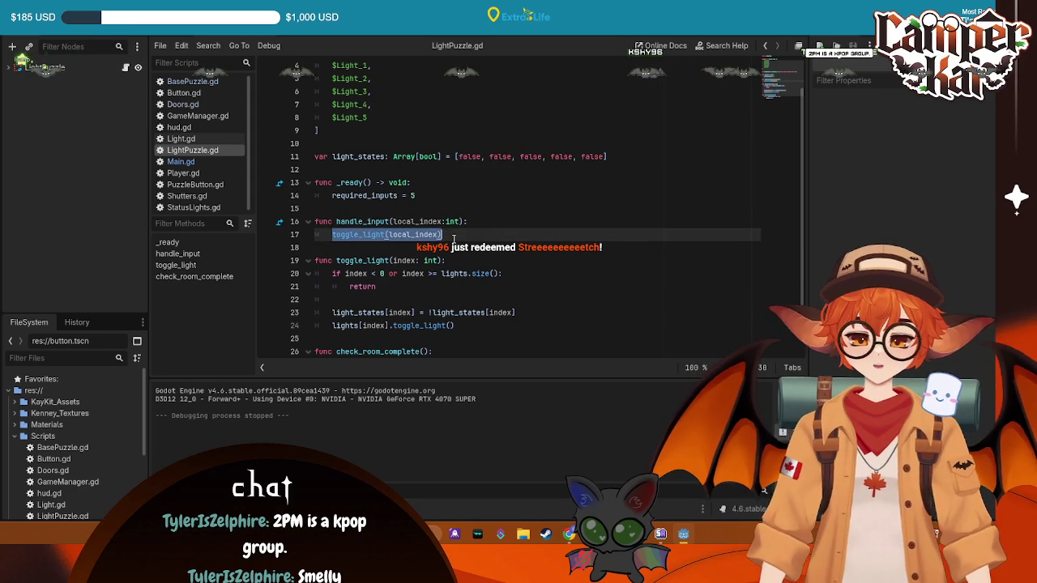
{"action": "left_click", "coordinate": [453, 238]}
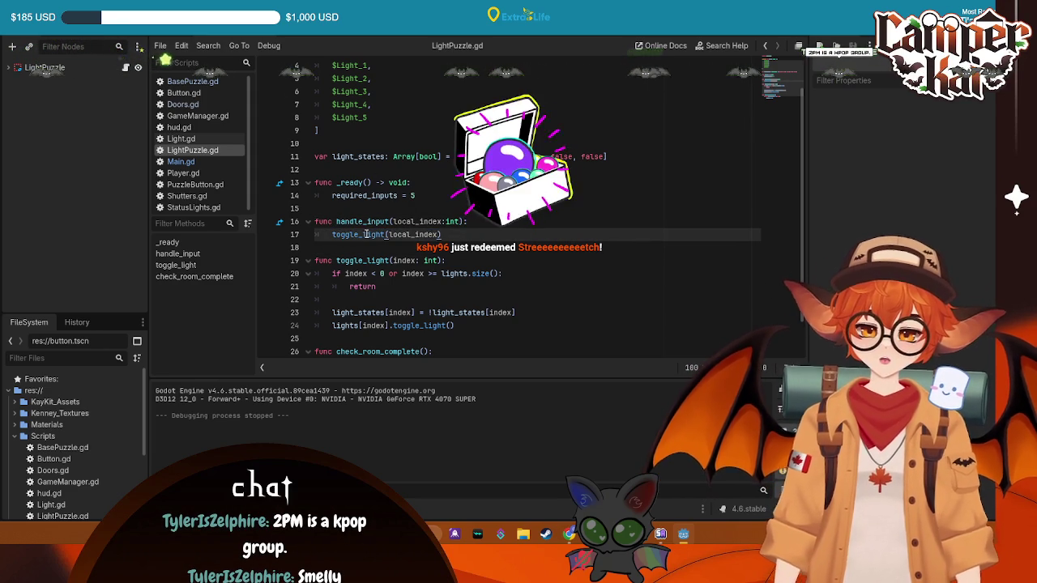
{"action": "scroll", "coordinate": [510, 187], "scroll_direction": "up", "scroll_amount": 1}
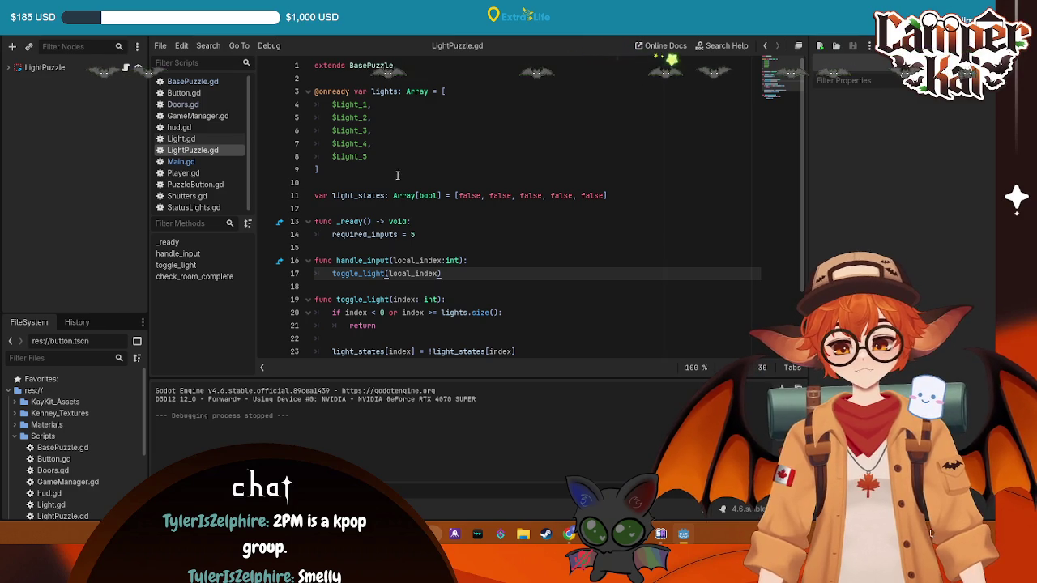
{"action": "scroll", "coordinate": [474, 192], "scroll_direction": "down", "scroll_amount": 2}
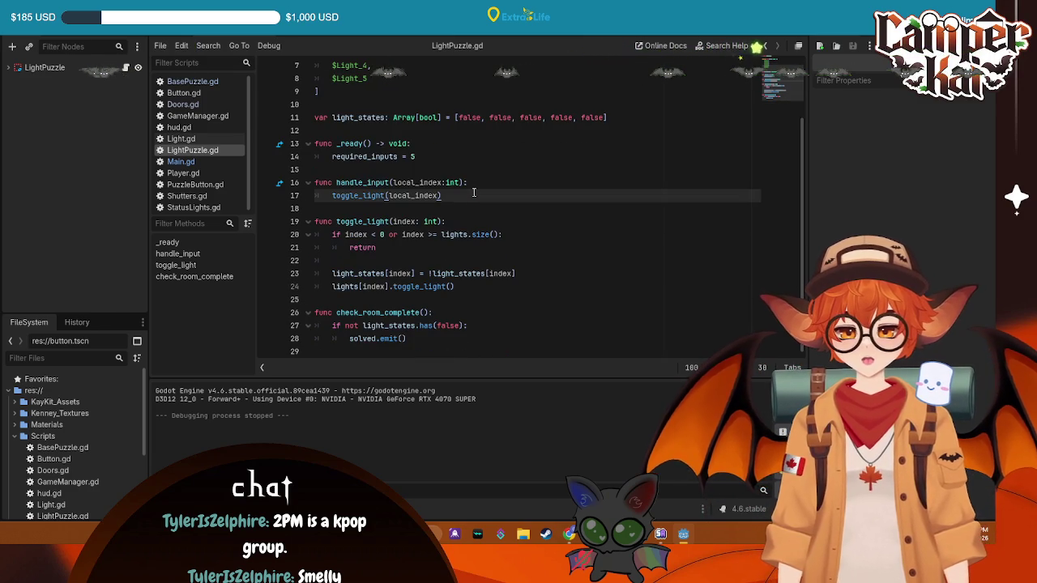
{"action": "left_click", "coordinate": [180, 161]}
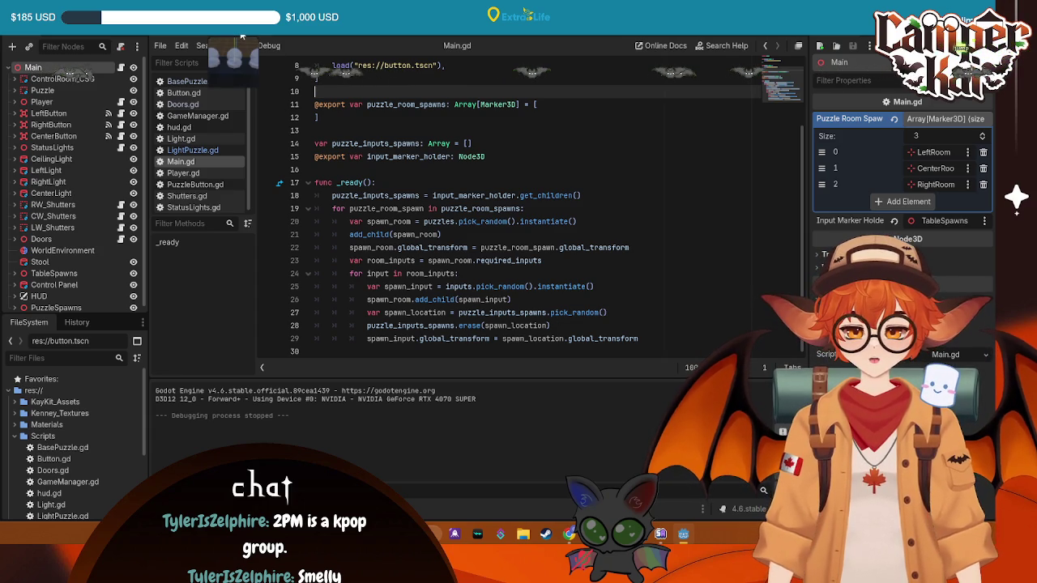
{"action": "left_click", "coordinate": [240, 38]}
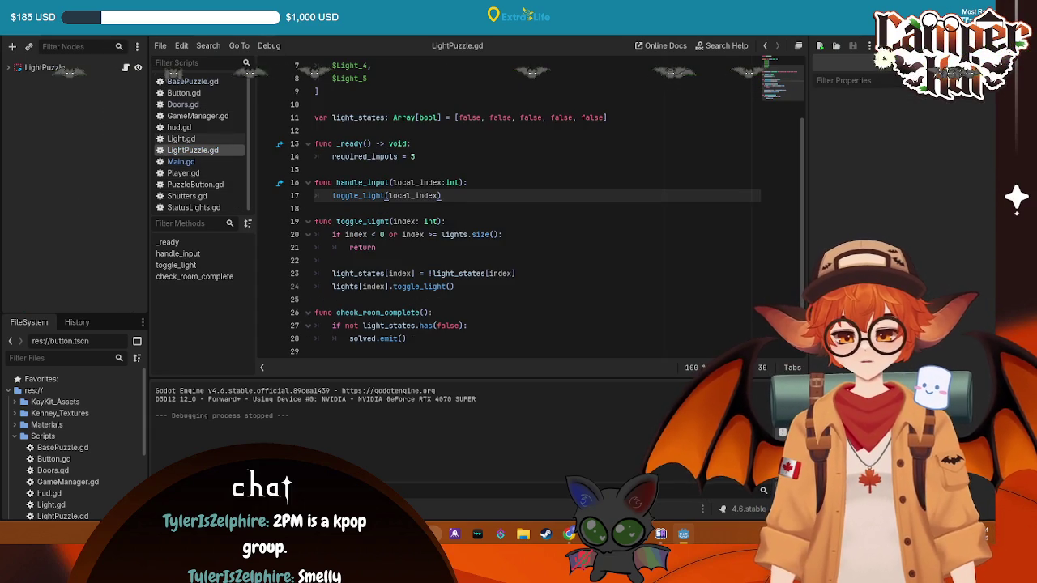
{"action": "key", "text": "ctrl+Tab"}
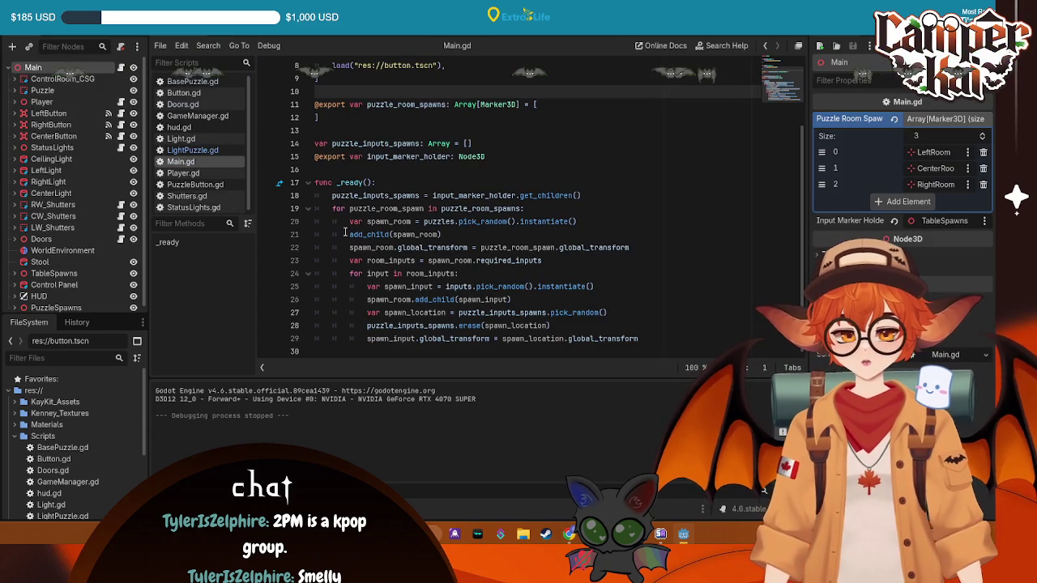
{"action": "left_click", "coordinate": [237, 37]}
{"action": "left_click", "coordinate": [170, 37]}
{"action": "left_click", "coordinate": [241, 35]}
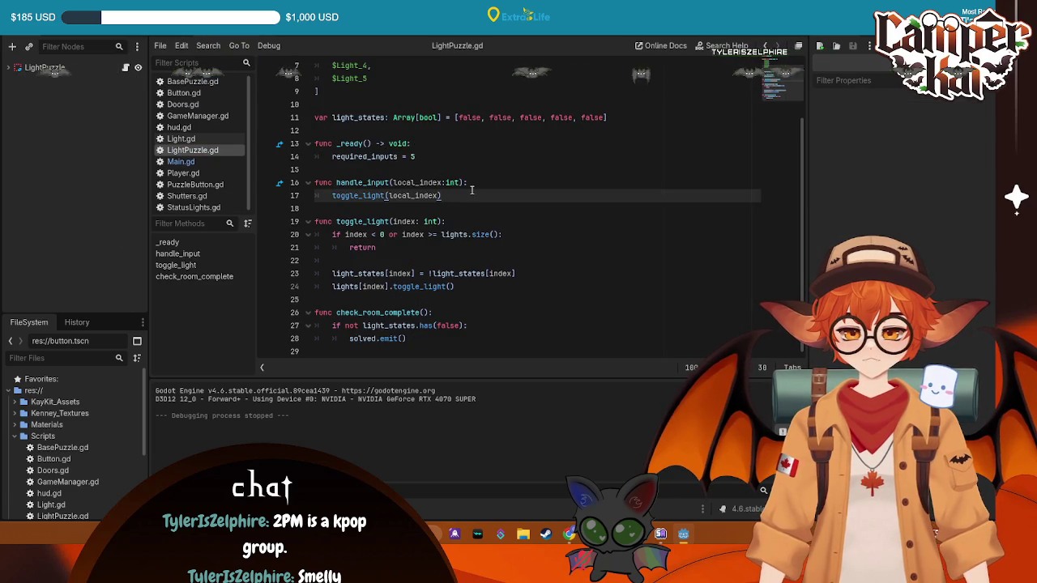
{"action": "left_click", "coordinate": [437, 161]}
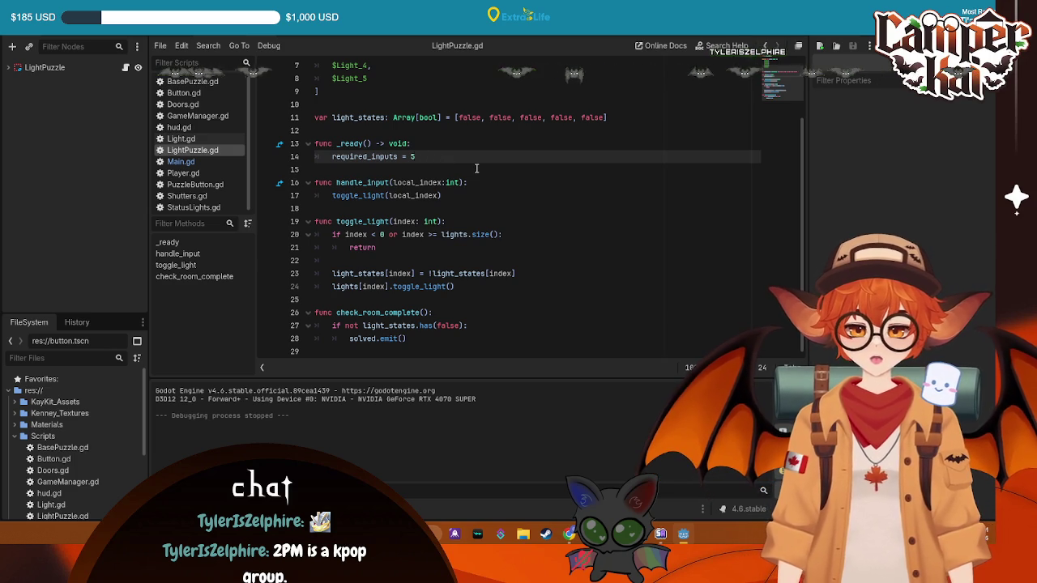
{"action": "key", "text": "Return"}
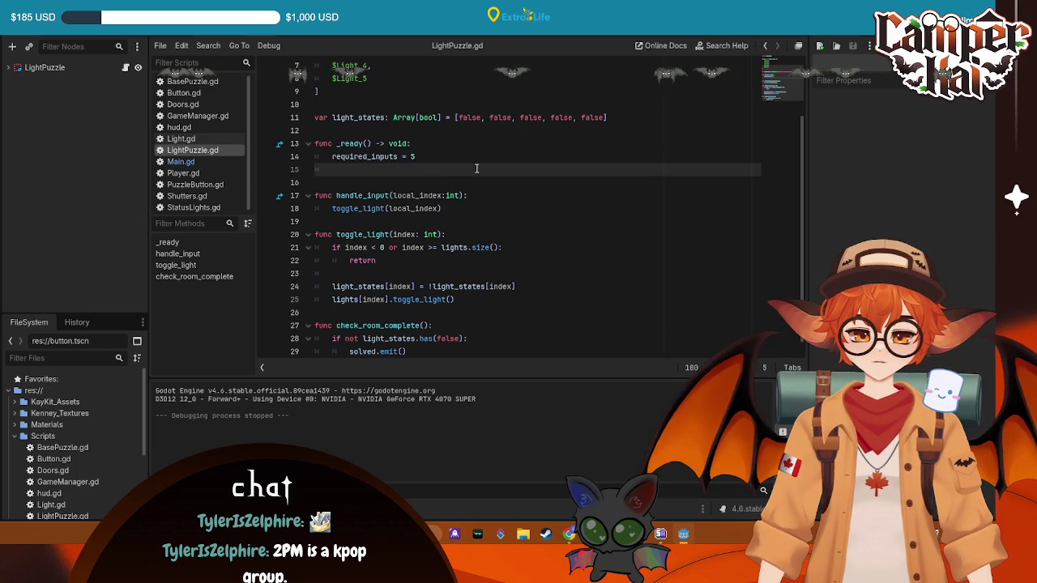
{"action": "key", "text": "BackSpace"}
{"action": "key", "text": "ctrl+s"}
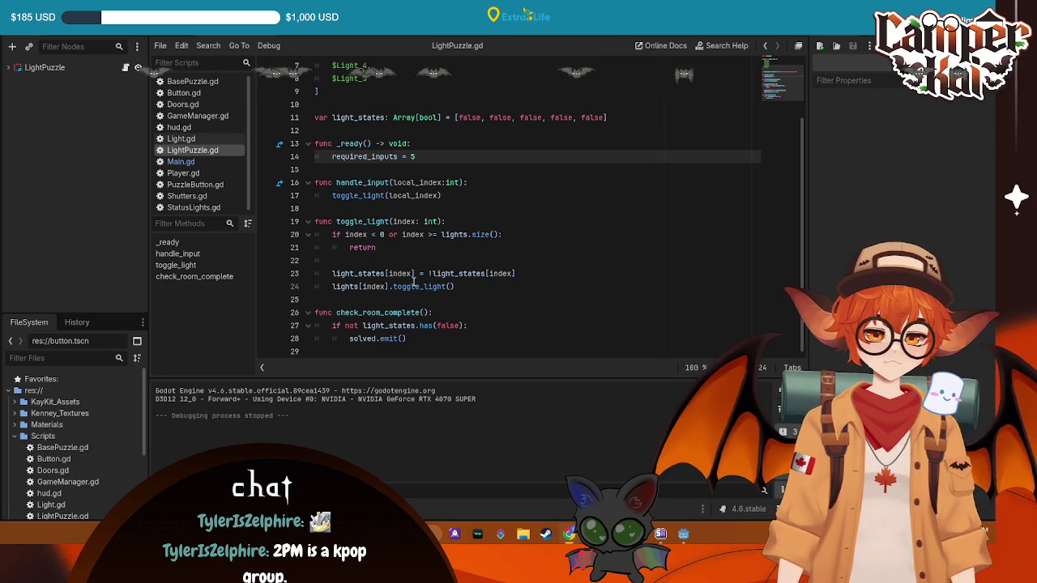
- Add spawn_room.connect(spawn_input) as line 30 after the global_transform line in Main.gd
{"action": "key", "text": "ctrl+Tab"}
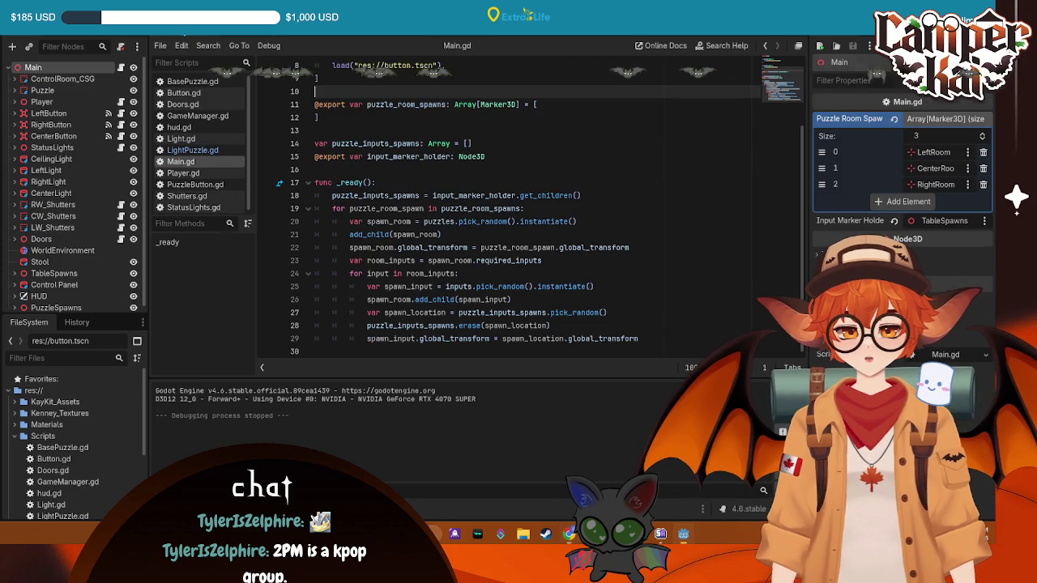
{"action": "left_click", "coordinate": [650, 340]}
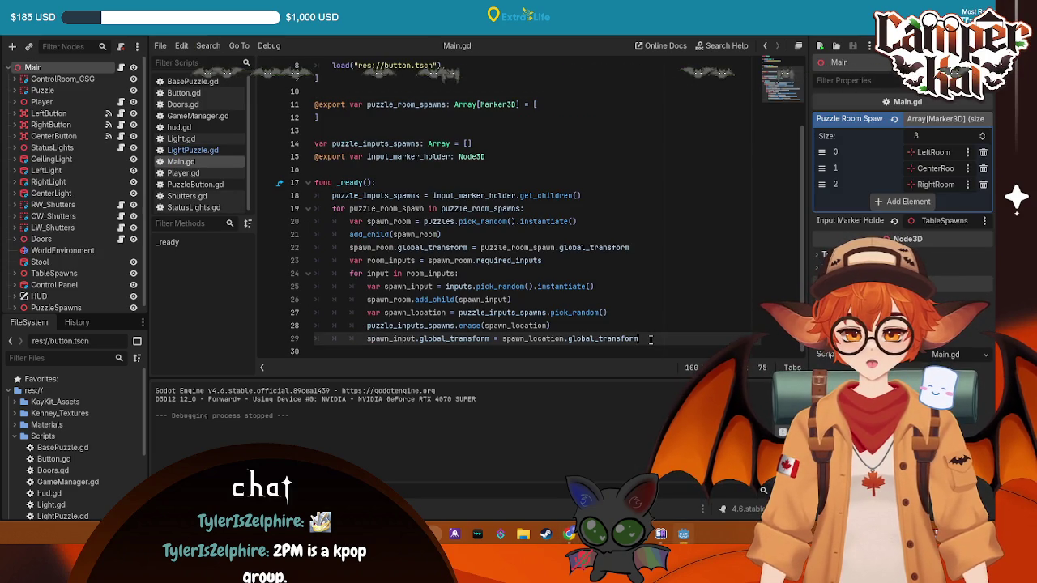
{"action": "key", "text": "Return"}
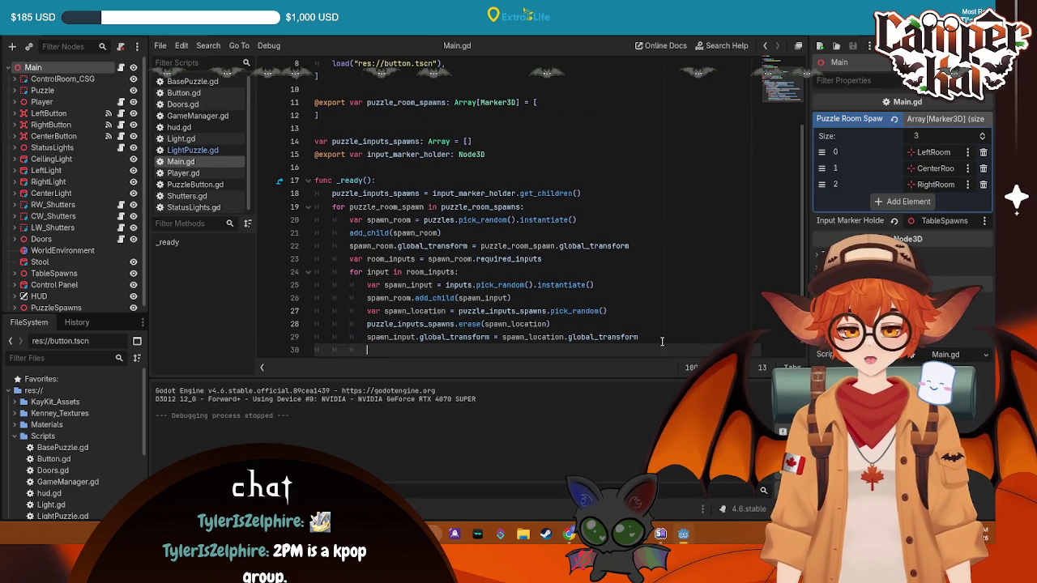
{"action": "key", "text": "BackSpace"}
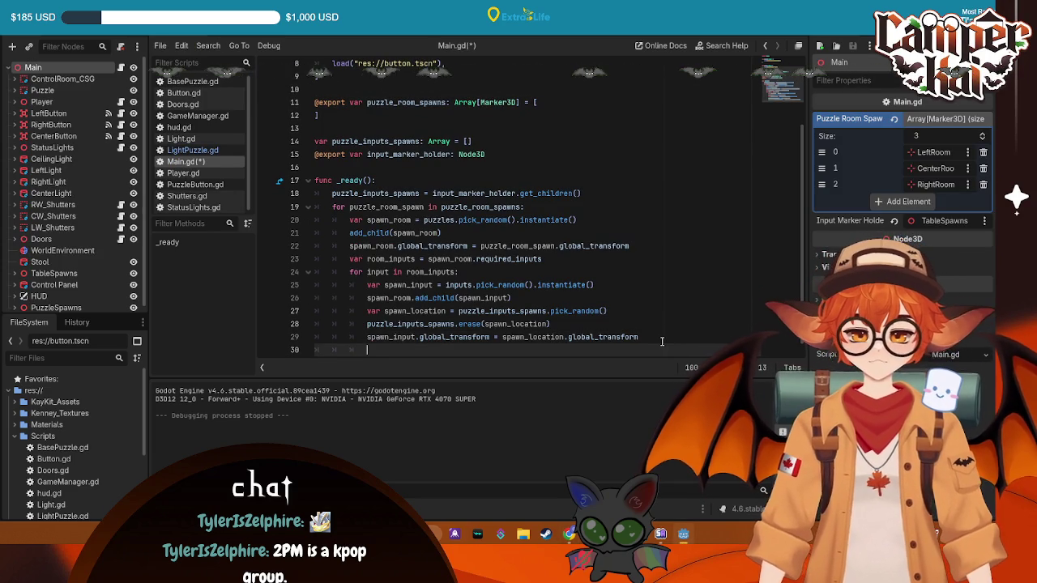
{"action": "type", "text": "spawn"}
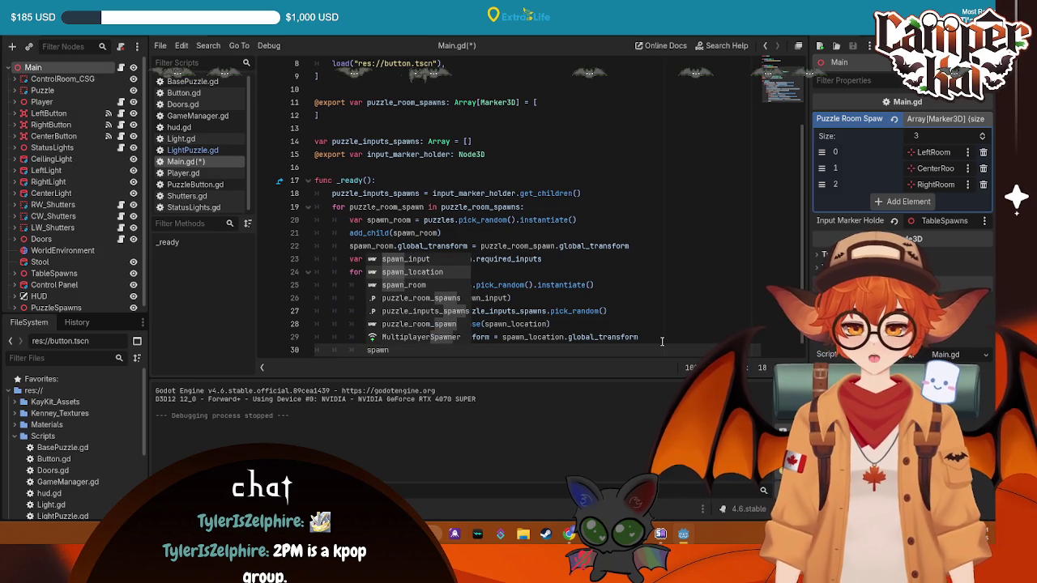
{"action": "type", "text": "_room.conne"}
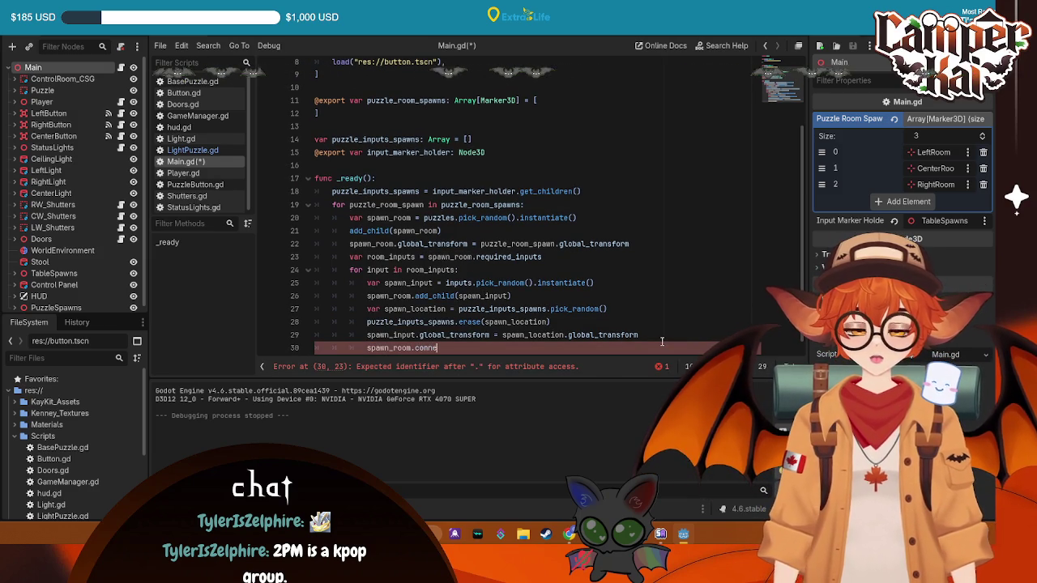
{"action": "type", "text": "ct"}
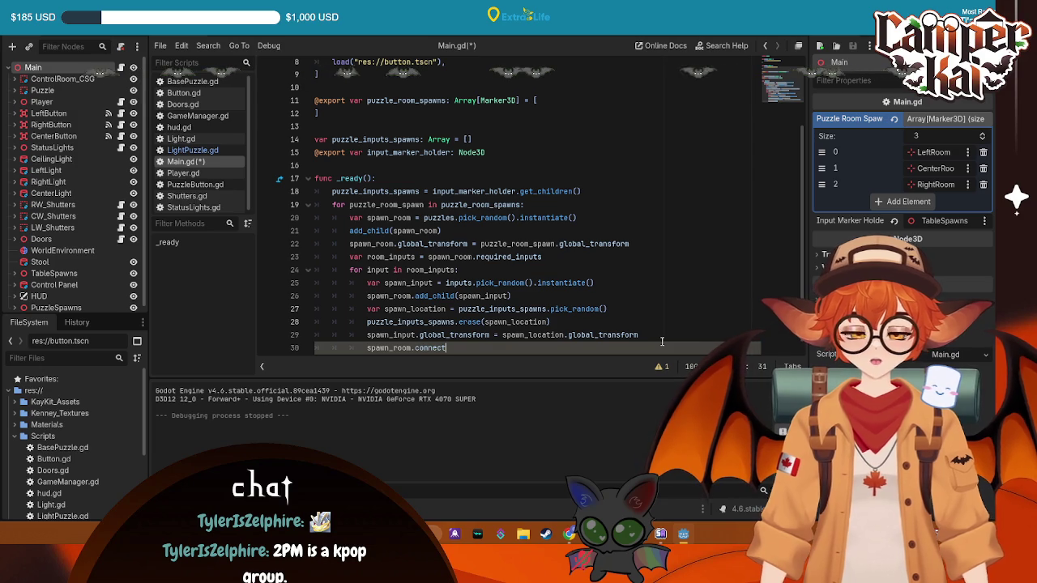
{"action": "type", "text": "("}
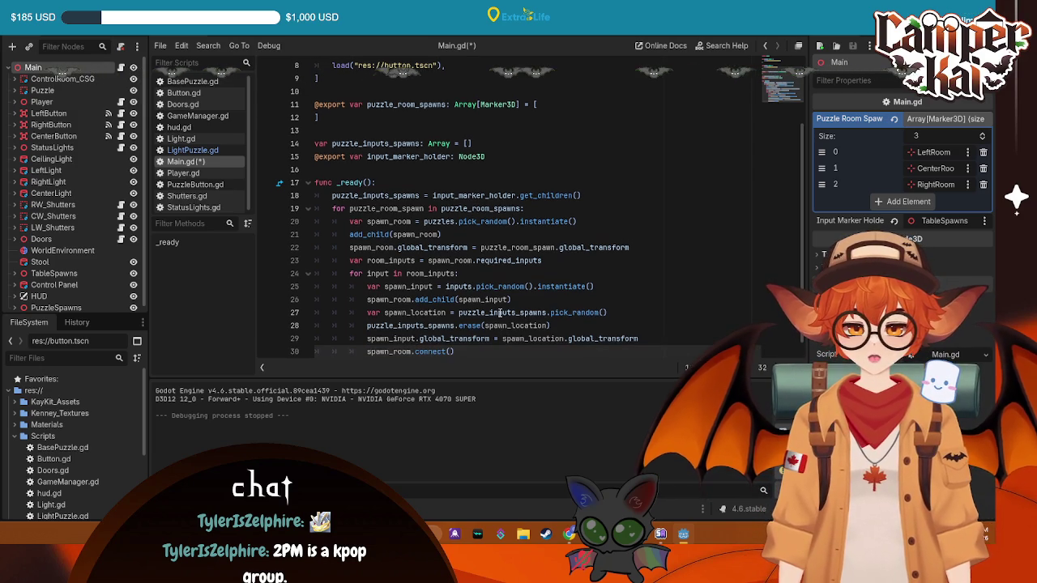
{"action": "type", "text": "spawn"}
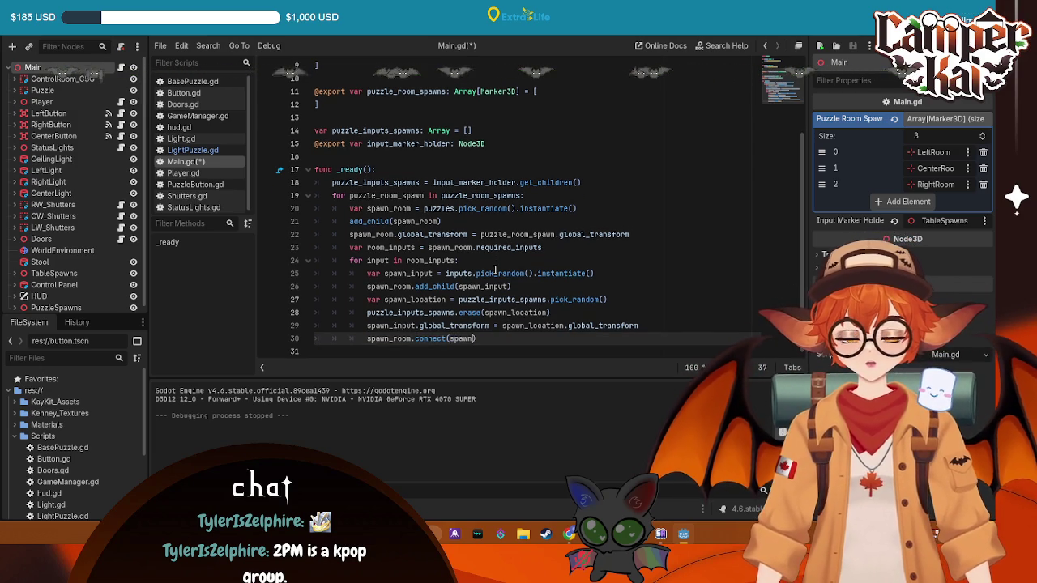
{"action": "type", "text": "_input"}
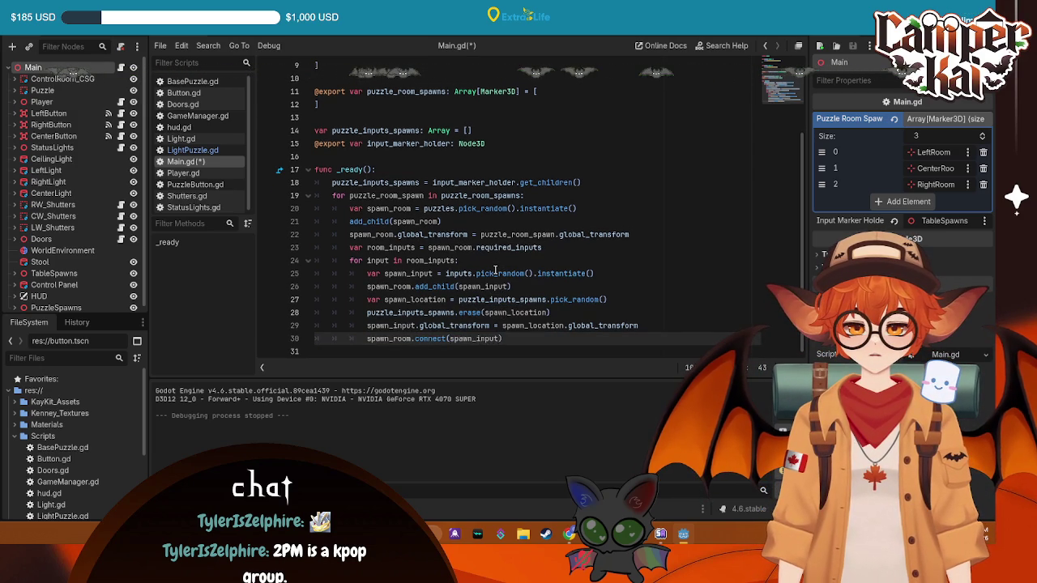
{"action": "type", "text": "."}
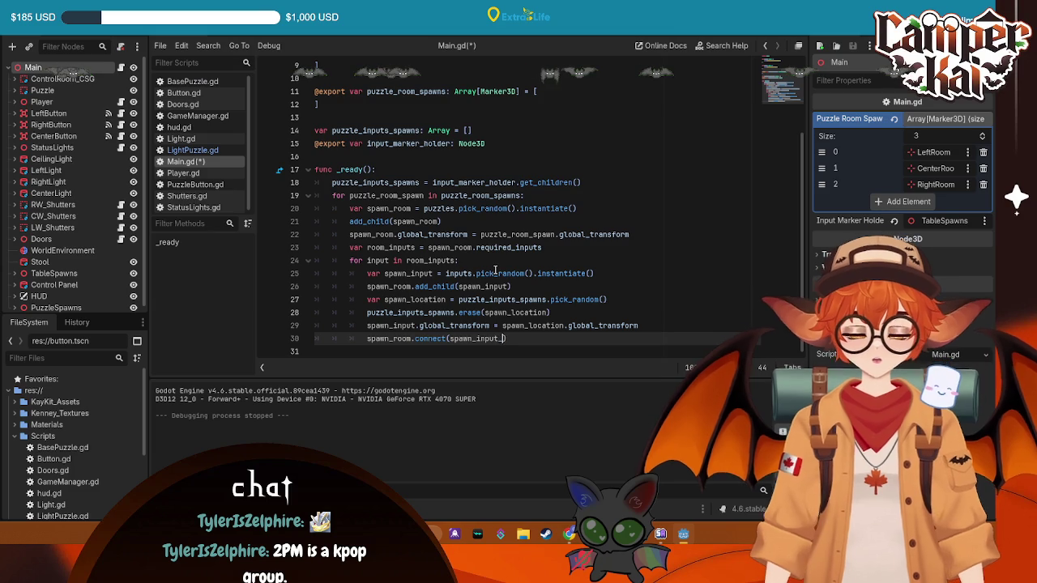
{"action": "key", "text": "BackSpace"}
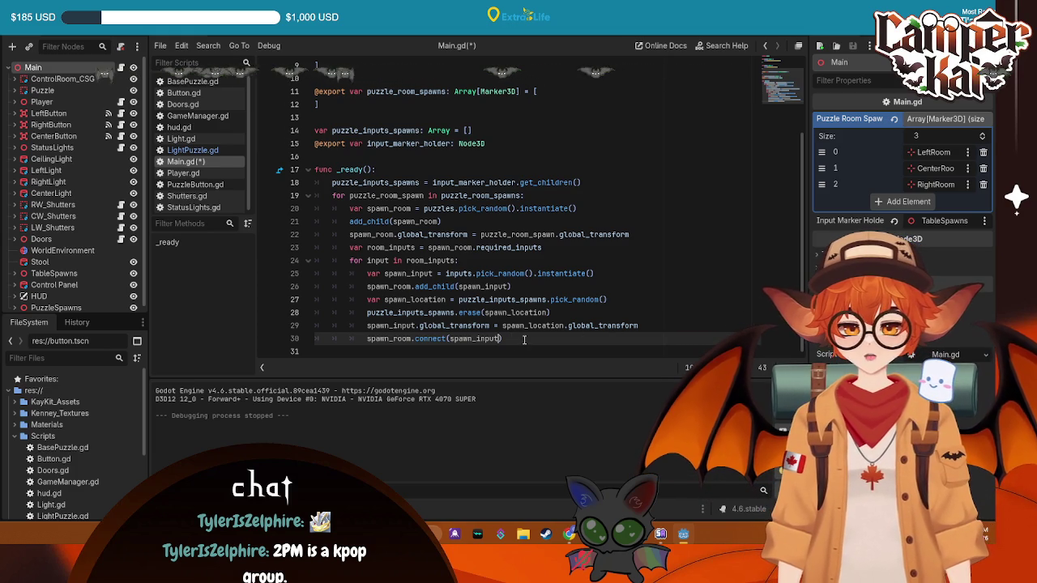
{"action": "type", "text": ")"}
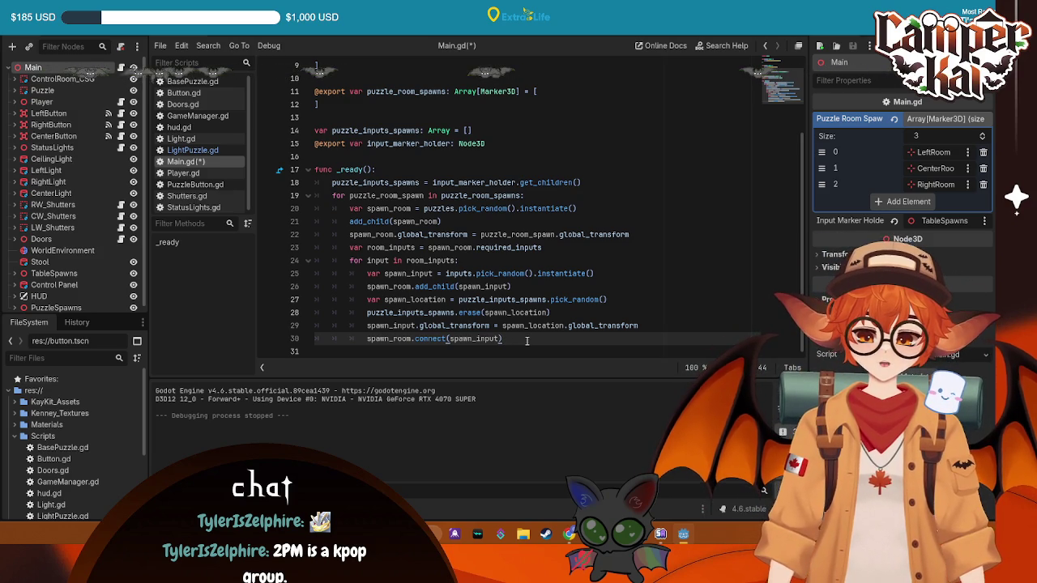
{"action": "key", "text": "ctrl+a"}
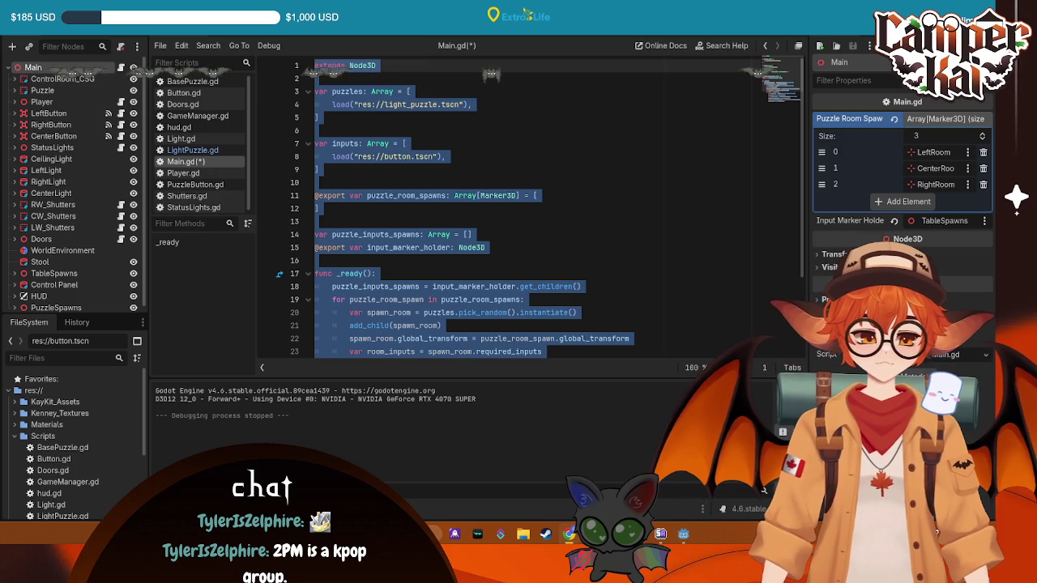
{"action": "left_click", "coordinate": [568, 273]}
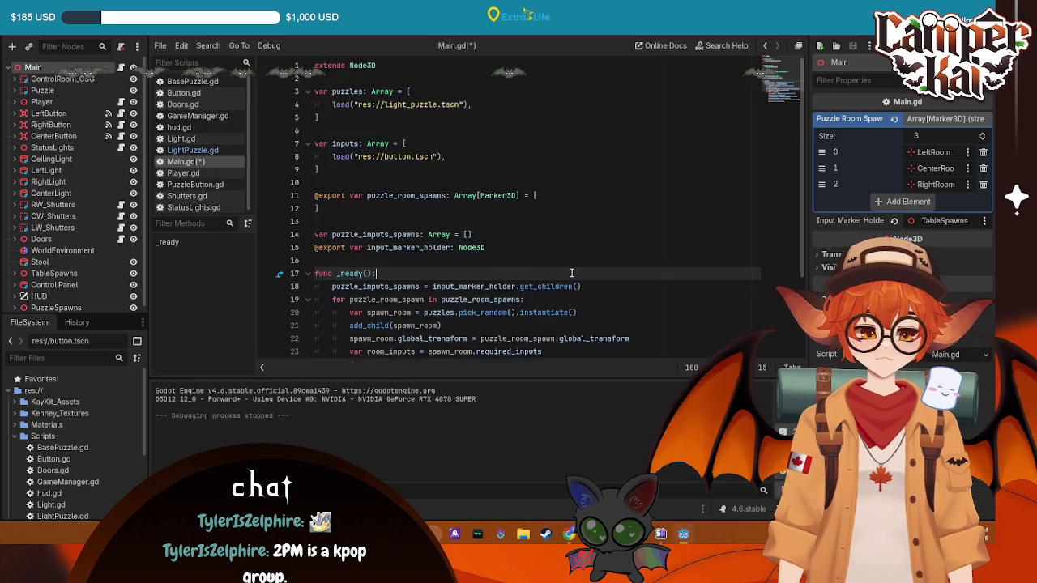
{"action": "scroll", "coordinate": [571, 276], "scroll_direction": "down", "scroll_amount": 3}
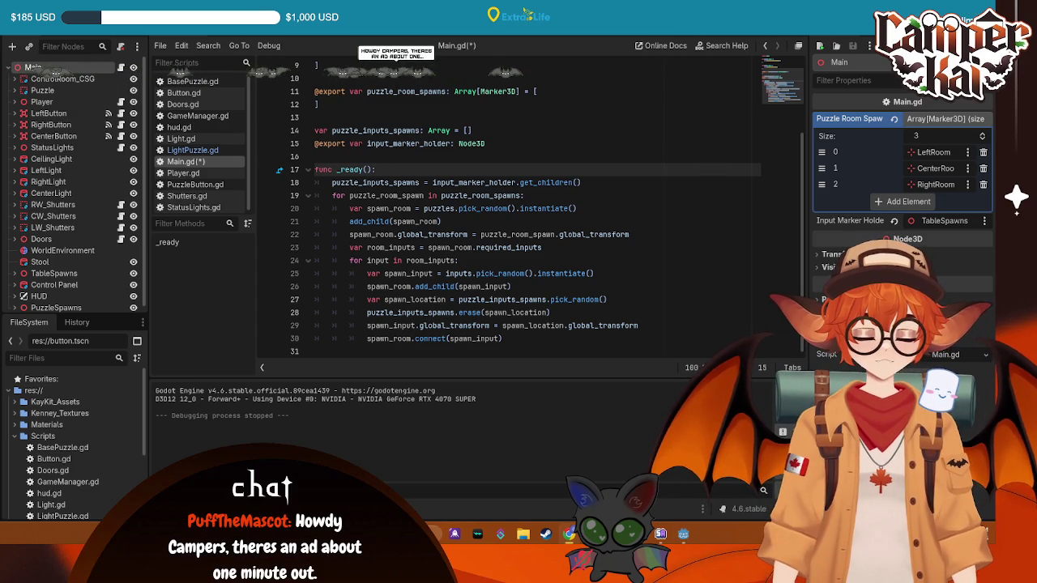
{"action": "left_click_drag", "start_coordinate": [503, 339], "coordinate": [367, 340]}
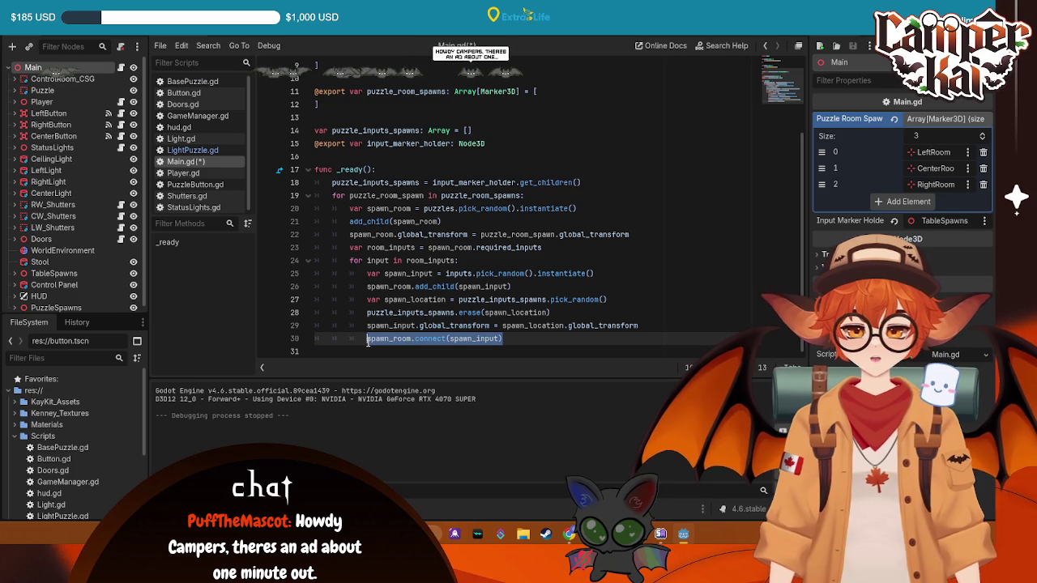
- Begin line 30 as spawn_input.button_pressed.connect( and check the button_pressed signal in PuzzleButton.gd
{"action": "type", "text": "spaw"}
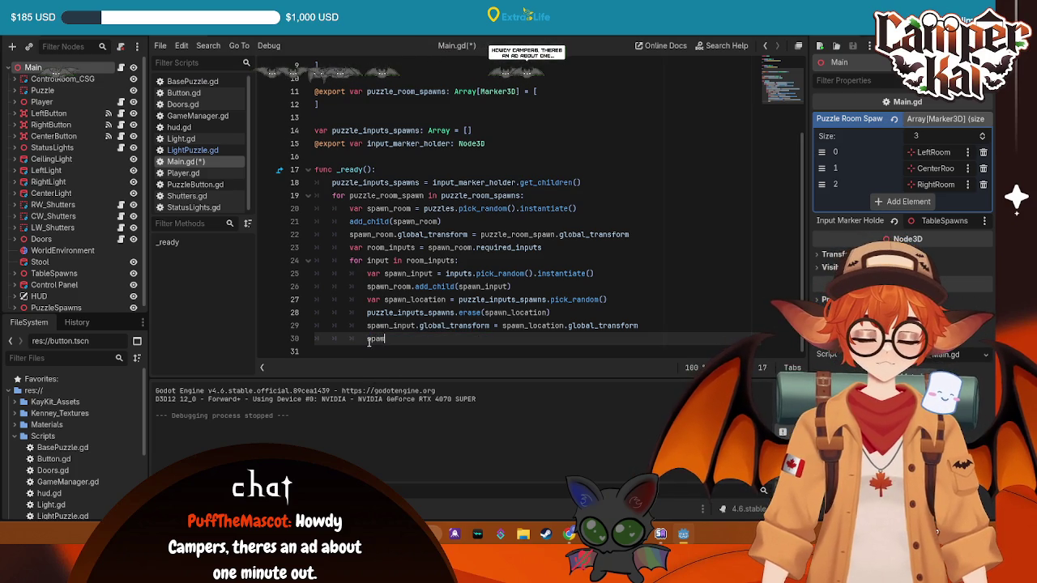
{"action": "type", "text": "n_"}
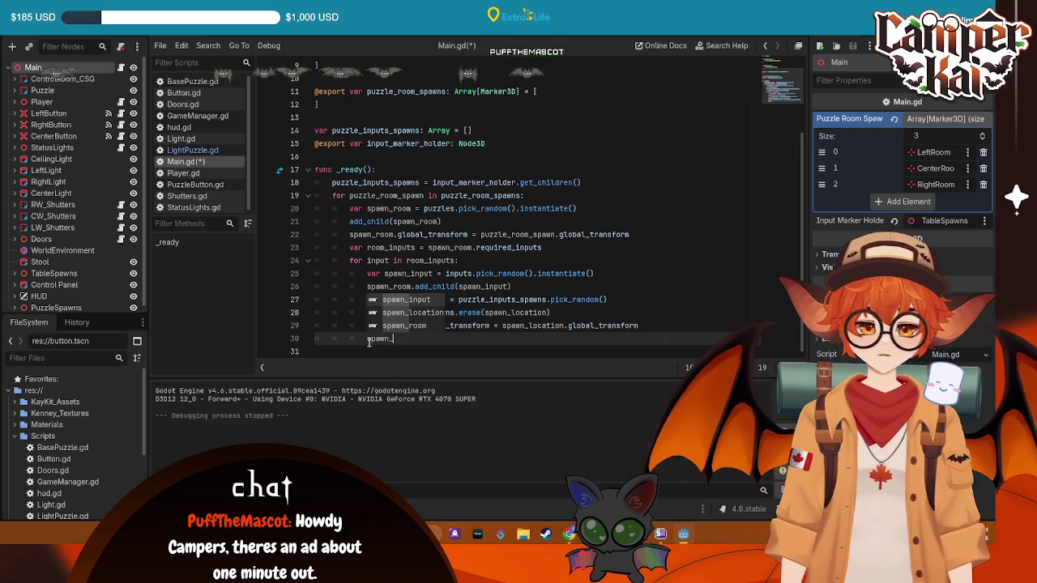
{"action": "type", "text": "input"}
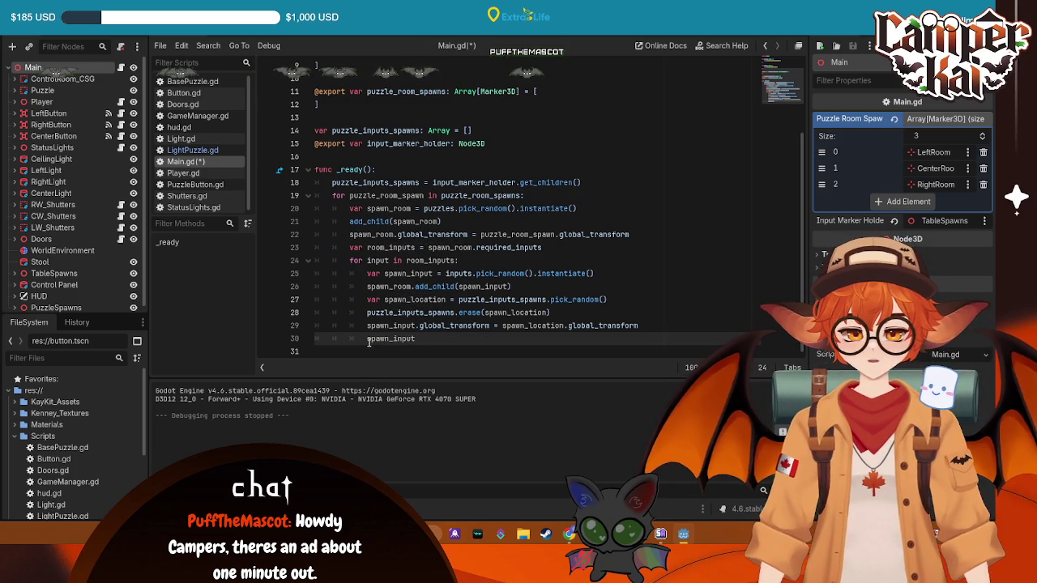
{"action": "type", "text": ".button"}
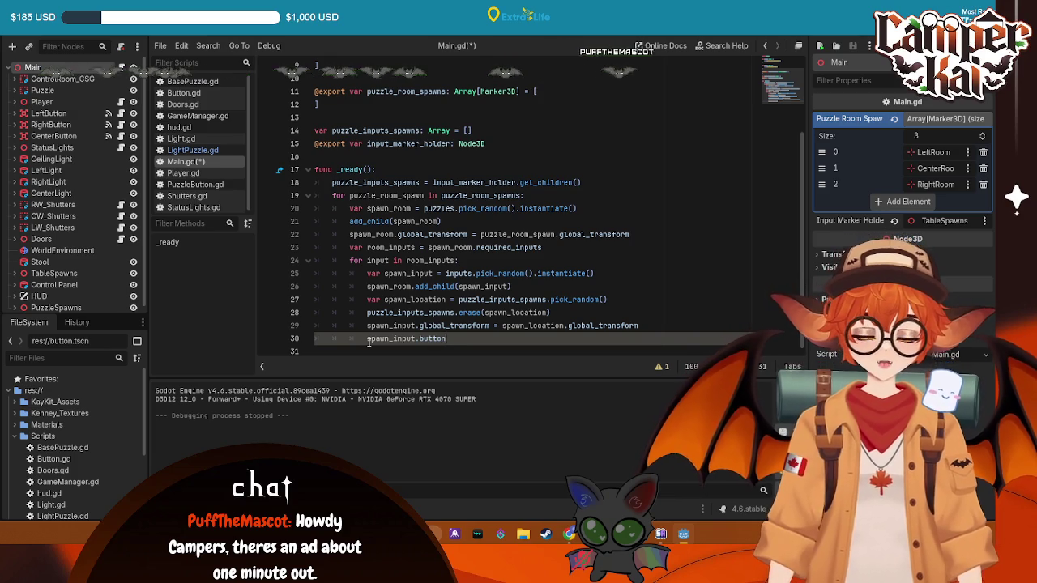
{"action": "type", "text": "_pressed"}
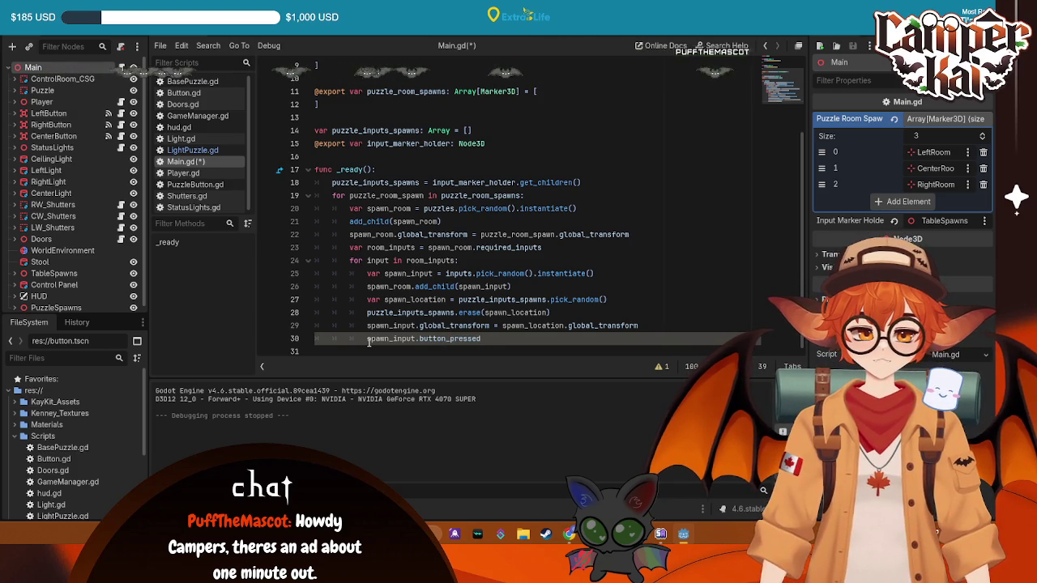
{"action": "type", "text": ".connec"}
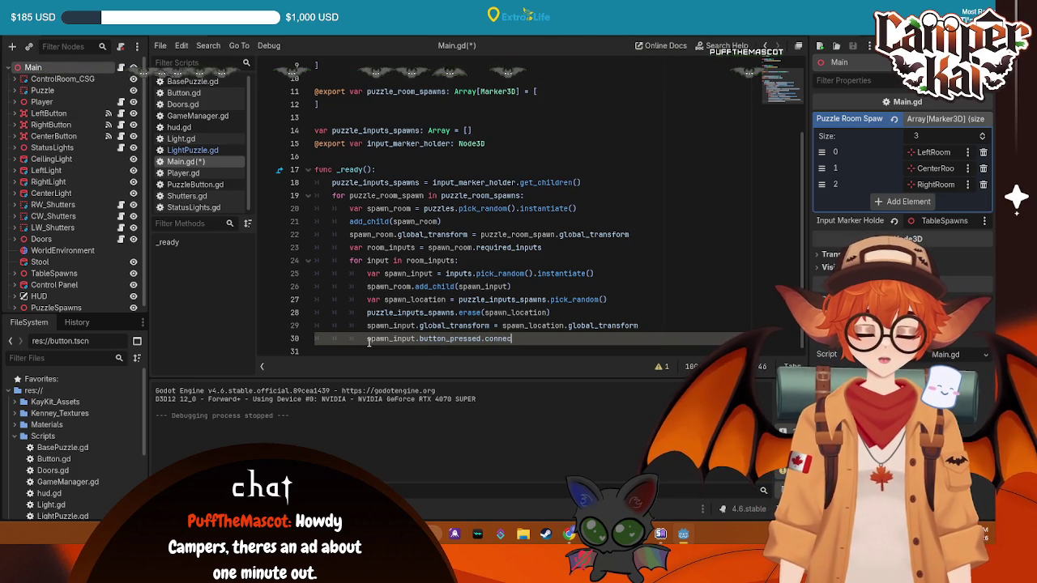
{"action": "type", "text": "t("}
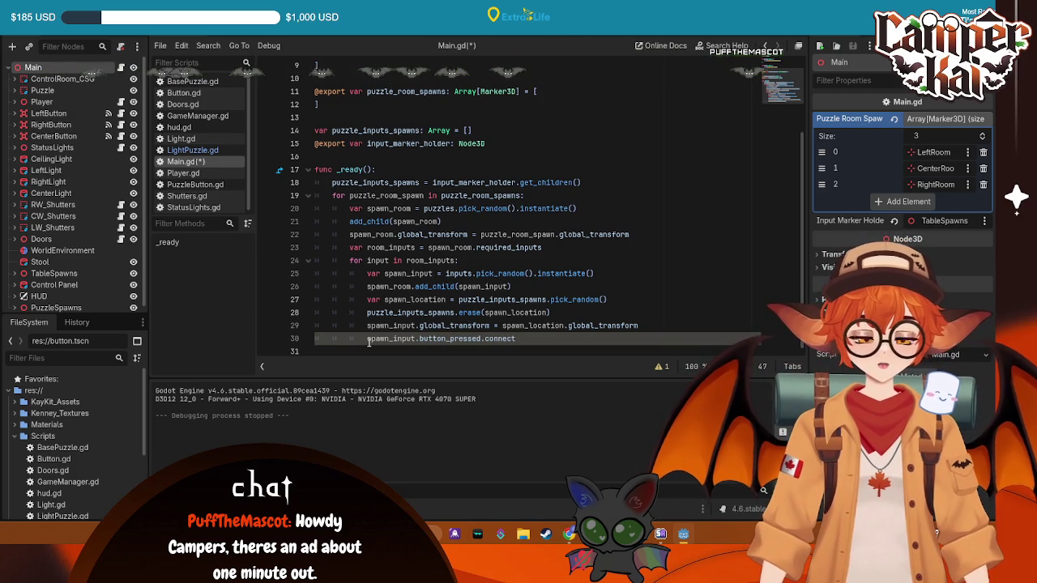
{"action": "key", "text": "ctrl+Tab"}
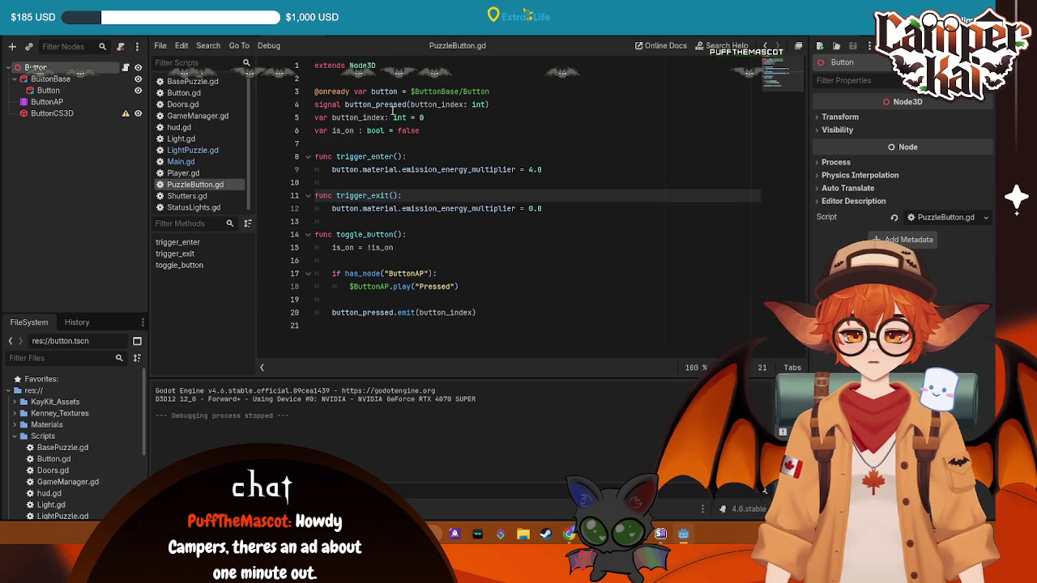
{"action": "left_click_drag", "start_coordinate": [349, 104], "coordinate": [491, 104]}
{"action": "left_click", "coordinate": [491, 104]}
{"action": "key", "text": "ctrl+Tab"}
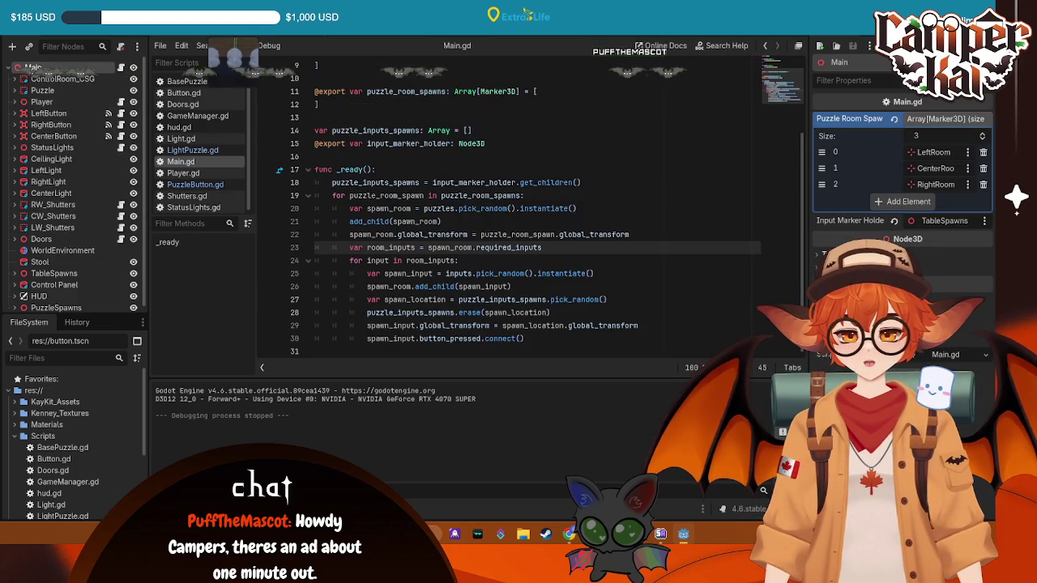
{"action": "key", "text": "ctrl+Tab"}
{"action": "key", "text": "ctrl+Tab"}
- Finish the connect with spawn_room.handle_input.bind(input), save Main.gd, and open LightPuzzle.gd
{"action": "left_click", "coordinate": [522, 338]}
{"action": "mouse_move", "coordinate": [523, 326]}
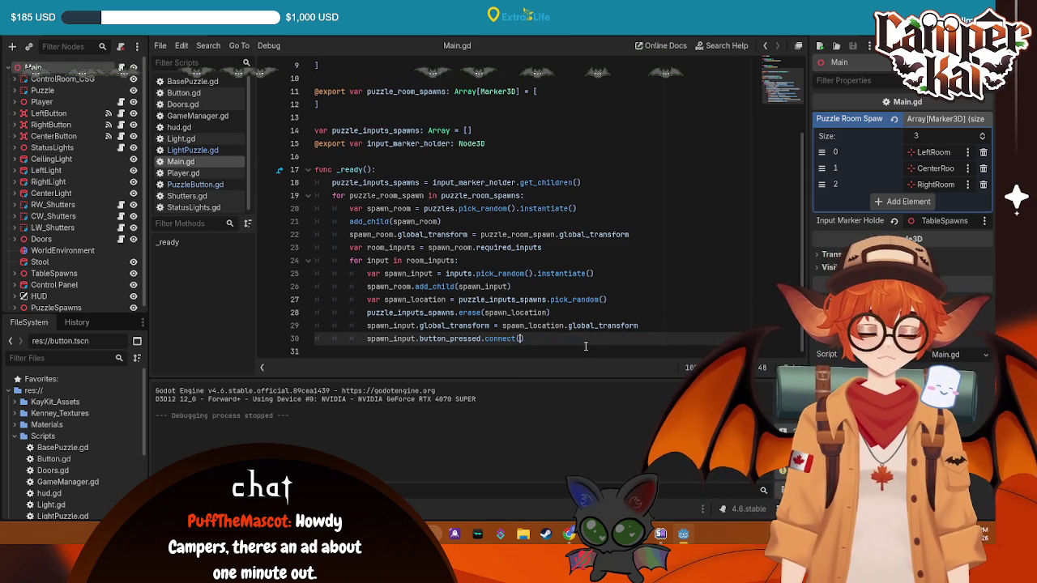
{"action": "type", "text": "n_room.handle_input.bind(inpou"}
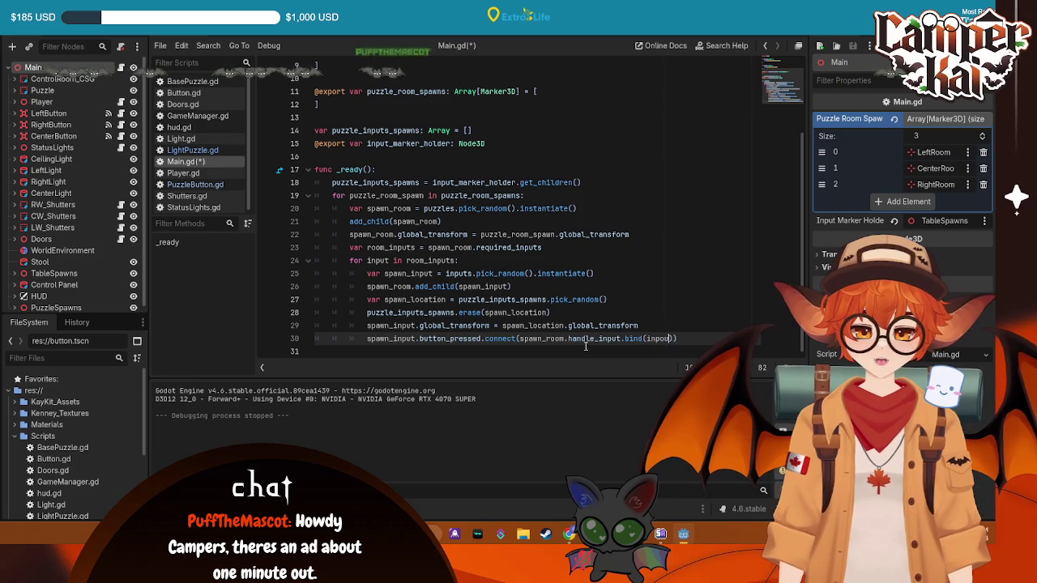
{"action": "key", "text": "BackSpace"}
{"action": "key", "text": "BackSpace"}
{"action": "type", "text": "ut"}
{"action": "key", "text": "ctrl+s"}
{"action": "left_click", "coordinate": [423, 248]}
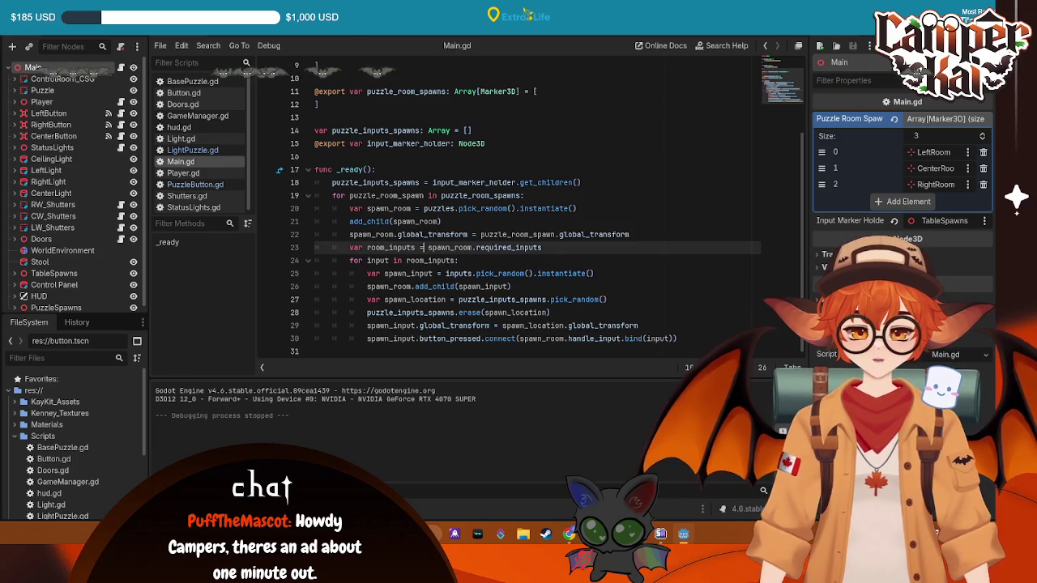
{"action": "left_click", "coordinate": [193, 150]}
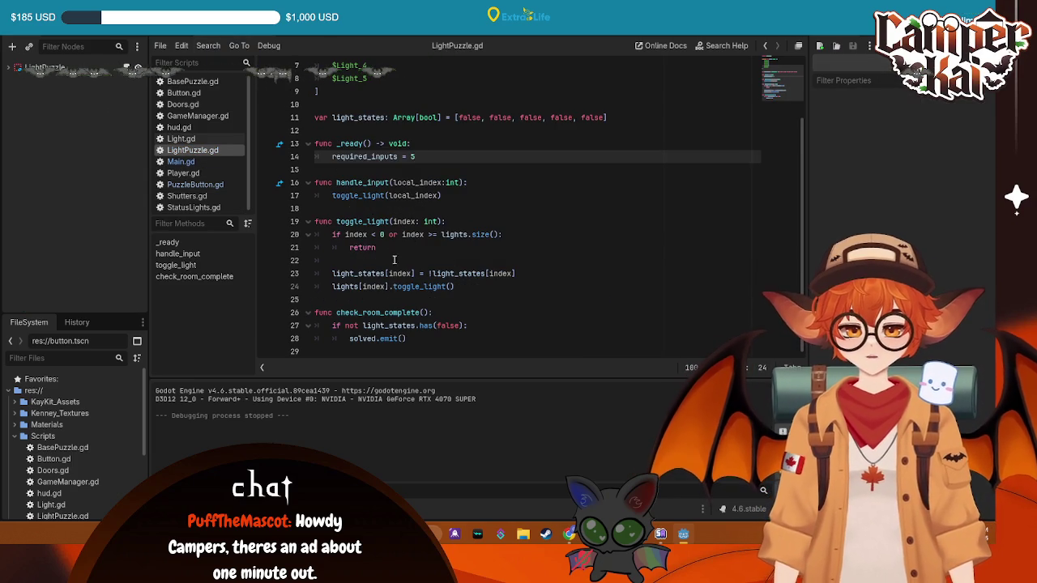
- Review the handle_input function and its local_index parameter in LightPuzzle.gd
{"action": "double_click", "coordinate": [414, 195]}
{"action": "triple_click", "coordinate": [414, 195]}
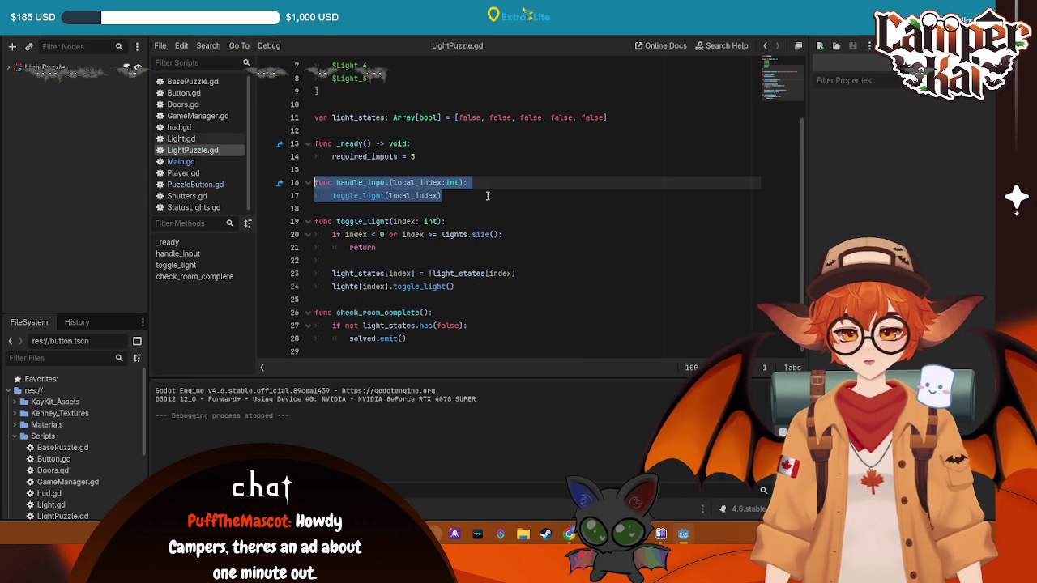
{"action": "left_click", "coordinate": [414, 196]}
{"action": "left_click", "coordinate": [414, 196]}
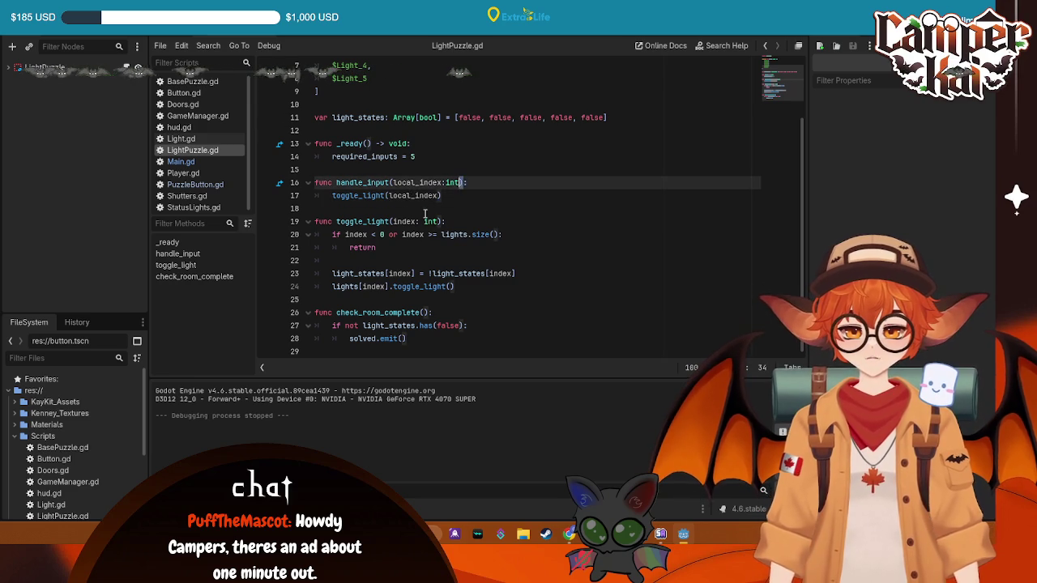
{"action": "scroll", "coordinate": [349, 98], "scroll_direction": "up", "scroll_amount": 2}
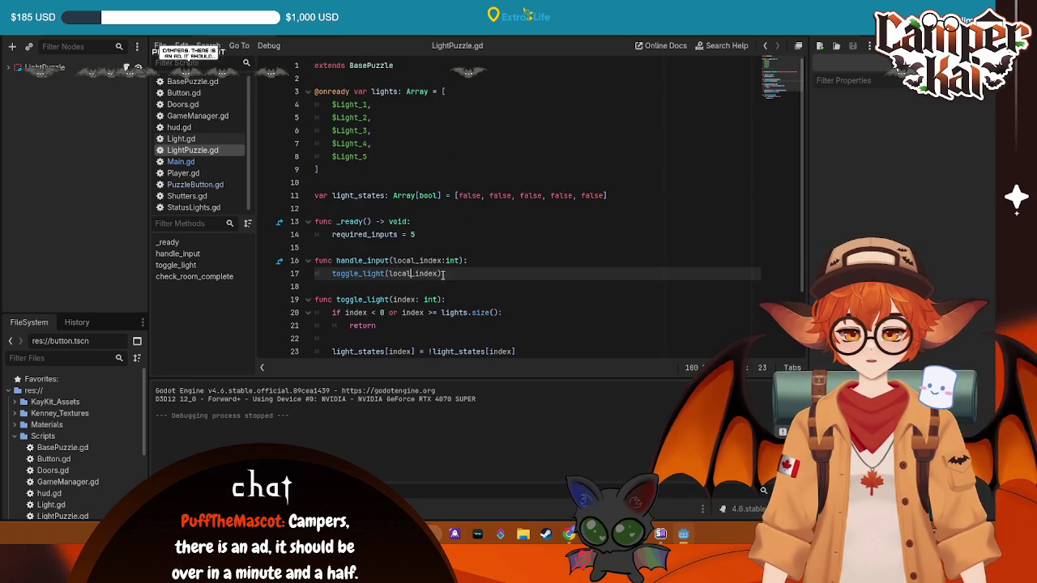
{"action": "scroll", "coordinate": [436, 270], "scroll_direction": "down", "scroll_amount": 1}
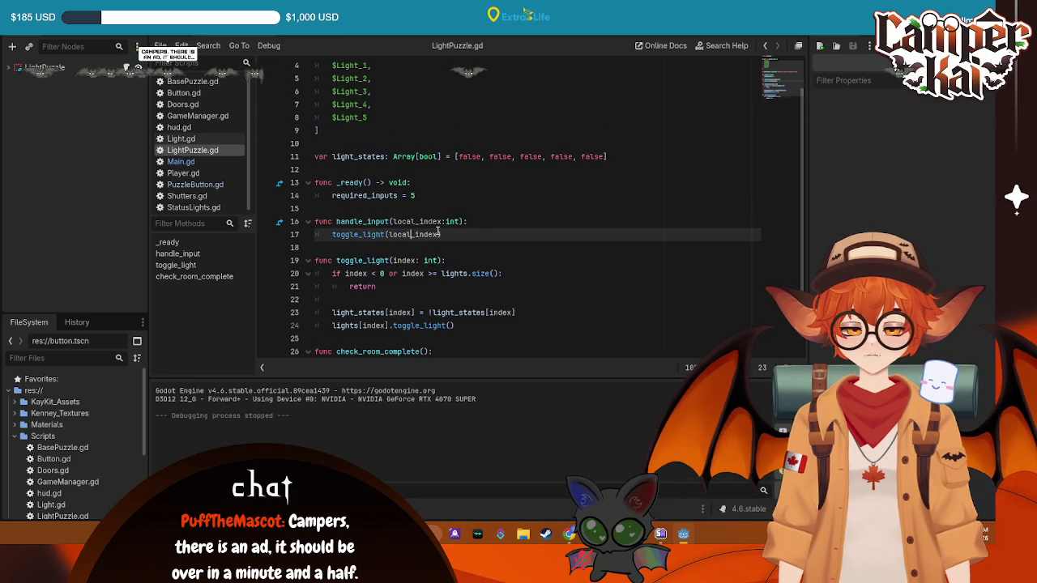
{"action": "scroll", "coordinate": [438, 233], "scroll_direction": "down", "scroll_amount": 1}
- Check Main.gd and the button_index variable in PuzzleButton.gd, then return to Main.gd
{"action": "key", "text": "ctrl+Tab"}
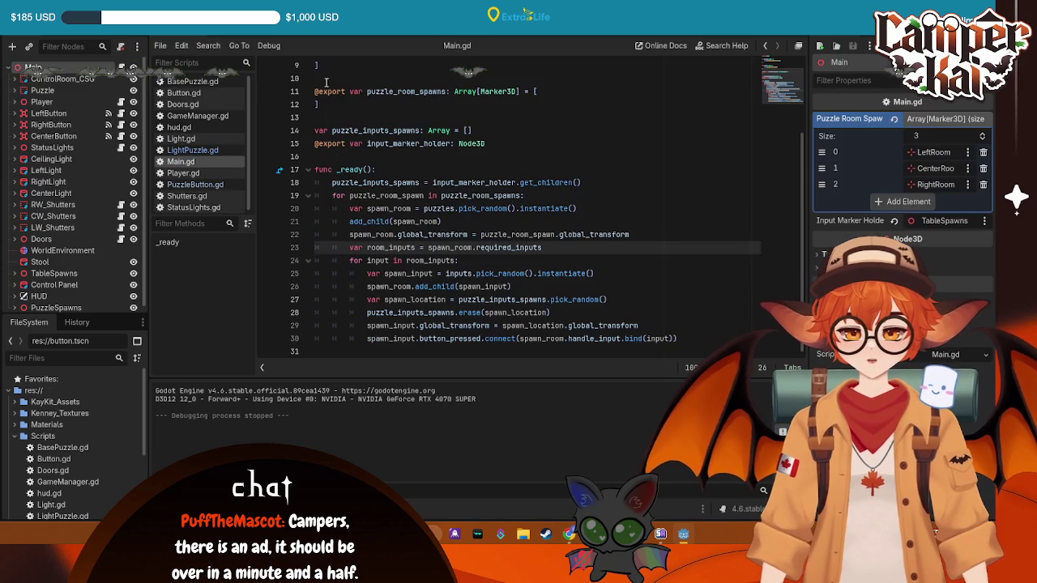
{"action": "left_click", "coordinate": [670, 273]}
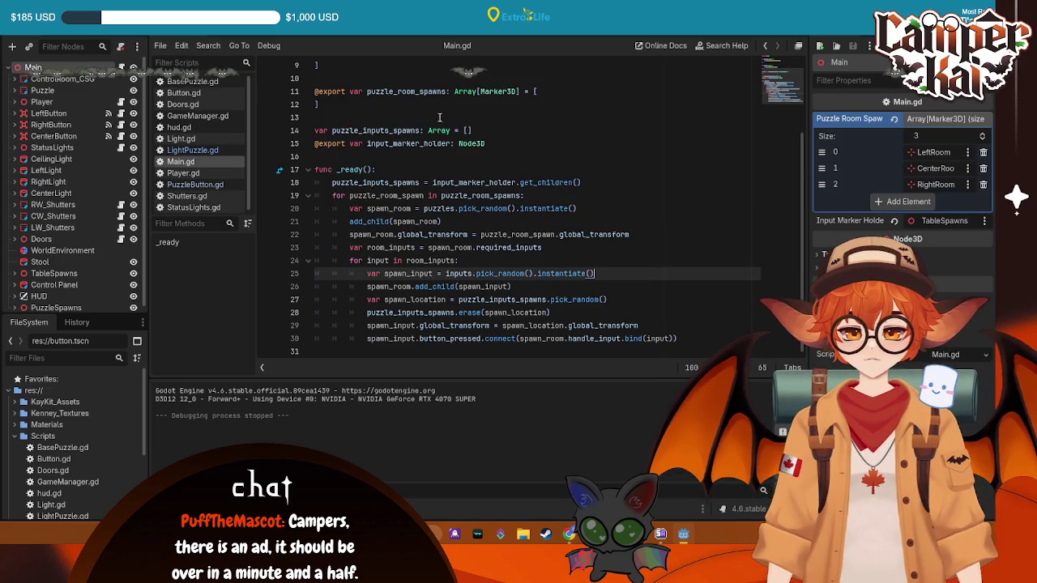
{"action": "key", "text": "ctrl+Tab"}
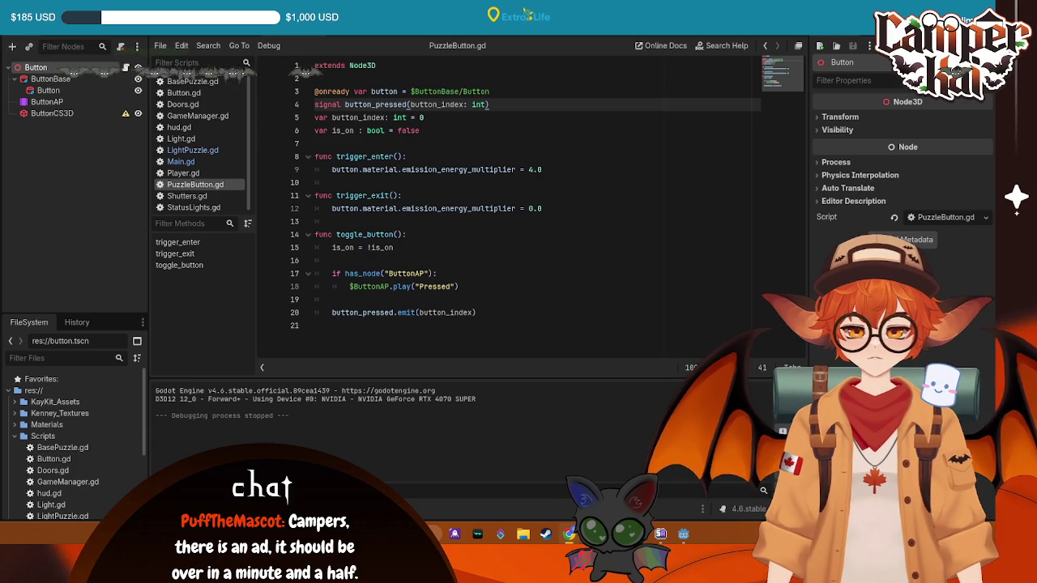
{"action": "left_click", "coordinate": [459, 286]}
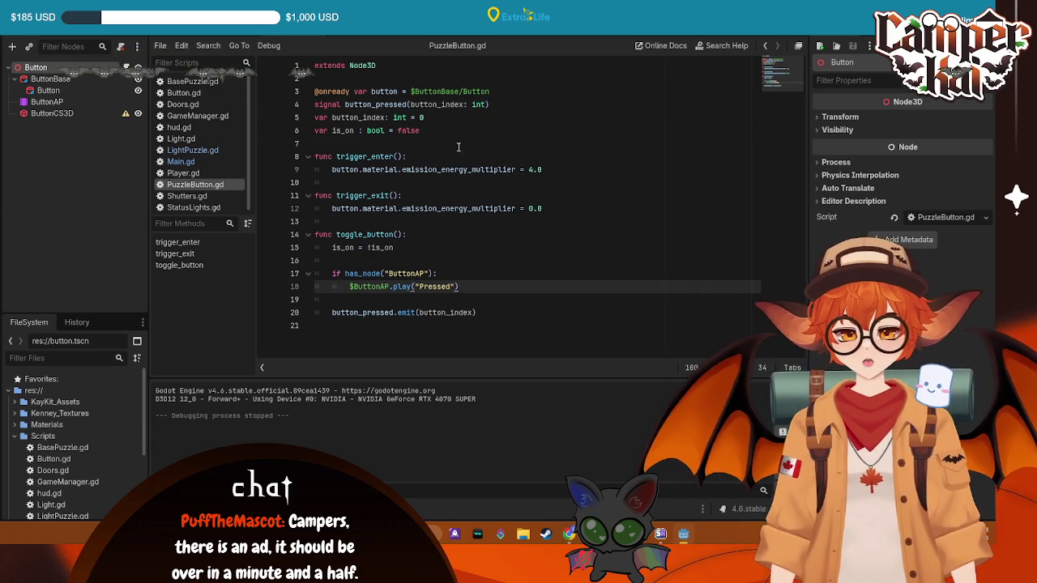
{"action": "double_click", "coordinate": [411, 104]}
{"action": "left_click", "coordinate": [410, 118]}
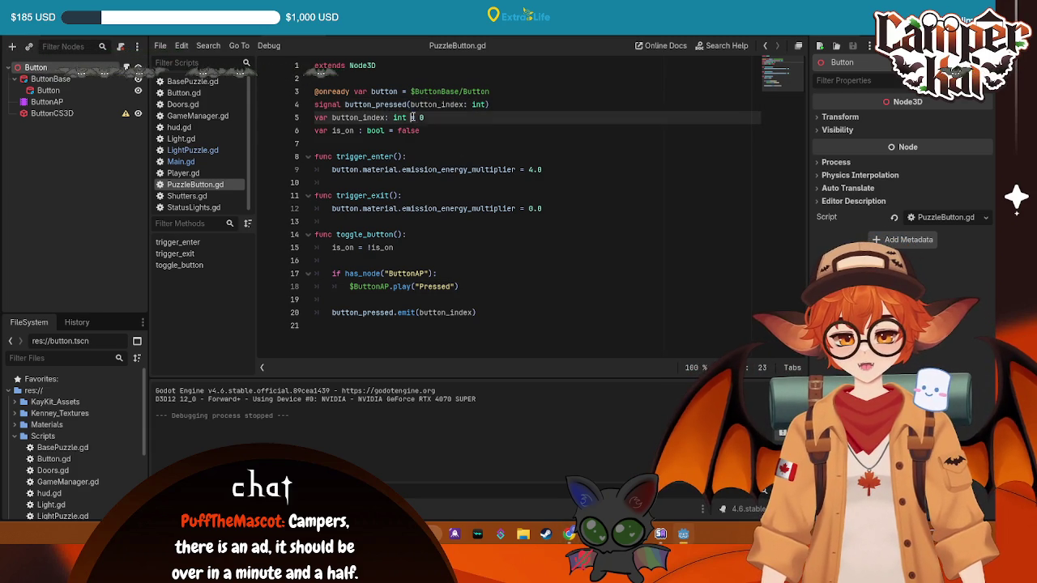
{"action": "left_click", "coordinate": [178, 38]}
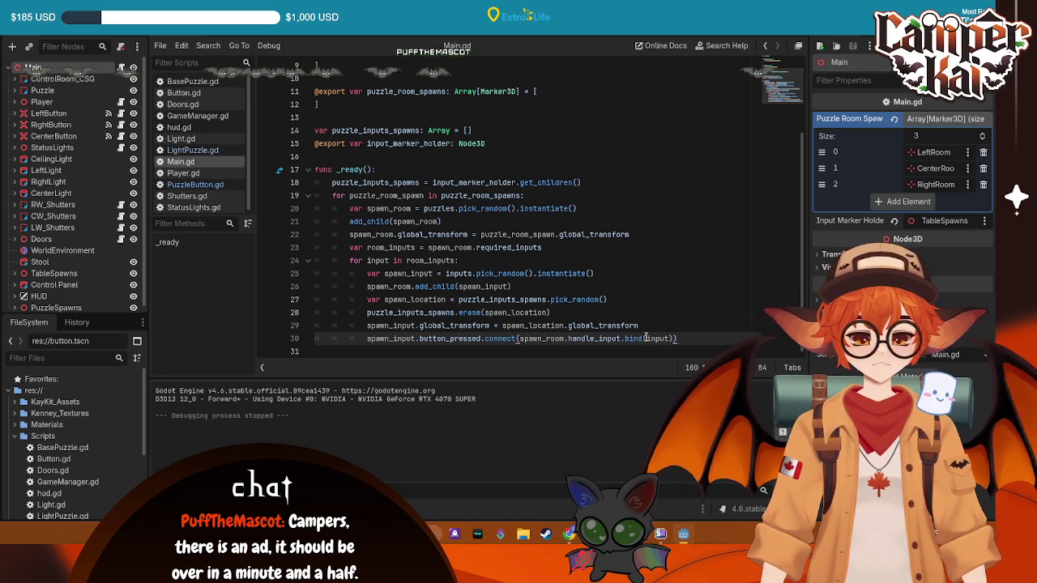
- Edit line 30's bind call, recheck handle_input in LightPuzzle.gd, and return to Main.gd
{"action": "key", "text": "BackSpace"}
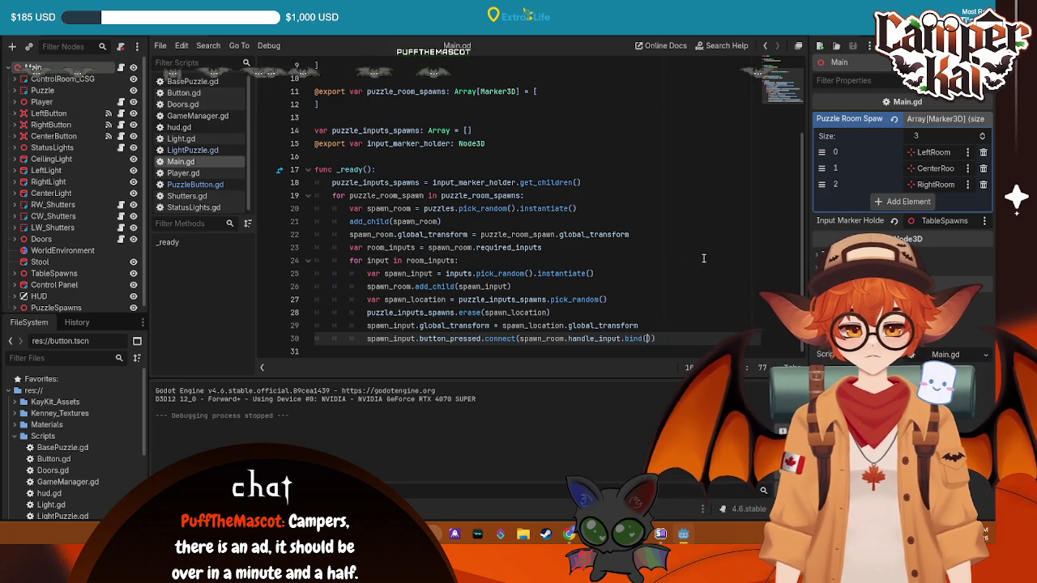
{"action": "left_click", "coordinate": [535, 260]}
{"action": "key", "text": "ctrl+Tab"}
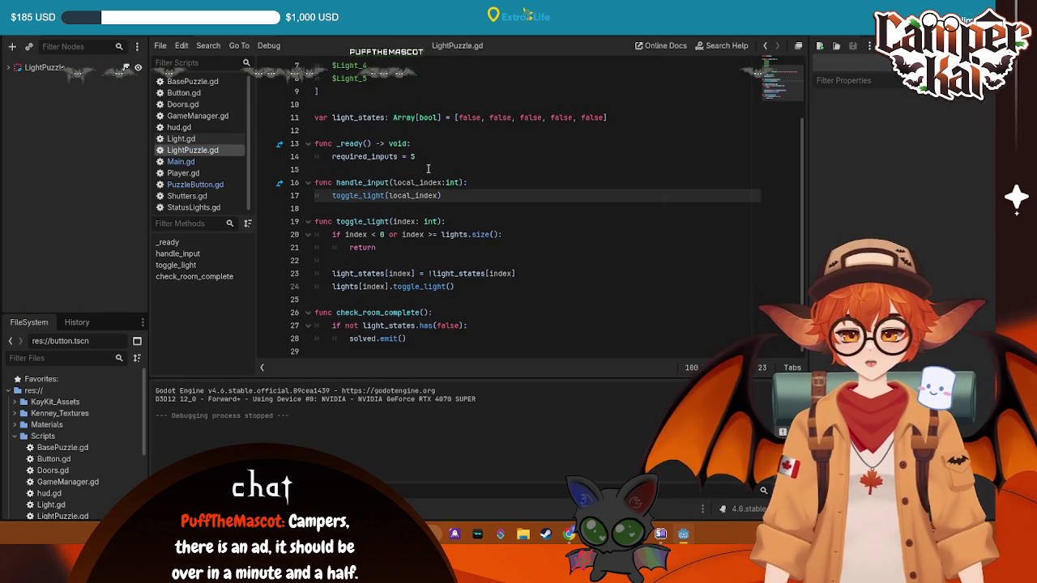
{"action": "double_click", "coordinate": [409, 195]}
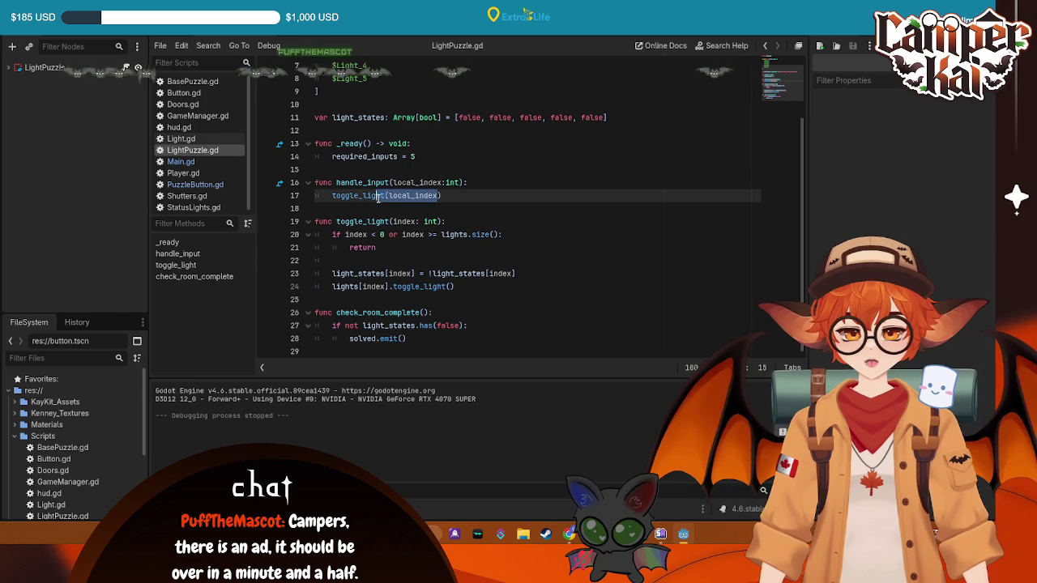
{"action": "left_click", "coordinate": [600, 184]}
{"action": "left_click", "coordinate": [567, 299]}
{"action": "left_click", "coordinate": [584, 273]}
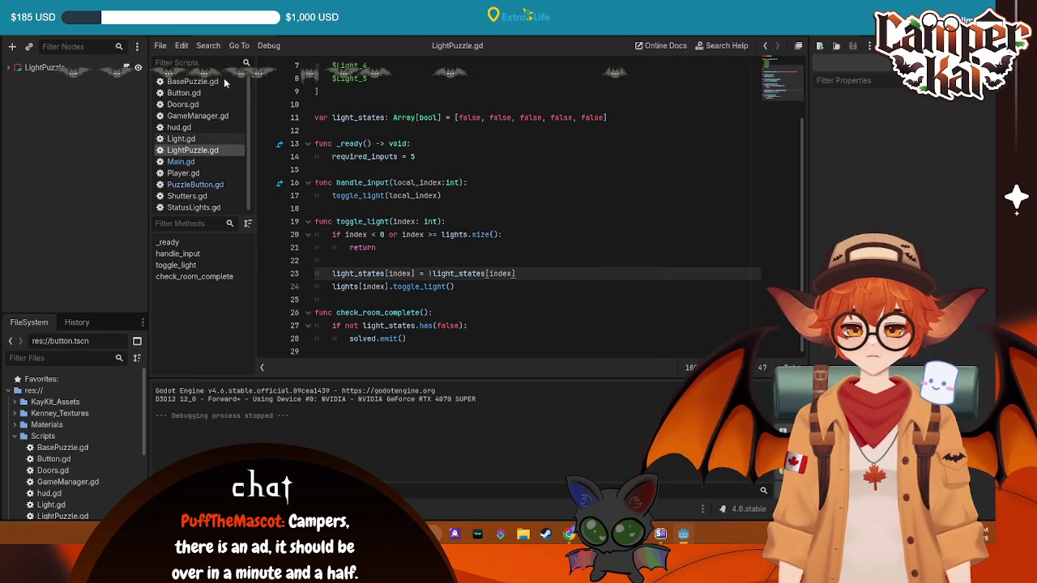
{"action": "key", "text": "ctrl+Tab"}
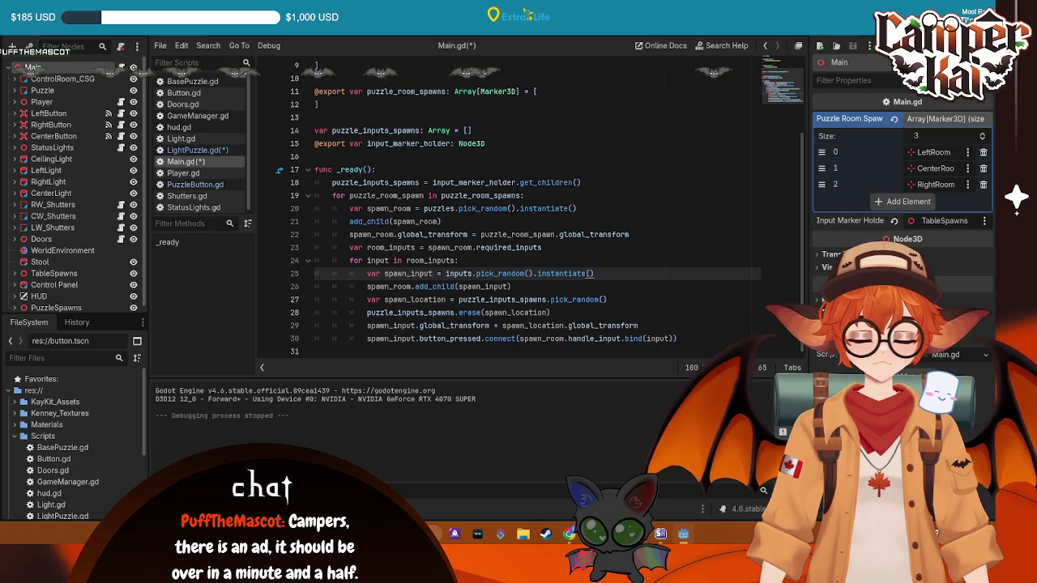
- Start a new line 31 in Main.gd below the signal connection, autocompleting 'spawn_input'
{"action": "left_click", "coordinate": [686, 337]}
{"action": "key", "text": "Return"}
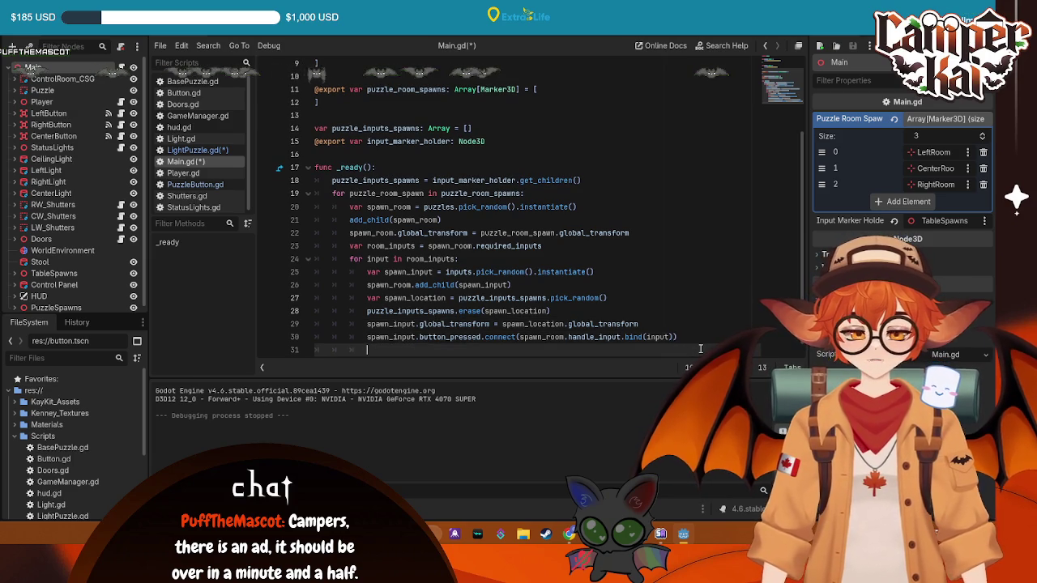
{"action": "type", "text": "s[a]"}
{"action": "key", "text": "BackSpace"}
{"action": "key", "text": "BackSpace"}
{"action": "key", "text": "BackSpace"}
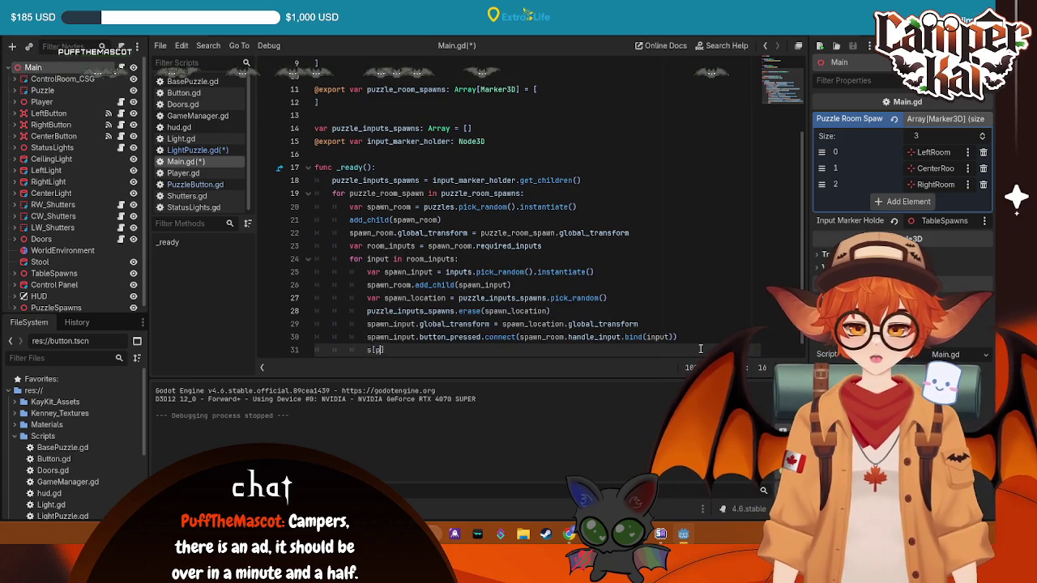
{"action": "type", "text": "pawn_i"}
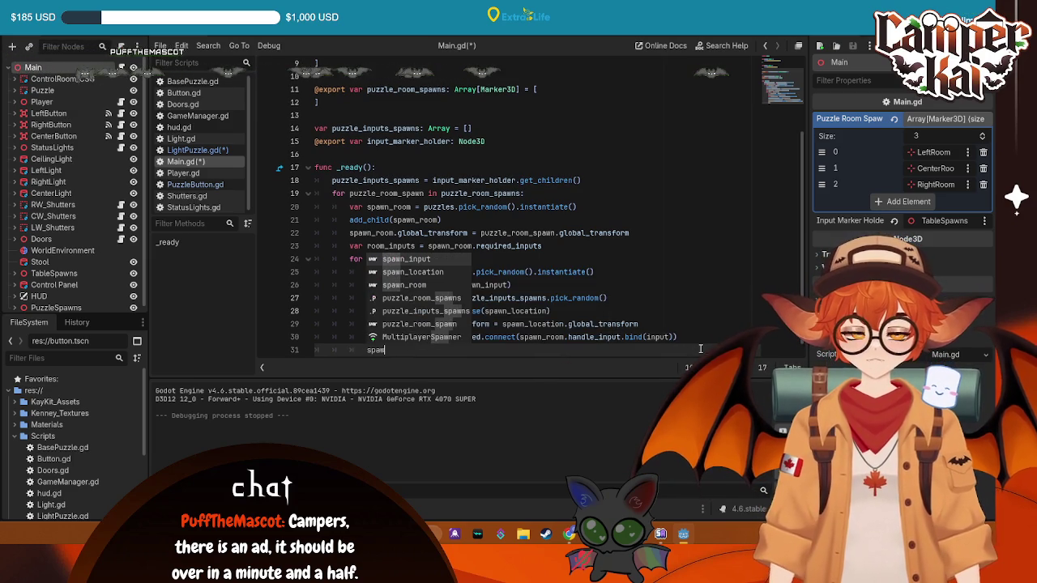
{"action": "key", "text": "Return"}
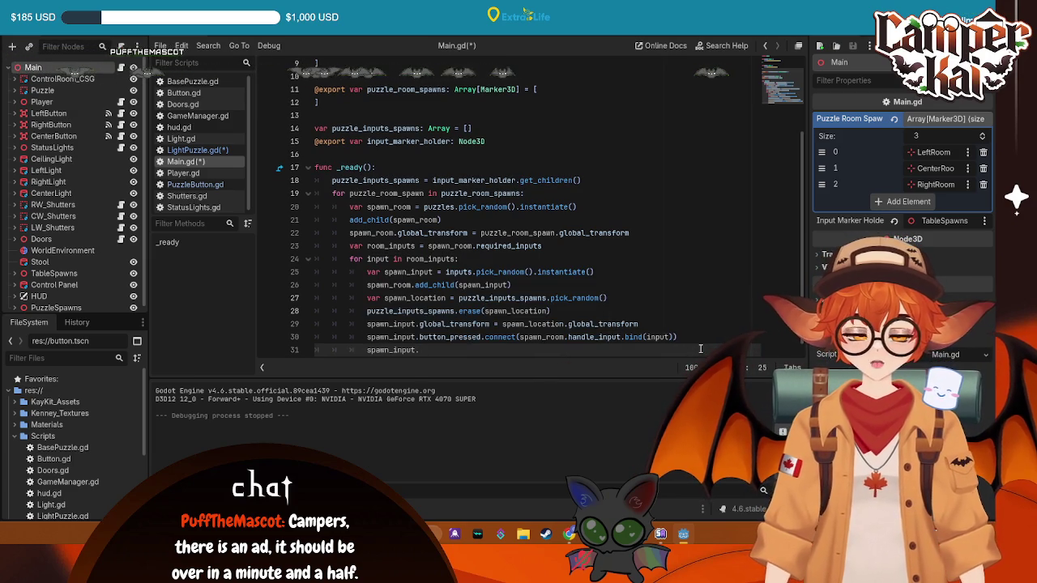
{"action": "type", "text": "i"}
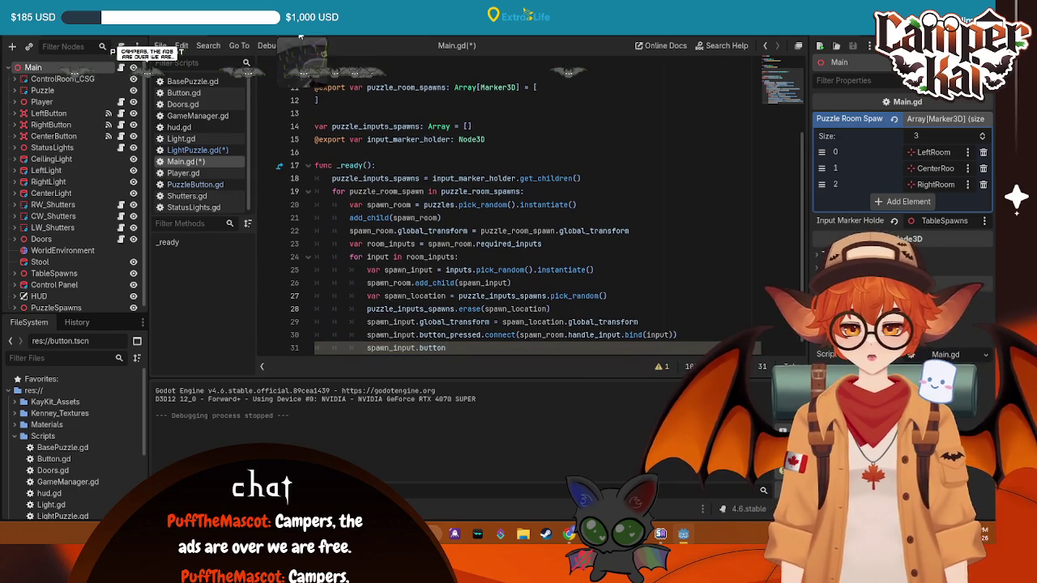
- Complete the line as 'spawn_input.button_index = input', save the scripts, and run the project
{"action": "left_click", "coordinate": [249, 35]}
{"action": "left_click", "coordinate": [181, 37]}
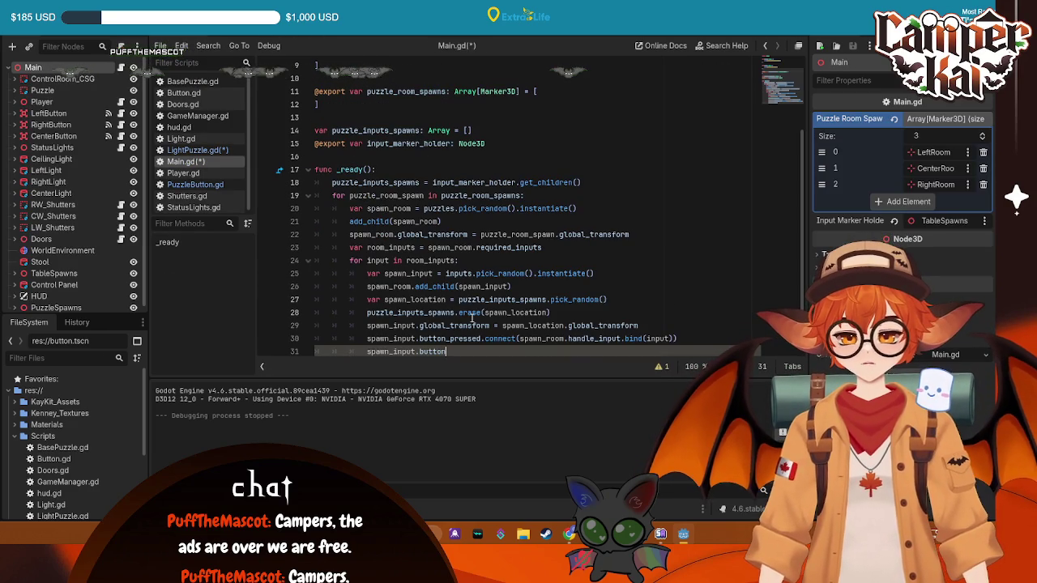
{"action": "type", "text": "_index = input"}
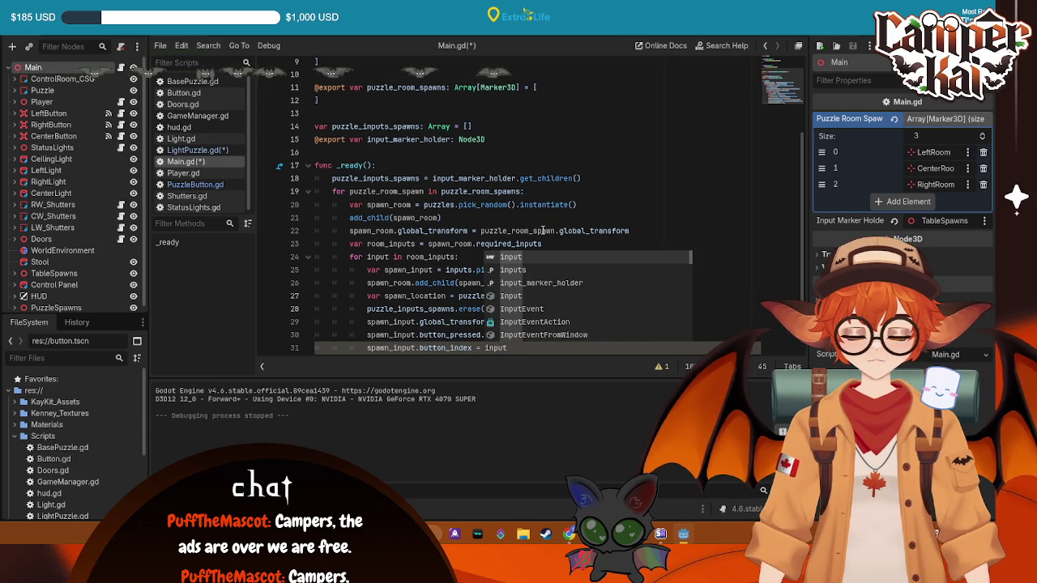
{"action": "key", "text": "ctrl+s"}
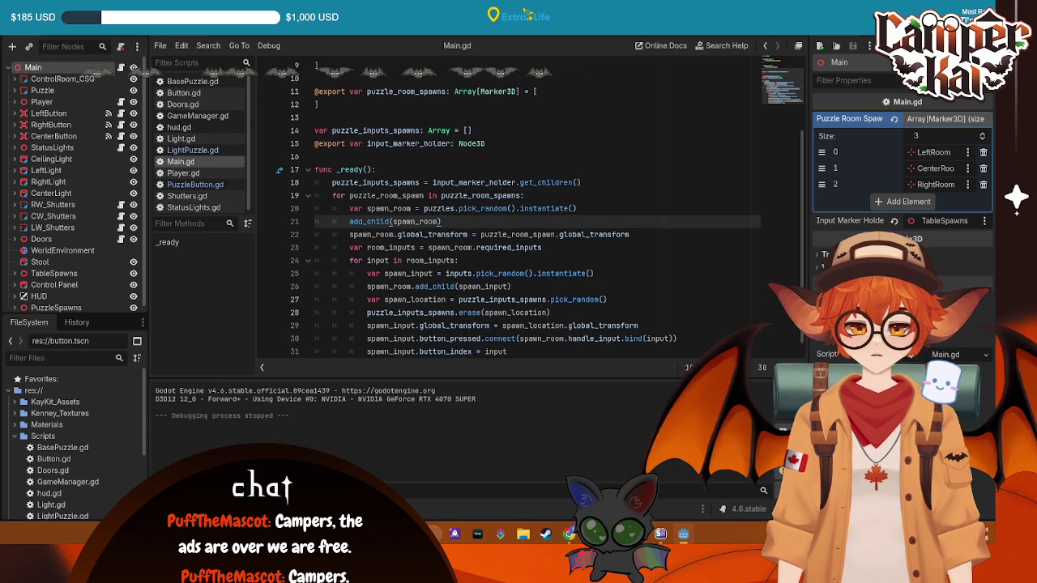
{"action": "left_click", "coordinate": [820, 45]}
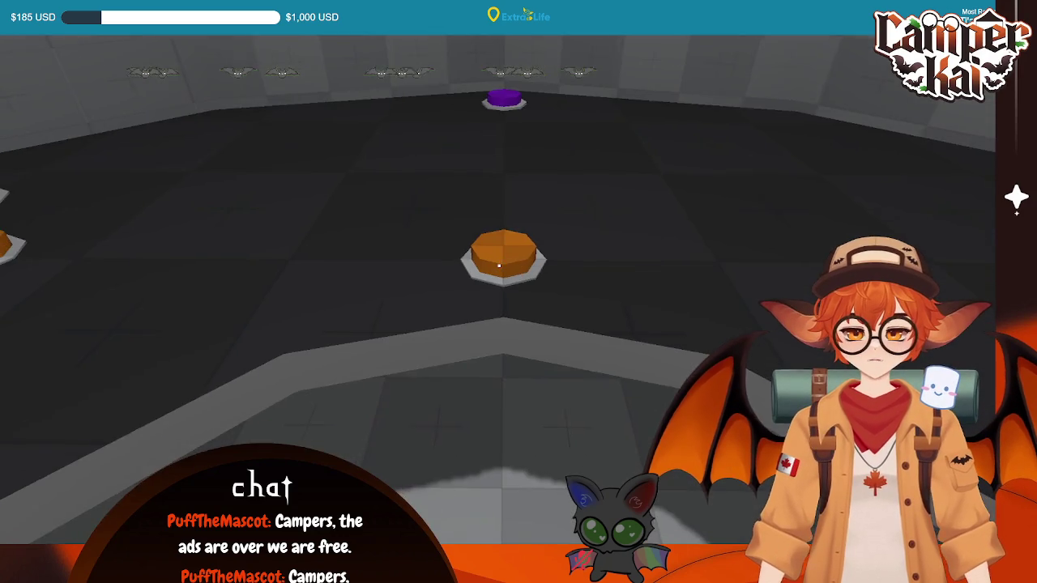
- Press the purple floor button in the running game, then stop the game
{"action": "left_click", "coordinate": [499, 265]}
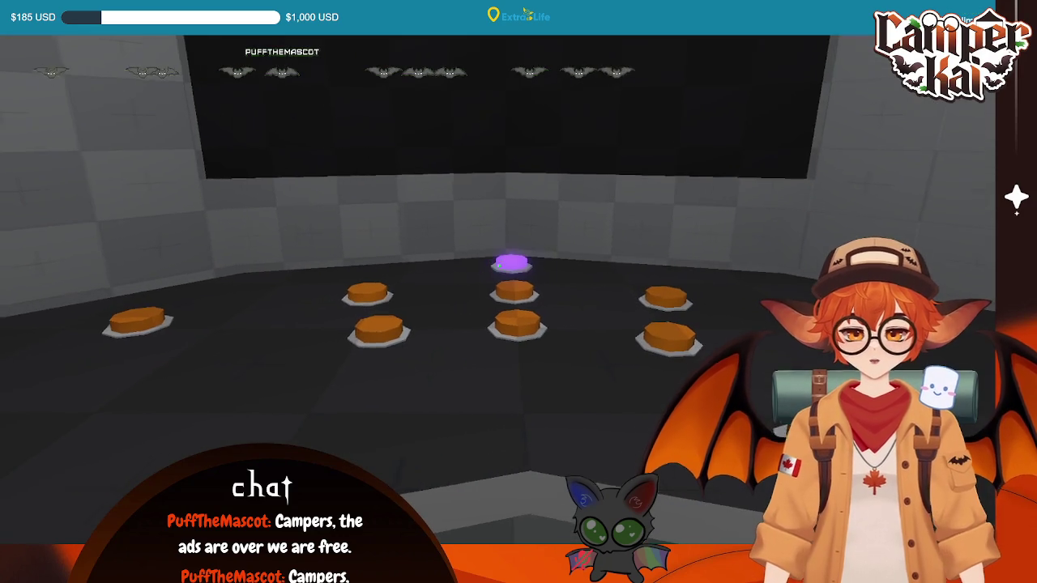
{"action": "key", "text": "F8"}
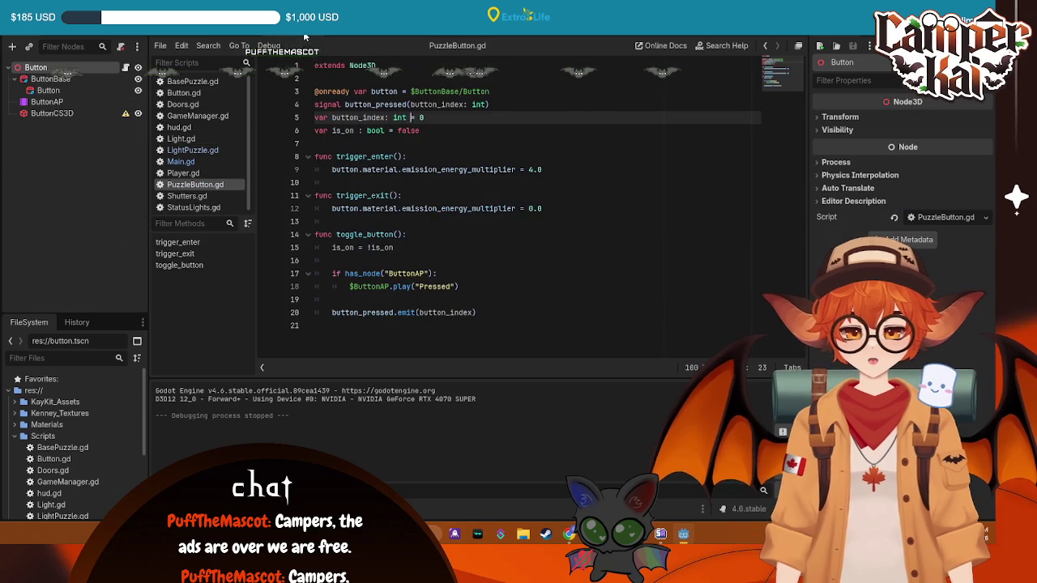
- Inspect the Button mesh node's emission material settings in the Inspector
{"action": "left_click", "coordinate": [522, 208]}
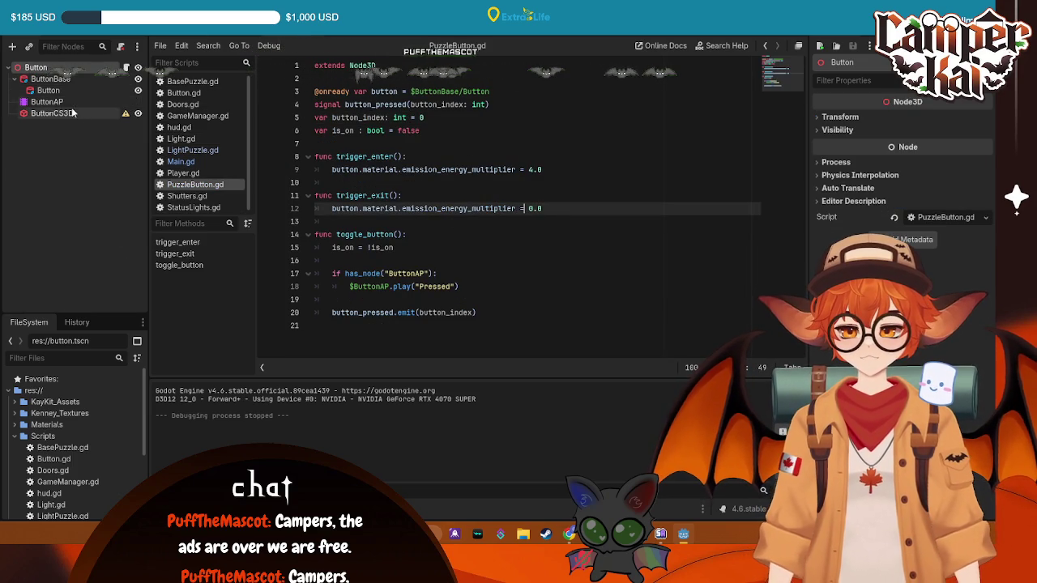
{"action": "left_click", "coordinate": [48, 90]}
{"action": "left_click", "coordinate": [50, 79]}
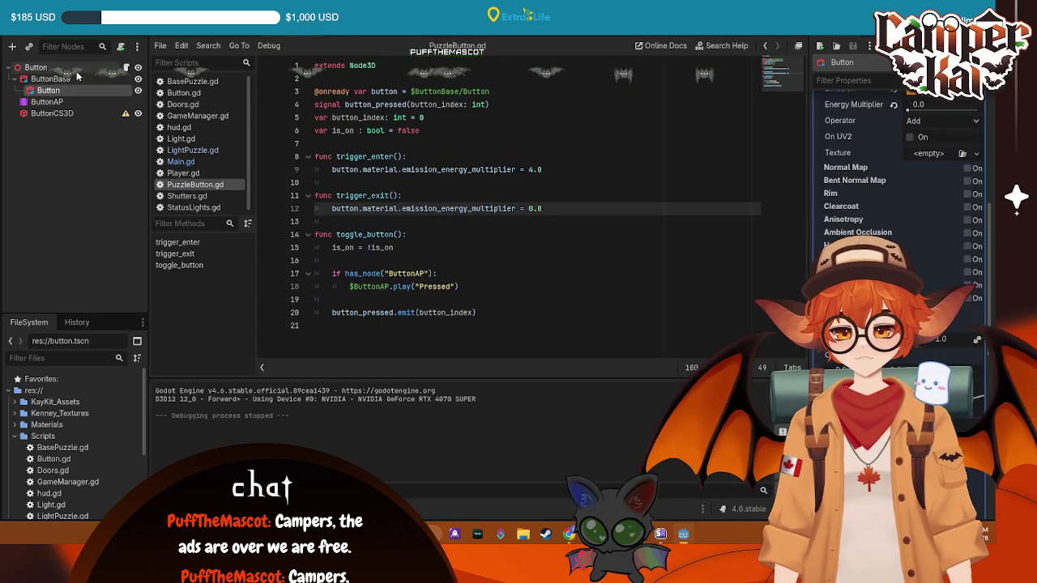
{"action": "left_click", "coordinate": [36, 68]}
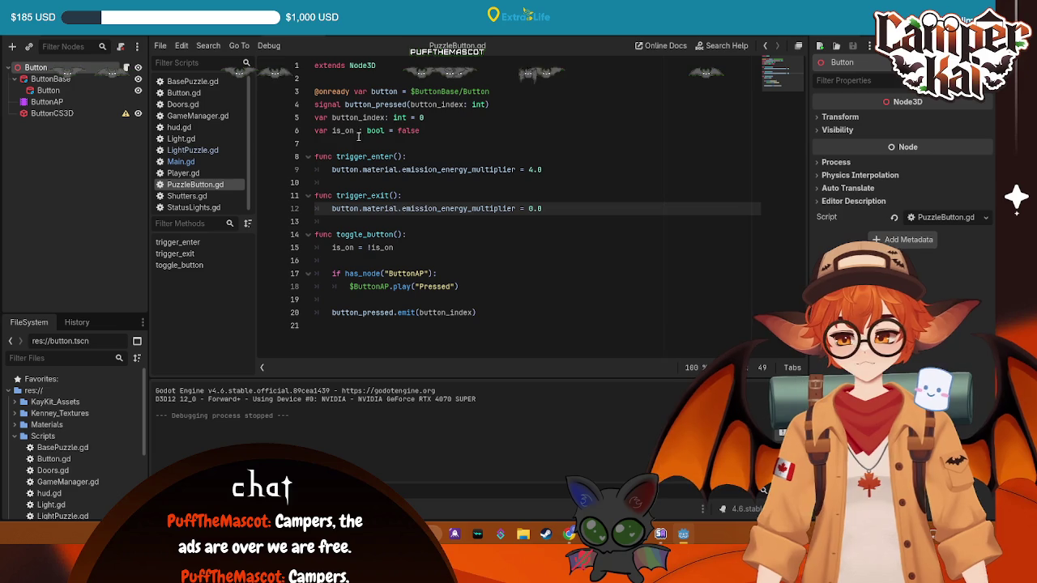
{"action": "left_click", "coordinate": [50, 89]}
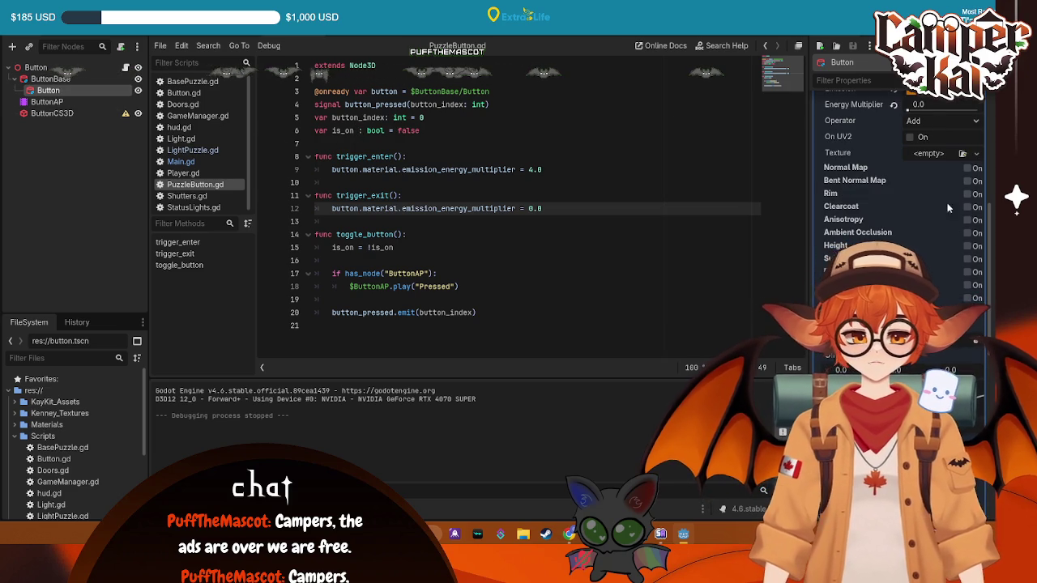
{"action": "scroll", "coordinate": [945, 246], "scroll_direction": "up", "scroll_amount": 5}
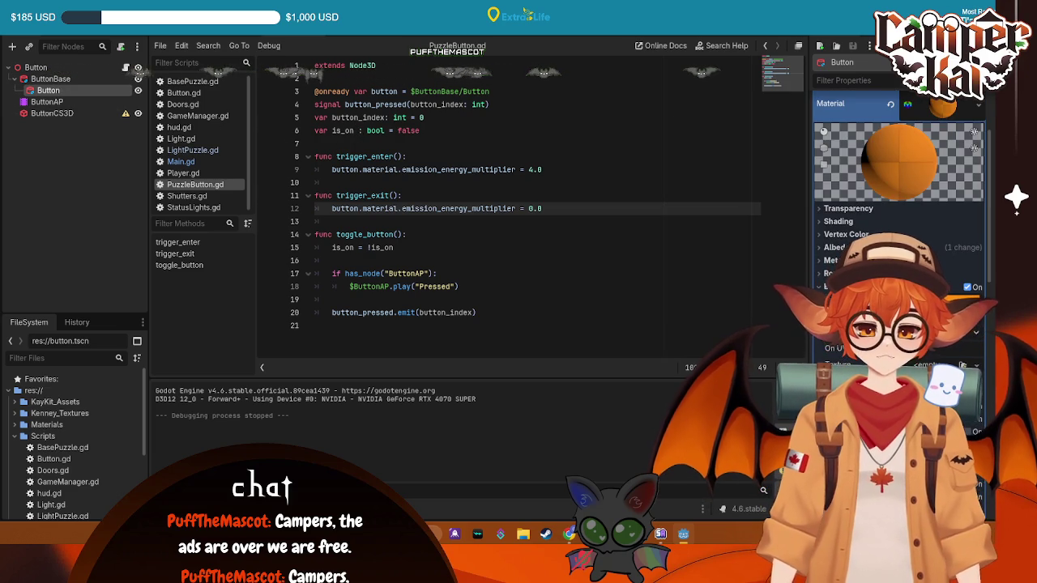
- Save the Button scene and return to the Main scene
{"action": "left_click", "coordinate": [589, 260]}
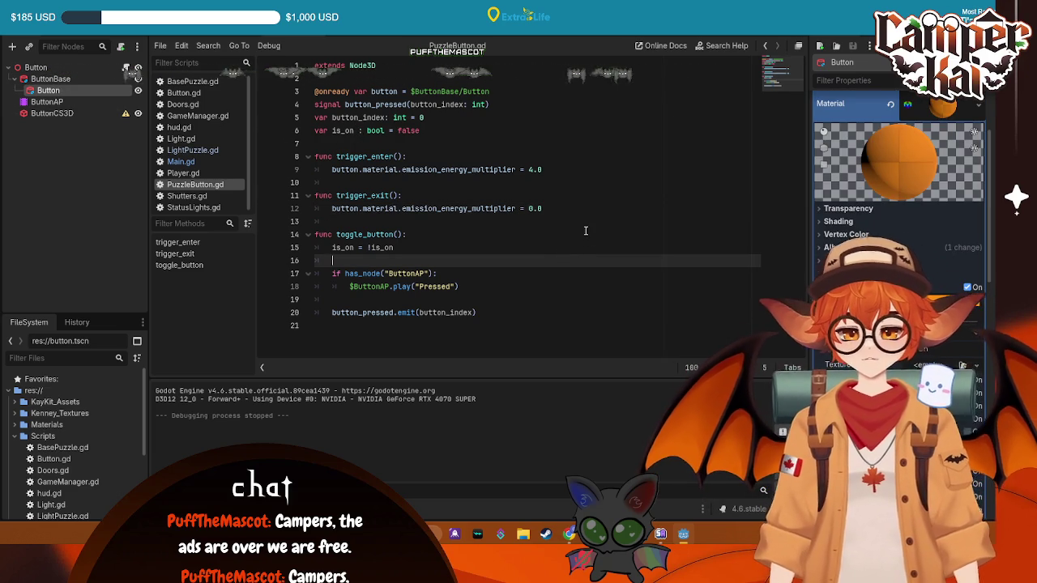
{"action": "left_click", "coordinate": [521, 222]}
{"action": "key", "text": "ctrl+s"}
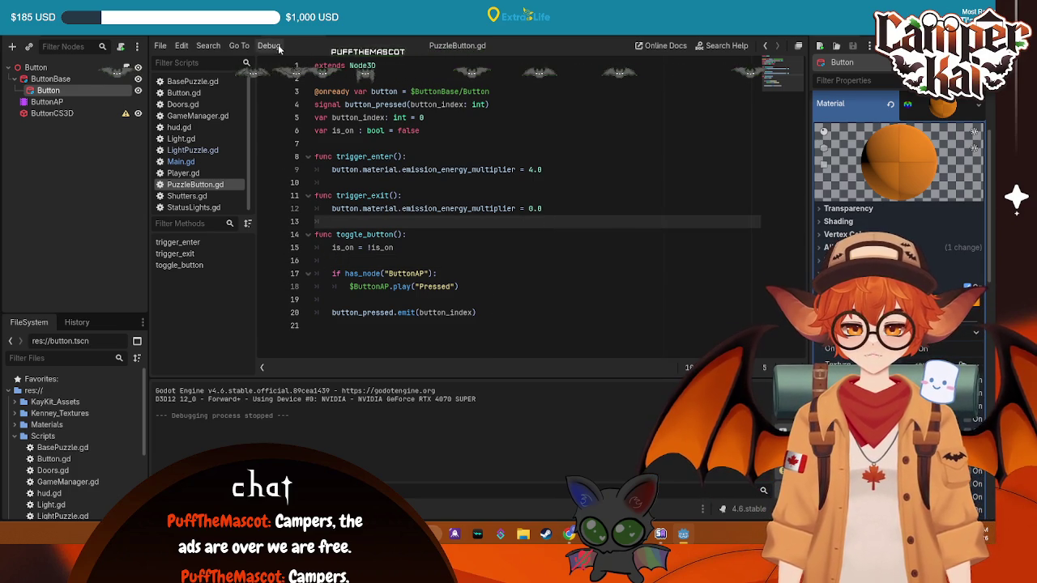
{"action": "left_click", "coordinate": [180, 31]}
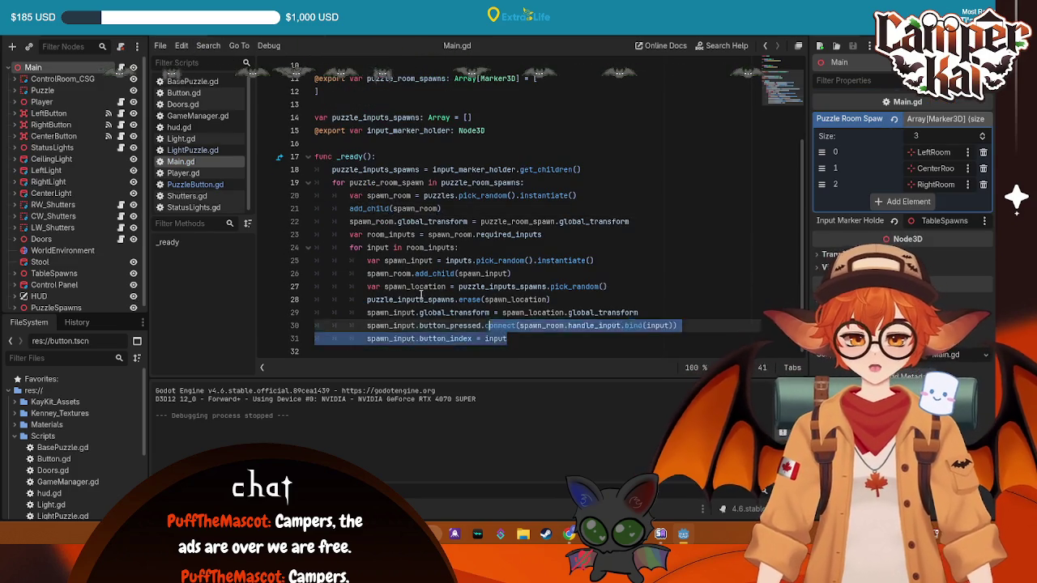
- Select all the code in Main.gd and LightPuzzle.gd, then return to PuzzleButton.gd
{"action": "key", "text": "ctrl+a"}
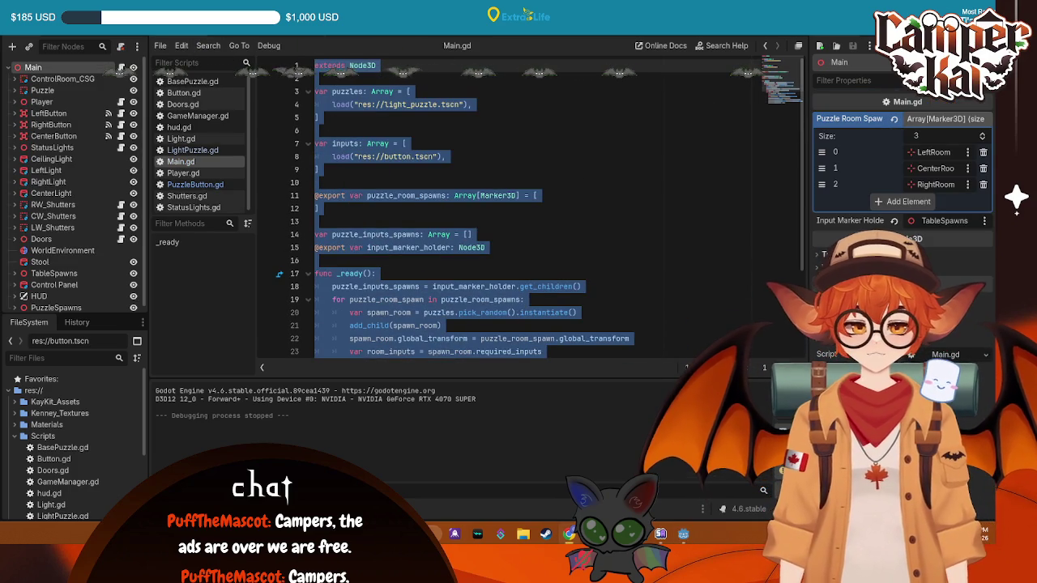
{"action": "left_click", "coordinate": [243, 33]}
{"action": "left_click", "coordinate": [462, 348]}
{"action": "key", "text": "ctrl+a"}
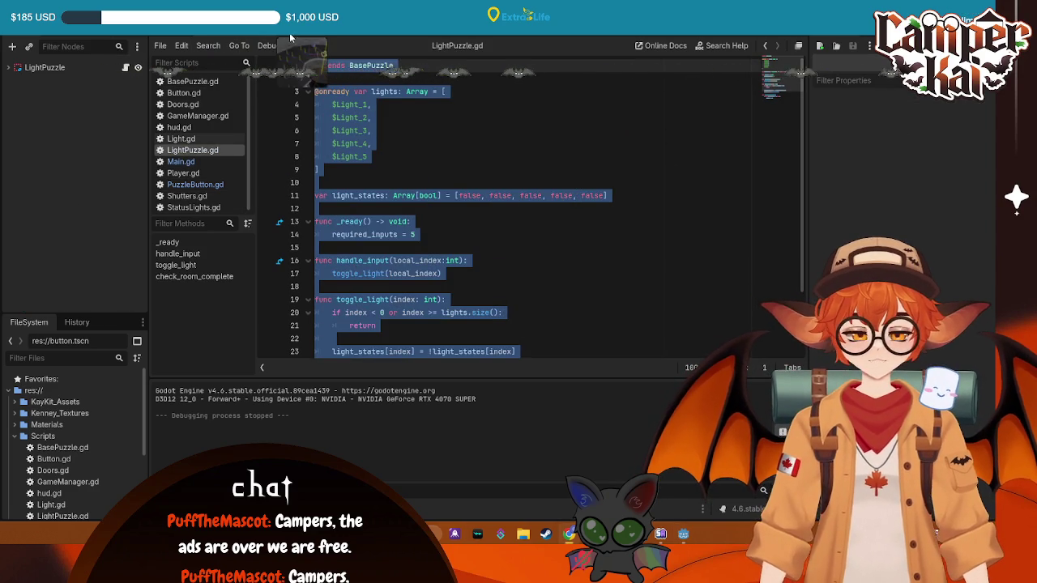
{"action": "key", "text": "ctrl+Tab"}
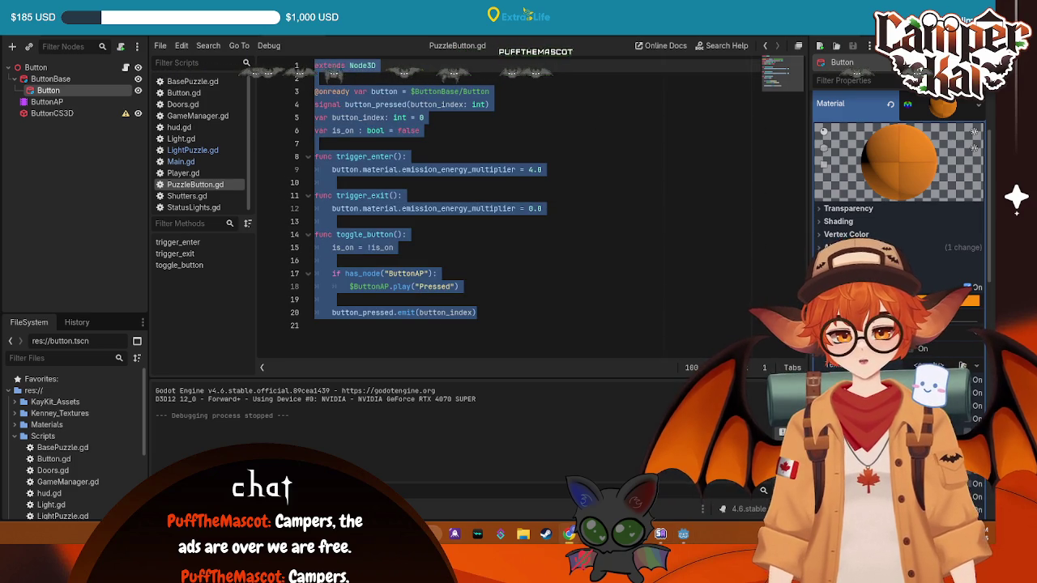
{"action": "left_click", "coordinate": [442, 273]}
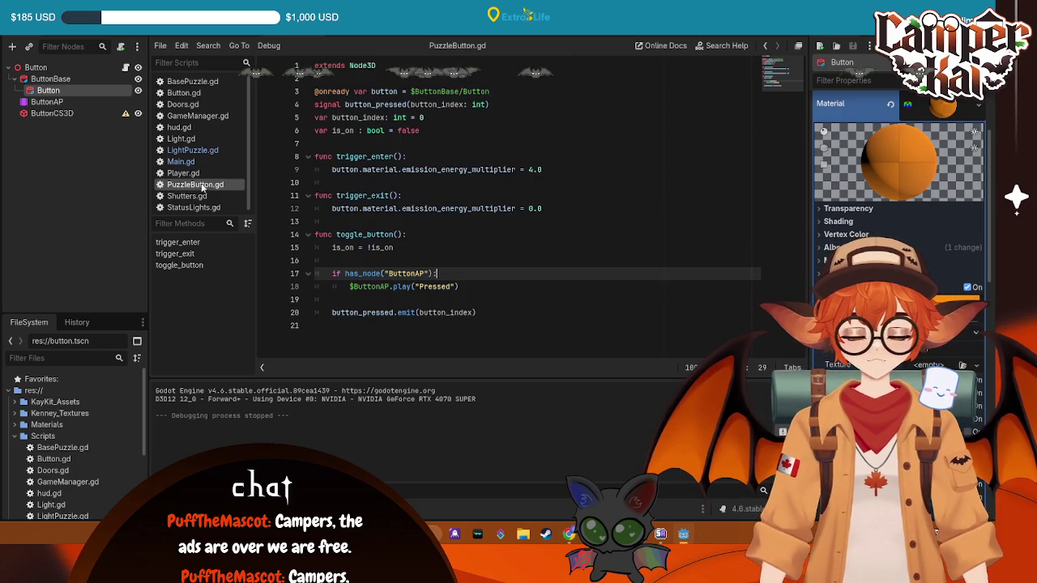
- Browse through Player.gd and Button.gd, then reopen PuzzleButton.gd
{"action": "left_click", "coordinate": [183, 173]}
{"action": "scroll", "coordinate": [458, 234], "scroll_direction": "down", "scroll_amount": 1}
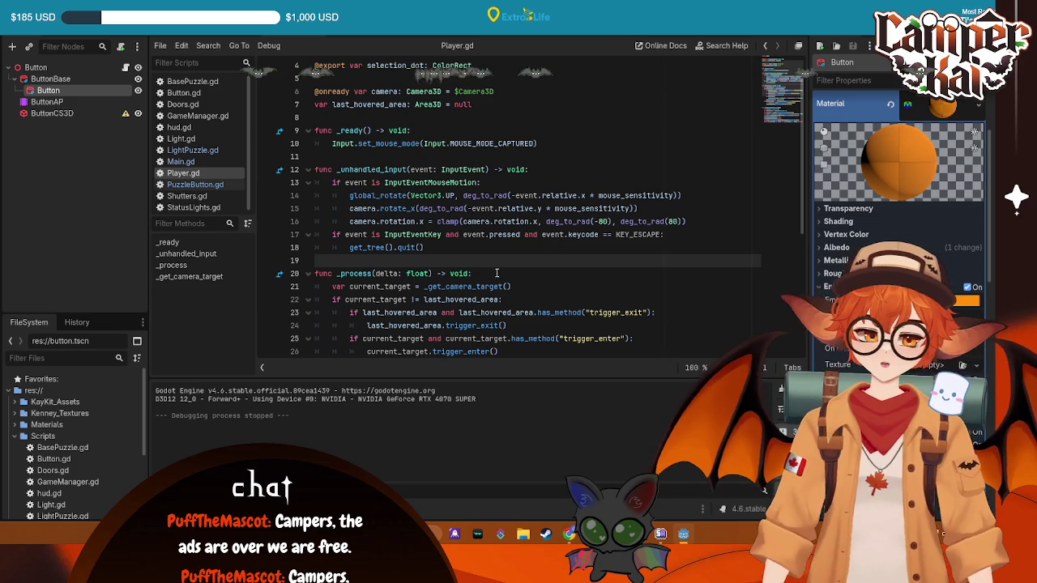
{"action": "scroll", "coordinate": [442, 303], "scroll_direction": "down", "scroll_amount": 1}
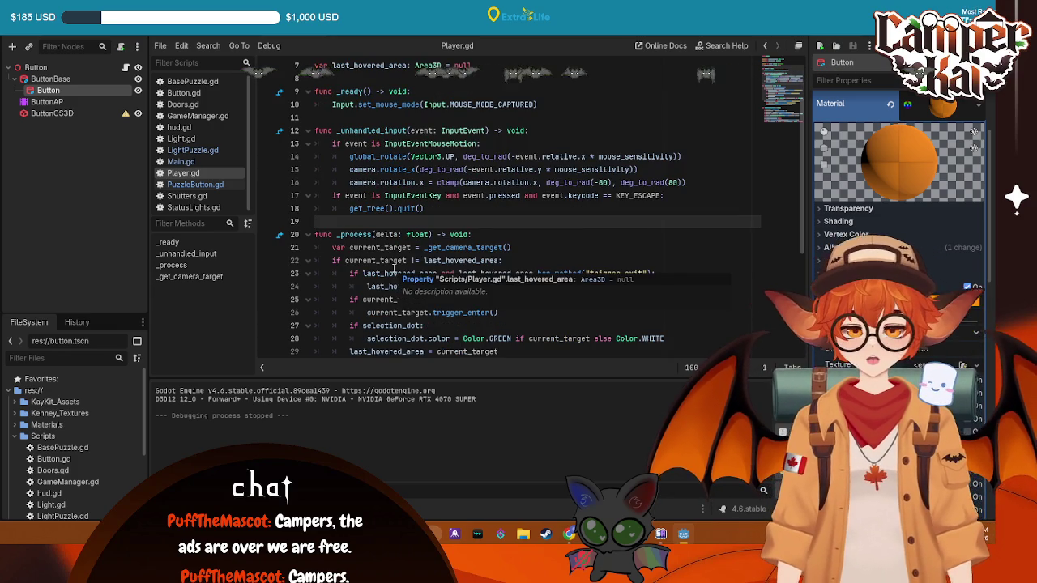
{"action": "scroll", "coordinate": [567, 259], "scroll_direction": "down", "scroll_amount": 1}
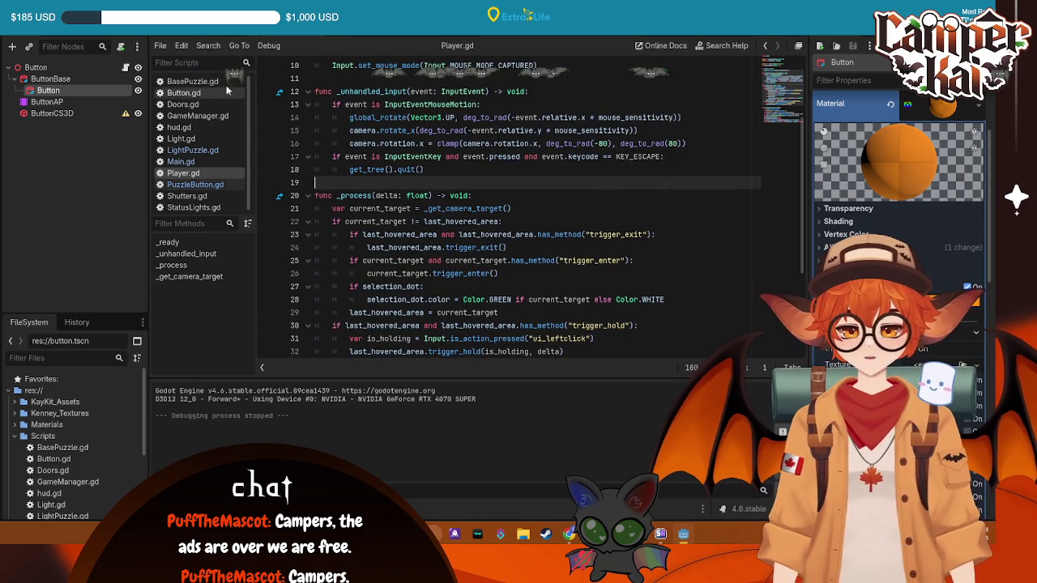
{"action": "left_click", "coordinate": [185, 94]}
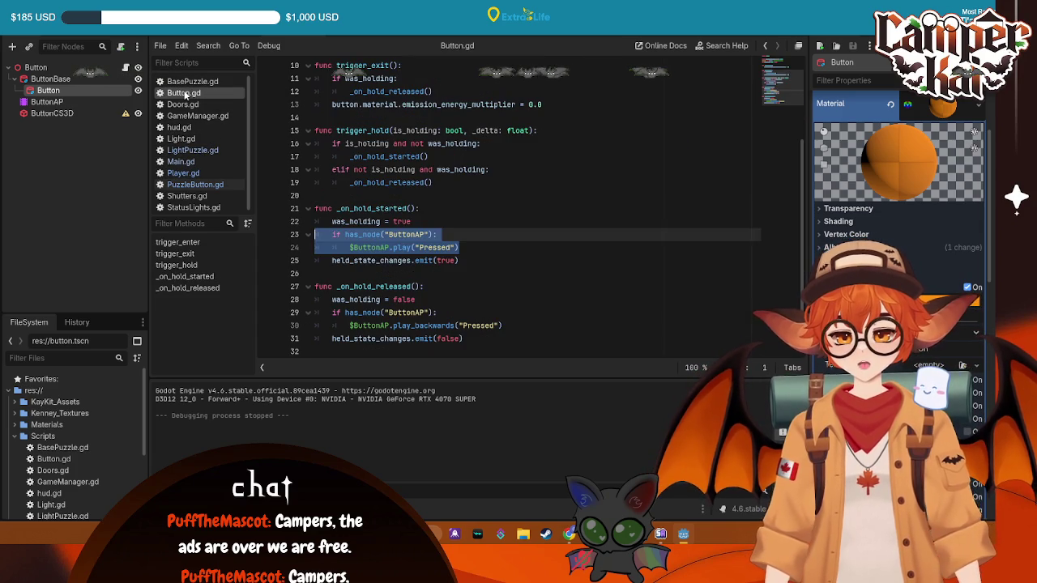
{"action": "scroll", "coordinate": [571, 222], "scroll_direction": "up", "scroll_amount": 1}
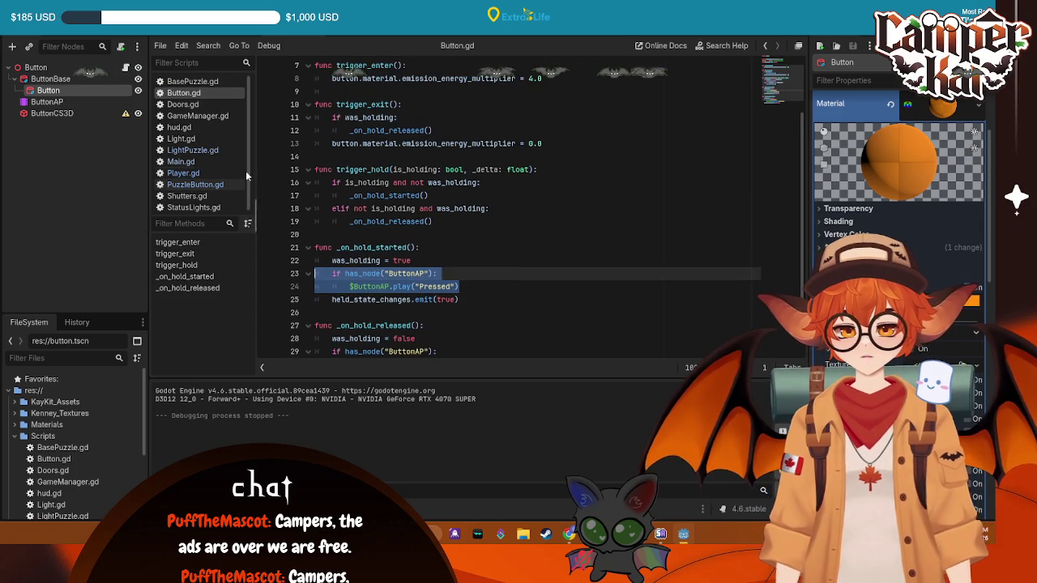
{"action": "left_click", "coordinate": [193, 187]}
- Review lines 7–15 of PuzzleButton.gd and show the ButtonCS3D node's collision warning
{"action": "left_click", "coordinate": [390, 169]}
{"action": "left_click", "coordinate": [385, 197]}
{"action": "left_click", "coordinate": [530, 247]}
{"action": "left_click", "coordinate": [398, 170]}
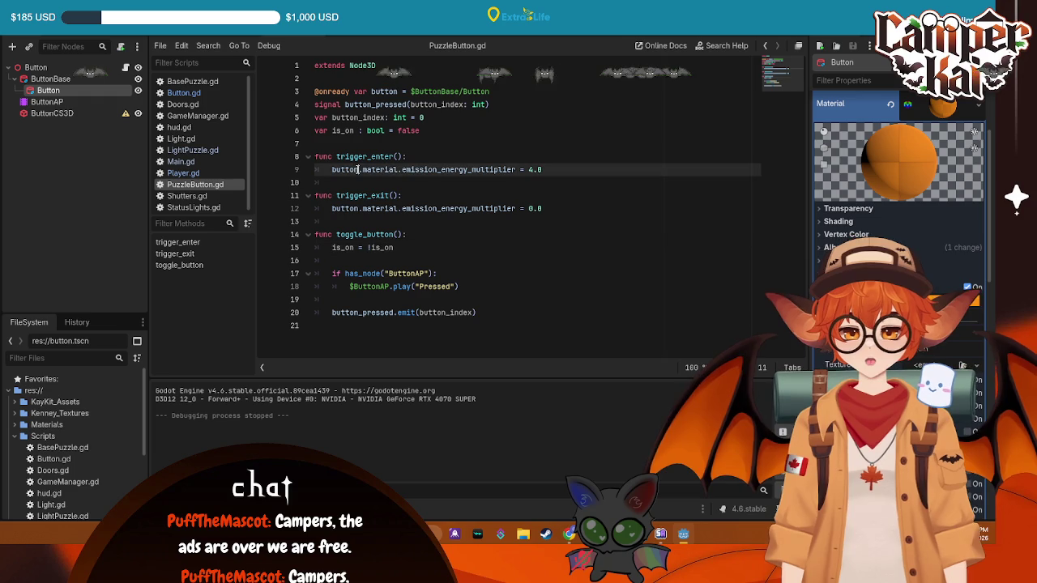
{"action": "left_click", "coordinate": [568, 144]}
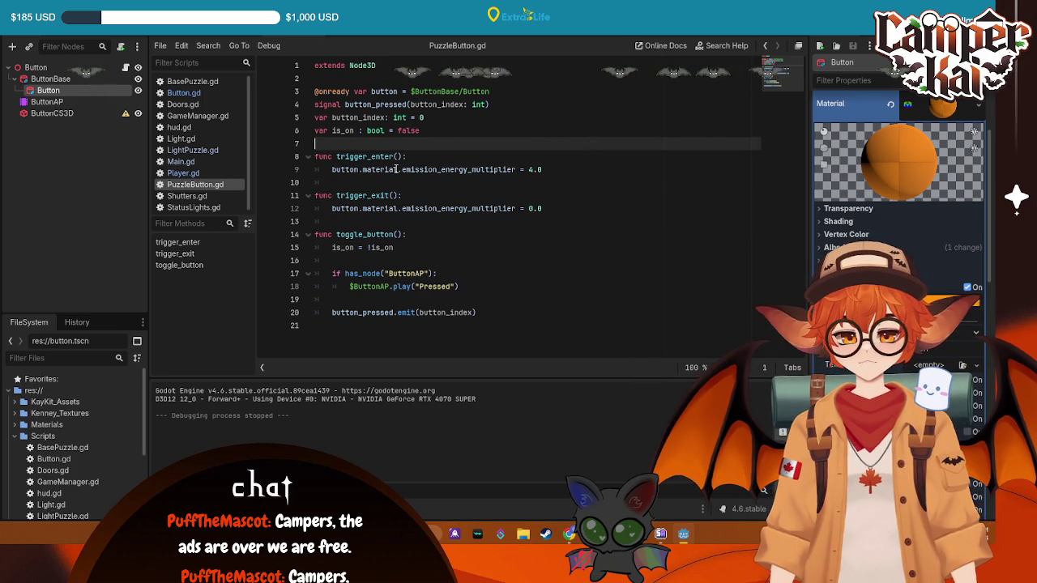
{"action": "left_click", "coordinate": [531, 170]}
{"action": "key", "text": "ctrl+Tab"}
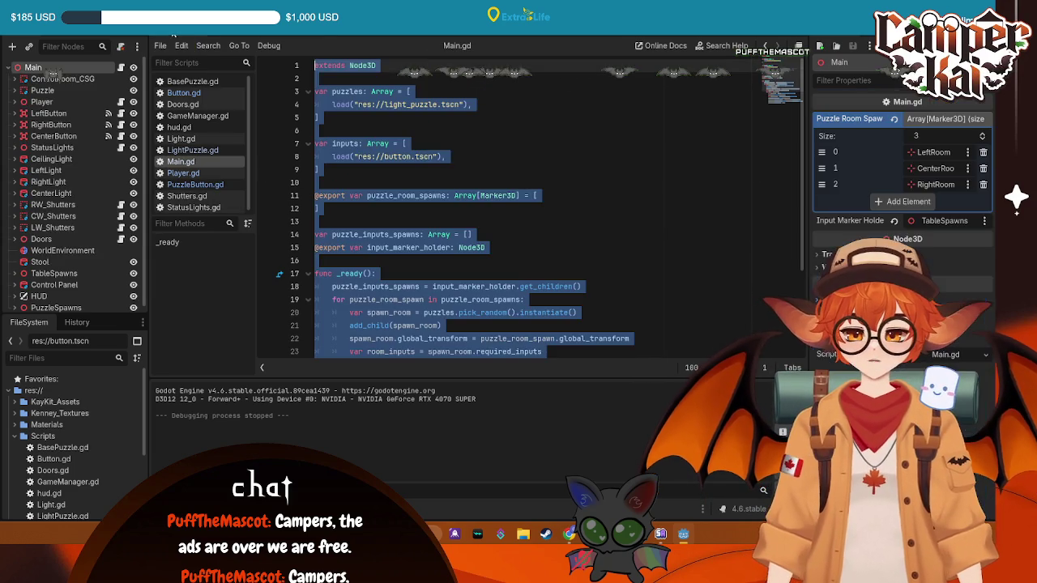
{"action": "key", "text": "ctrl+Tab"}
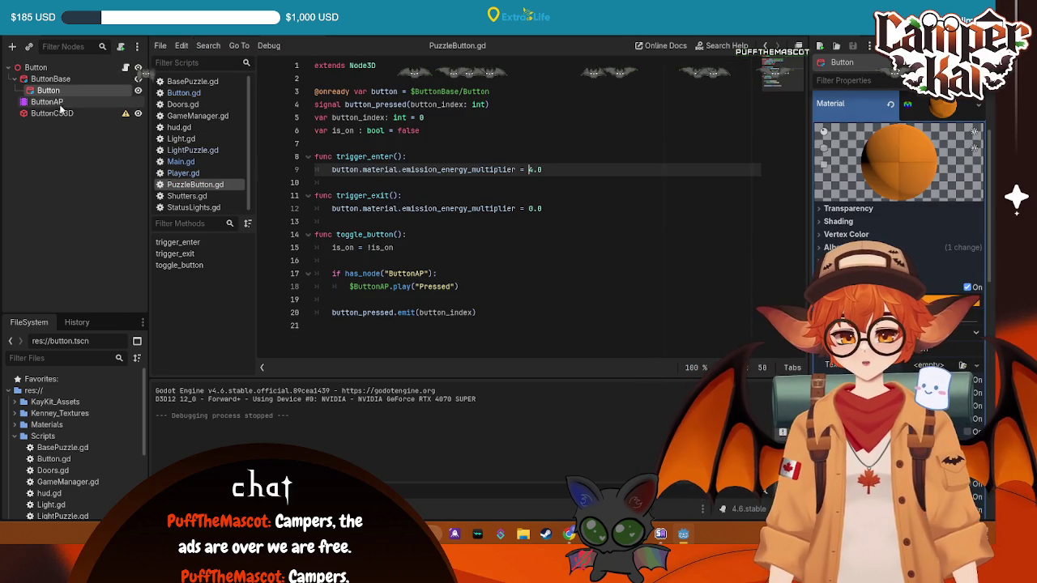
{"action": "left_click", "coordinate": [125, 113]}
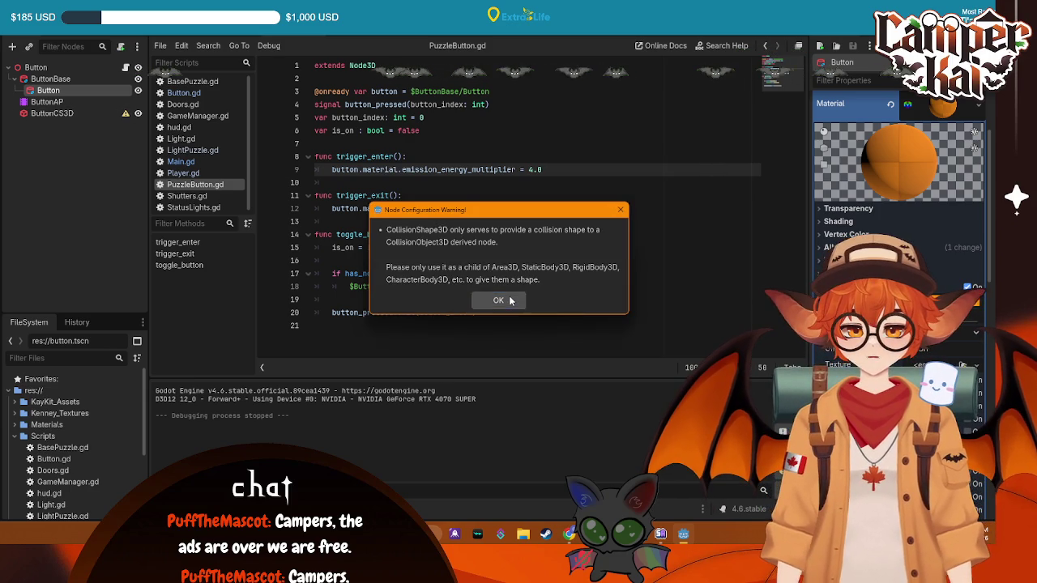
- Change the Button root node's type to Area3D
{"action": "left_click", "coordinate": [499, 301]}
{"action": "right_click", "coordinate": [36, 68]}
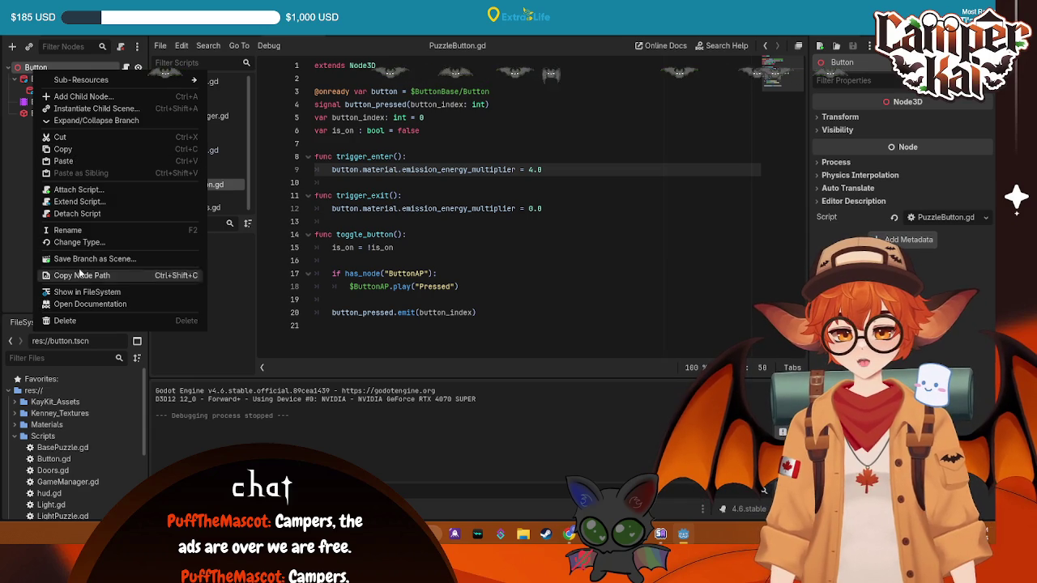
{"action": "left_click", "coordinate": [79, 243]}
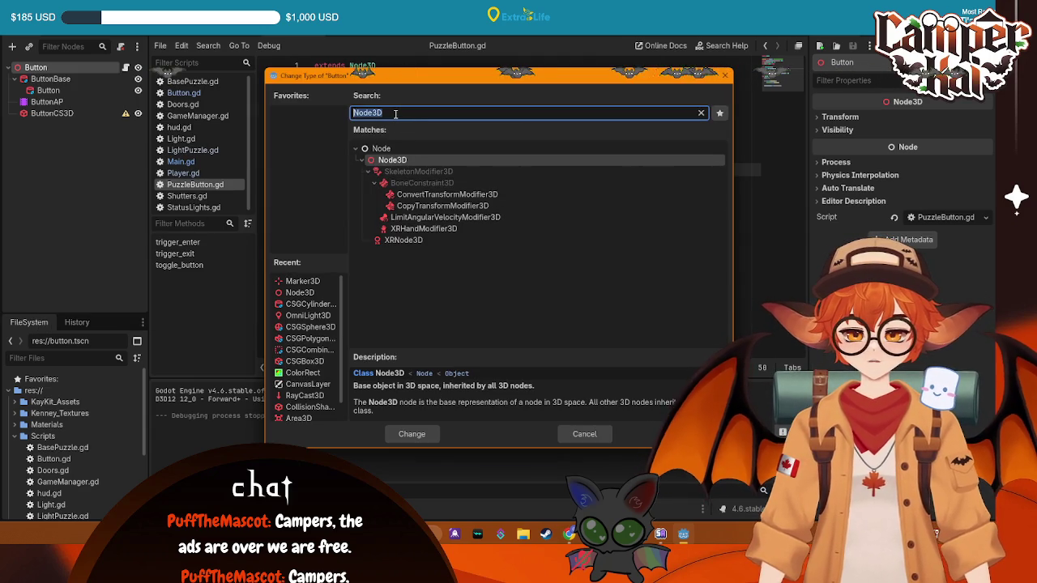
{"action": "type", "text": "area"}
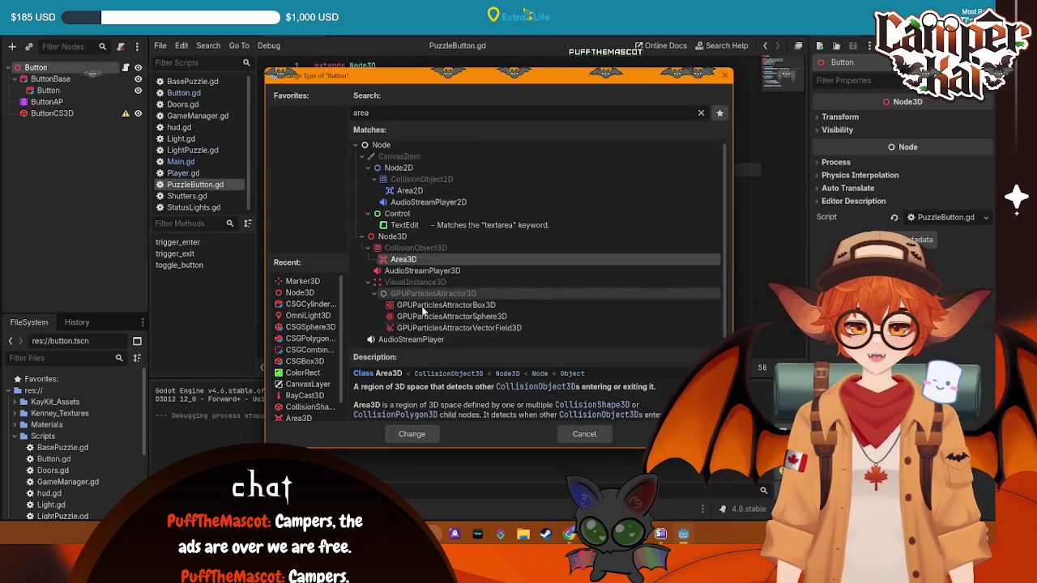
{"action": "left_click", "coordinate": [411, 435]}
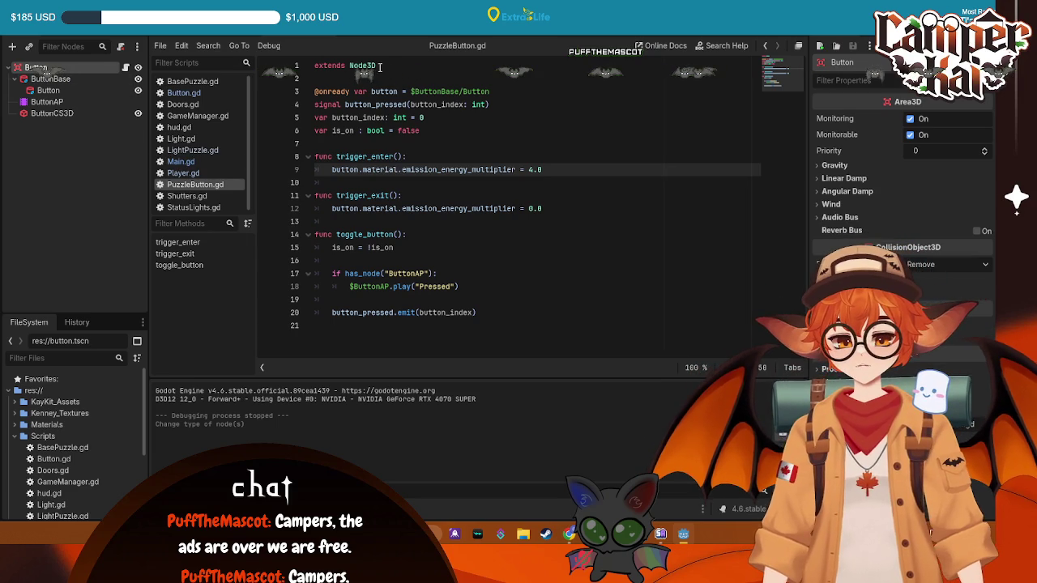
- Edit PuzzleButton.gd line 1 to 'extends Area3D' and run the game
{"action": "left_click_drag", "start_coordinate": [377, 66], "coordinate": [350, 66]}
{"action": "type", "text": "Area"}
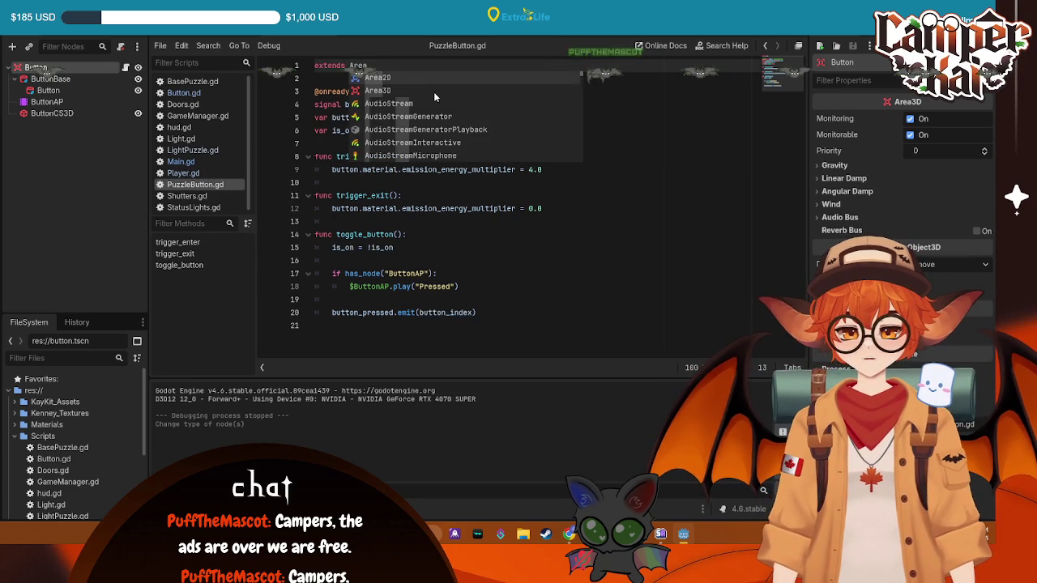
{"action": "type", "text": "3D"}
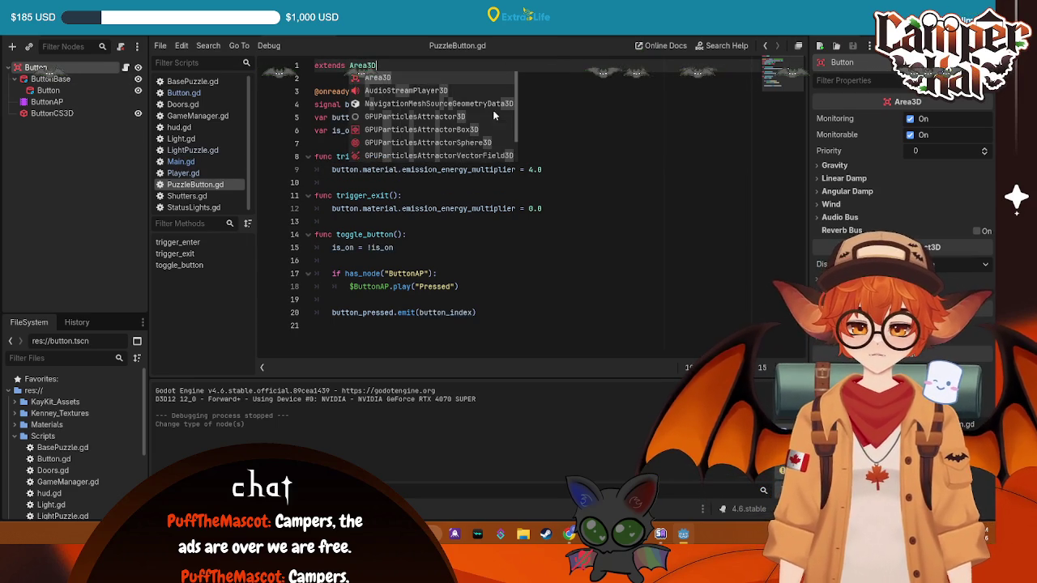
{"action": "left_click", "coordinate": [597, 130]}
{"action": "key", "text": "F5"}
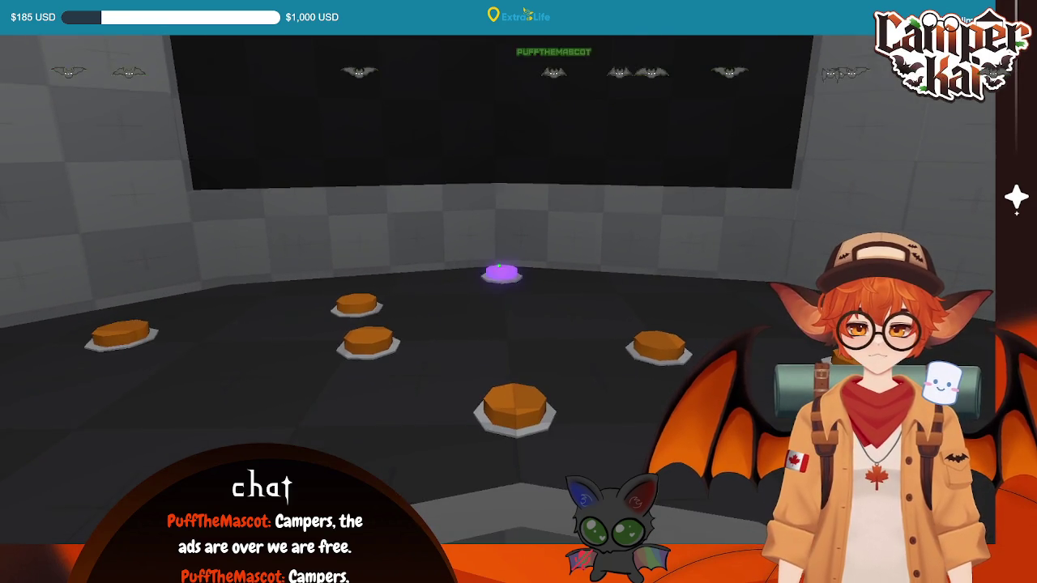
{"action": "key", "text": "F8"}
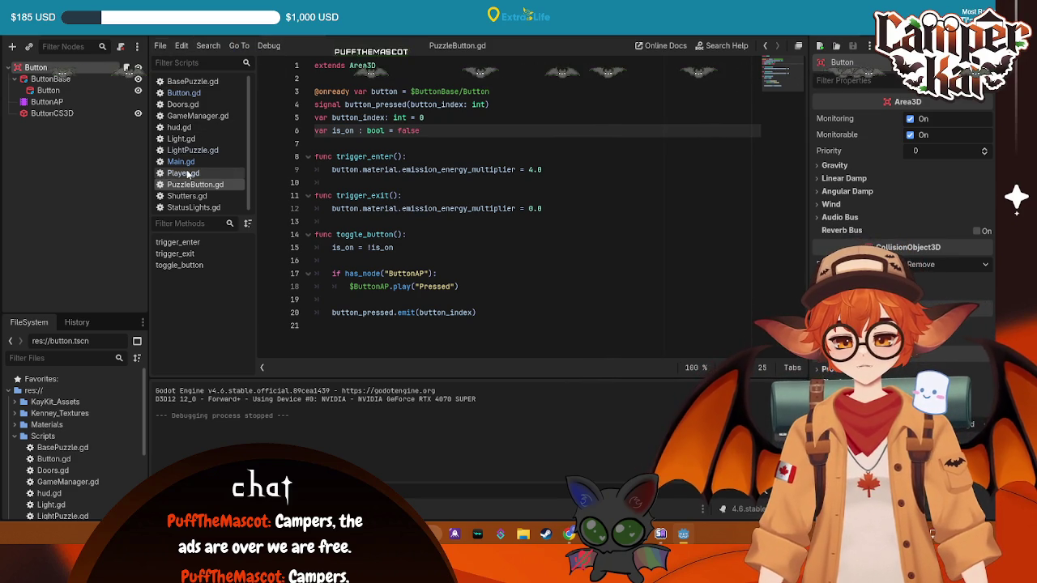
{"action": "left_click", "coordinate": [185, 92]}
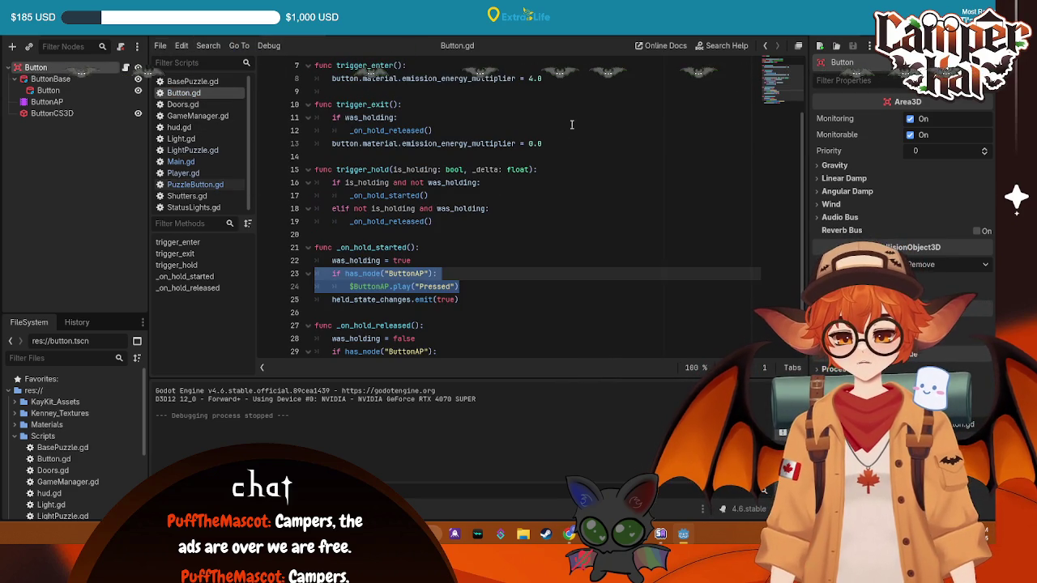
{"action": "scroll", "coordinate": [574, 132], "scroll_direction": "up", "scroll_amount": 2}
{"action": "left_click", "coordinate": [548, 221]}
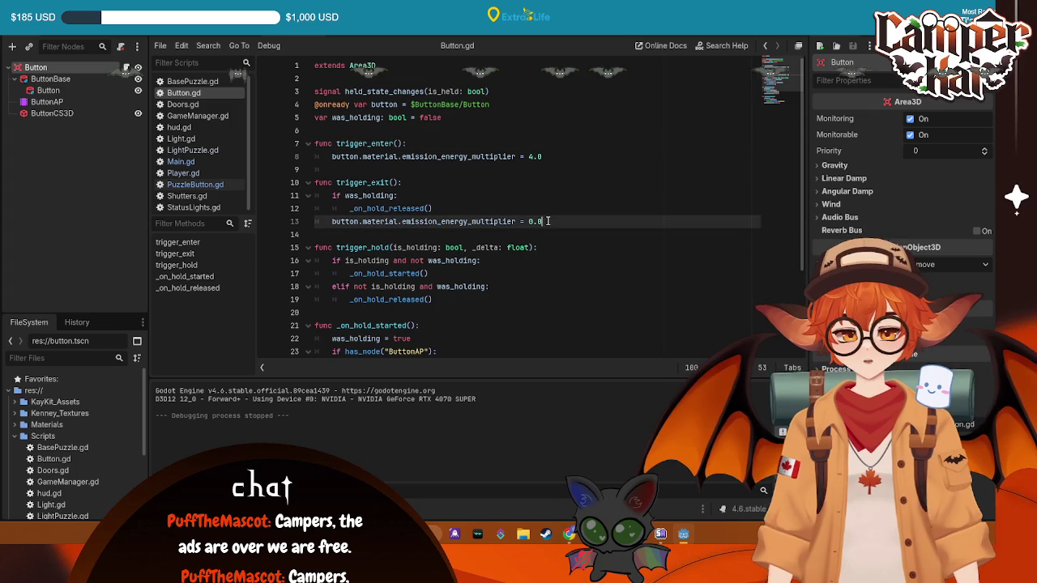
{"action": "left_click", "coordinate": [553, 165]}
{"action": "left_click", "coordinate": [171, 36]}
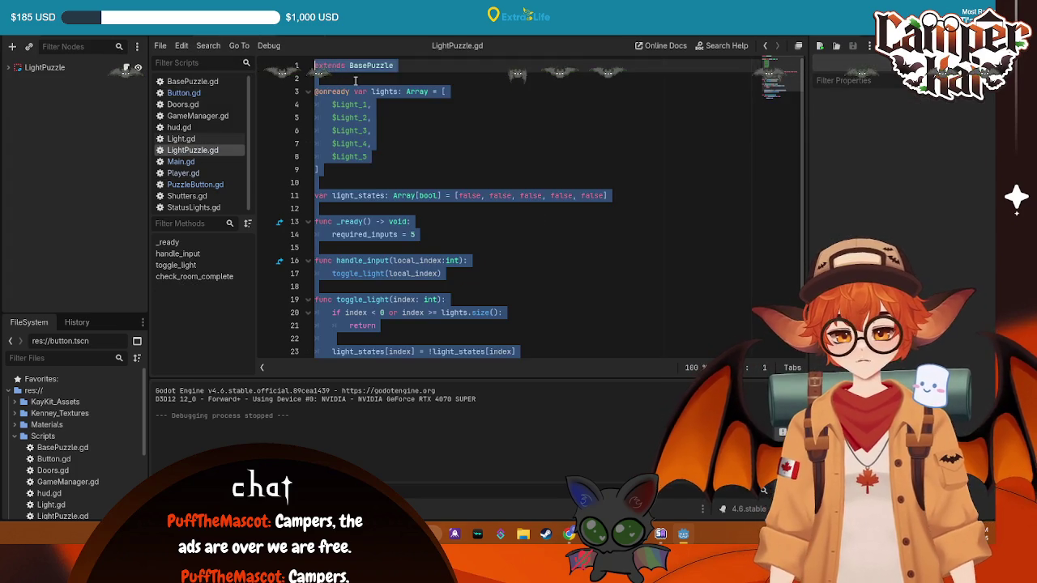
{"action": "left_click", "coordinate": [443, 130]}
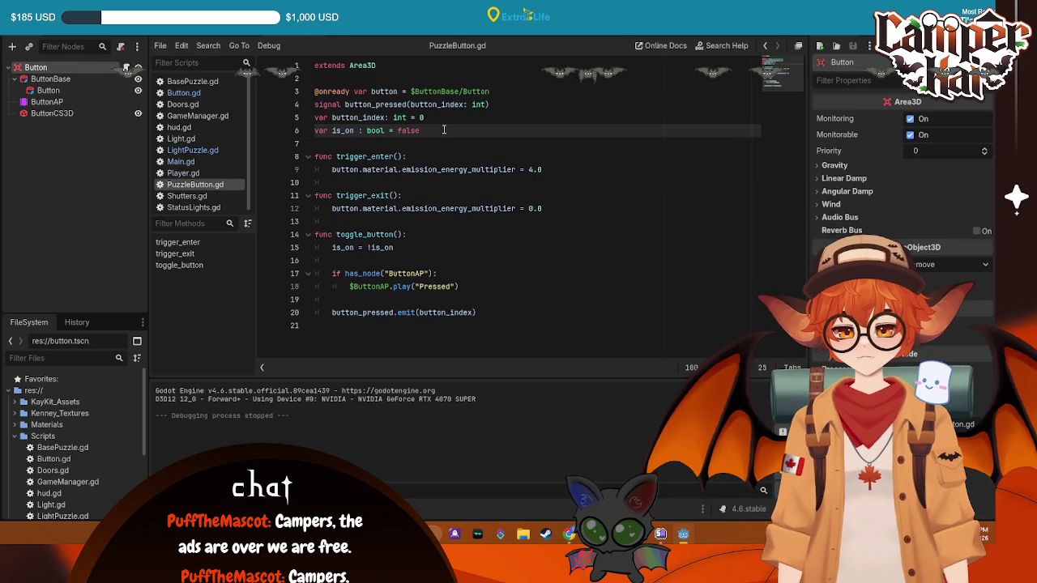
- Try hover emission multipliers of 4.0, 2.0 and 1.0 on line 9, test-running each
{"action": "double_click", "coordinate": [530, 170]}
{"action": "type", "text": "4"}
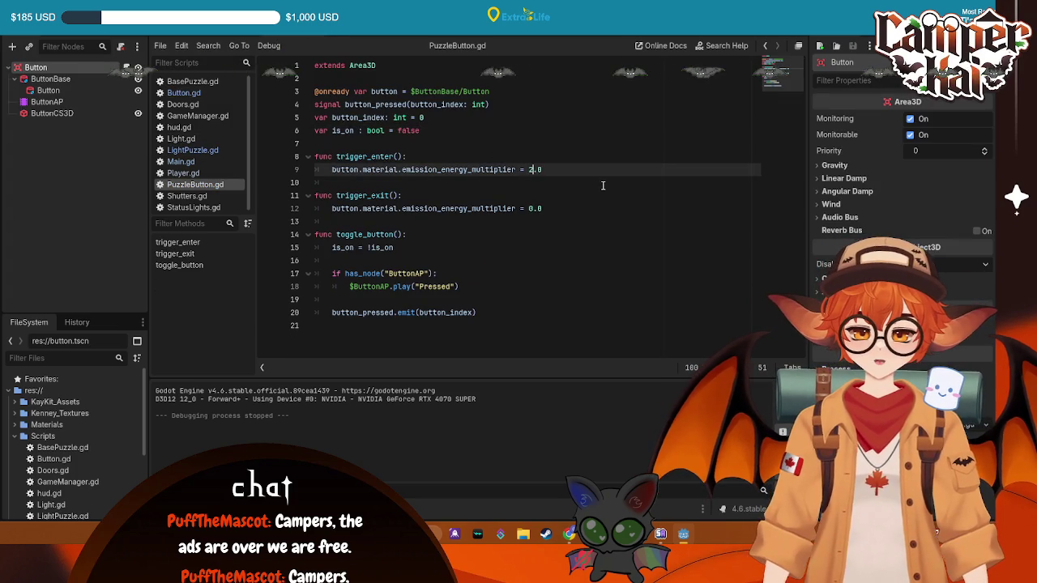
{"action": "double_click", "coordinate": [532, 169]}
{"action": "key", "text": "F5"}
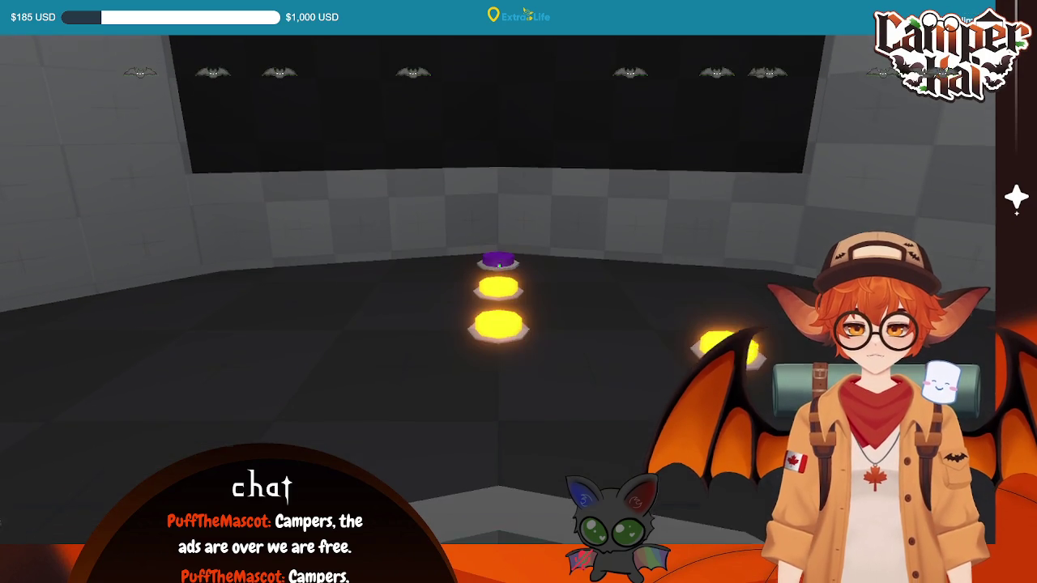
{"action": "key", "text": "F8"}
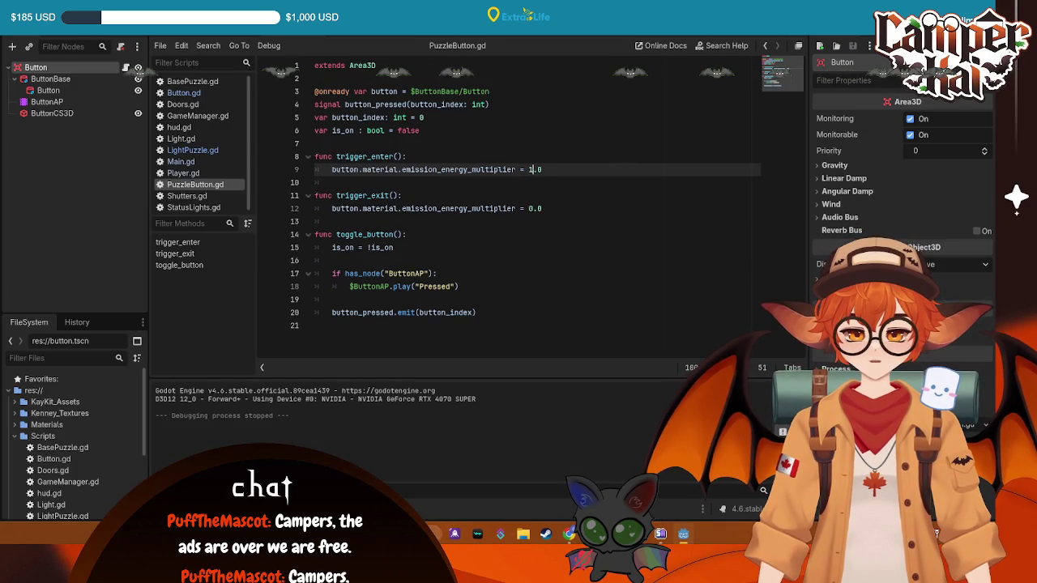
{"action": "key", "text": "F5"}
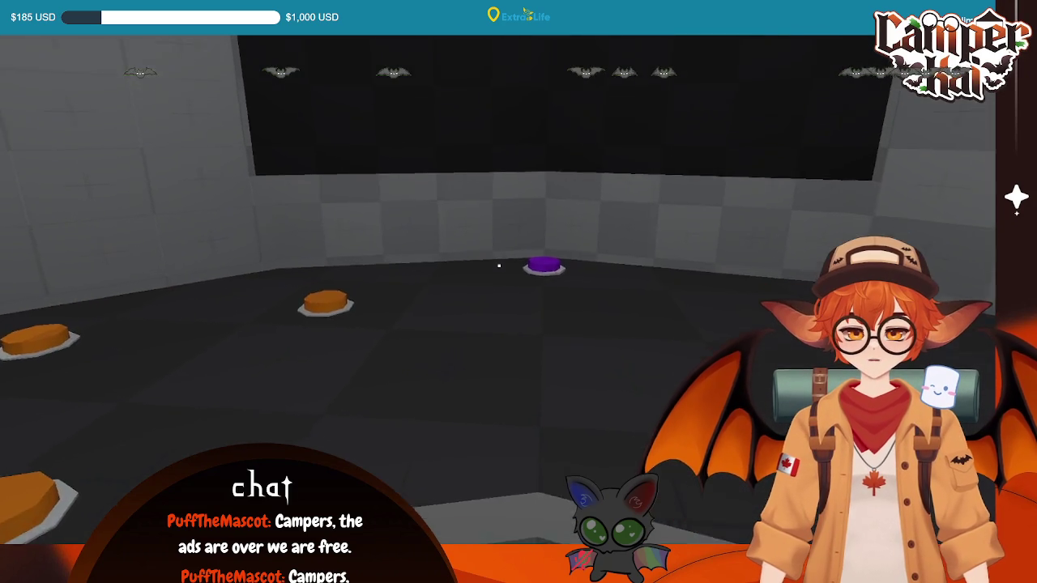
{"action": "key", "text": "F8"}
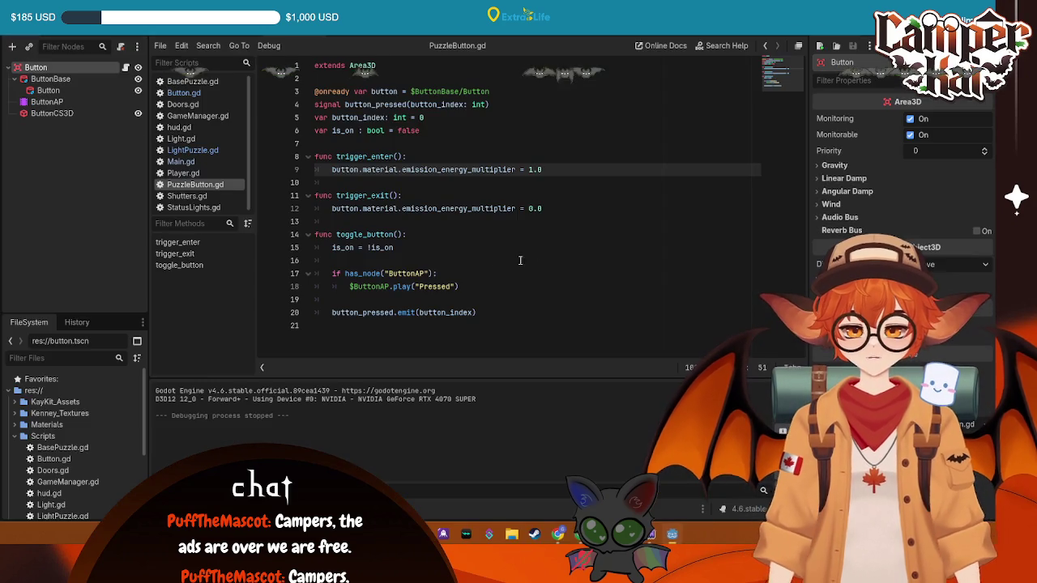
- Settle the hover emission multiplier at 1.5 and test-run the glow
{"action": "left_click", "coordinate": [546, 171]}
{"action": "type", "text": "5"}
{"action": "key", "text": "Return"}
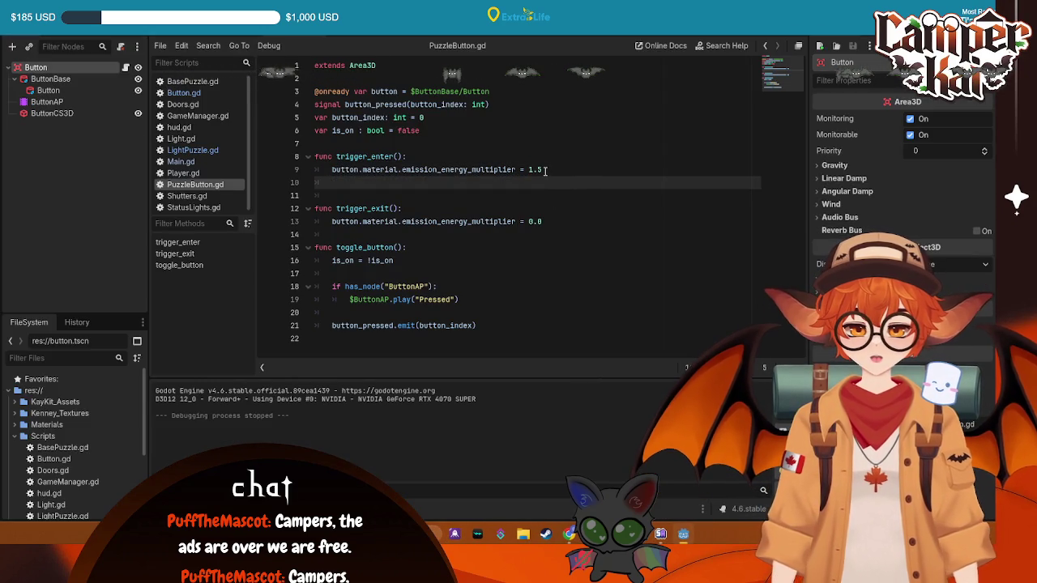
{"action": "key", "text": "BackSpace"}
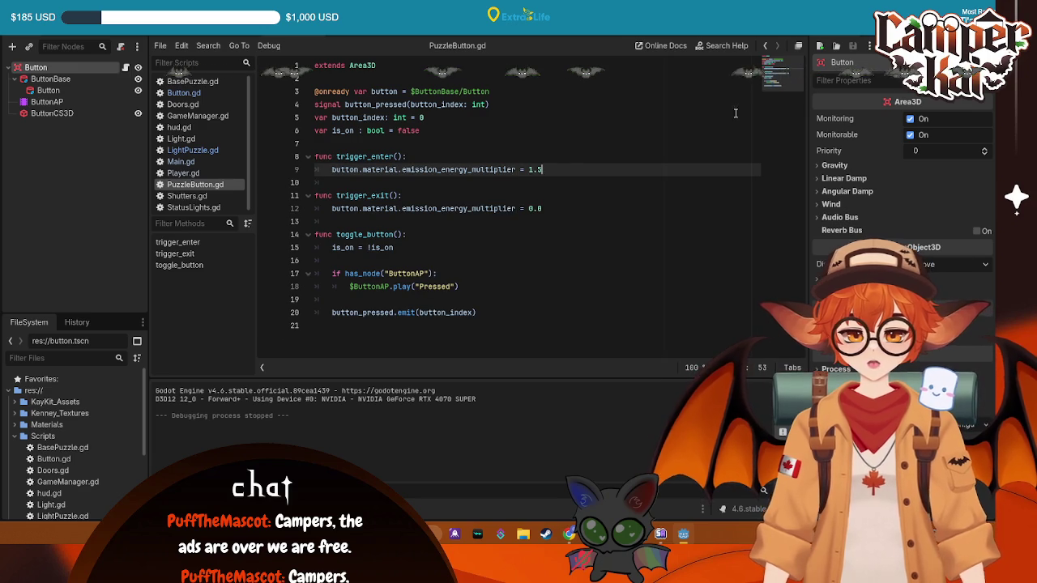
{"action": "key", "text": "F5"}
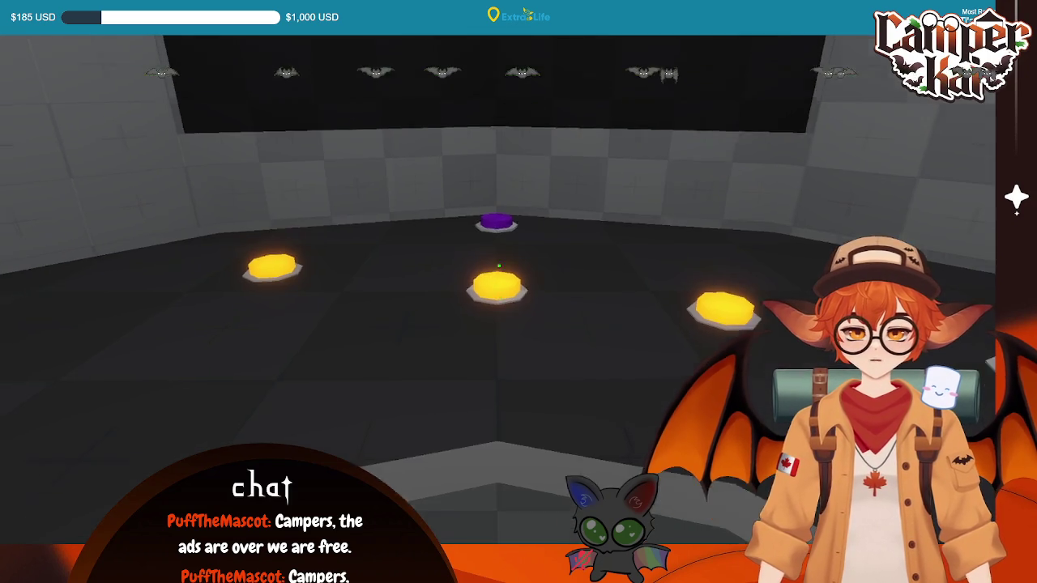
{"action": "key", "text": "Escape"}
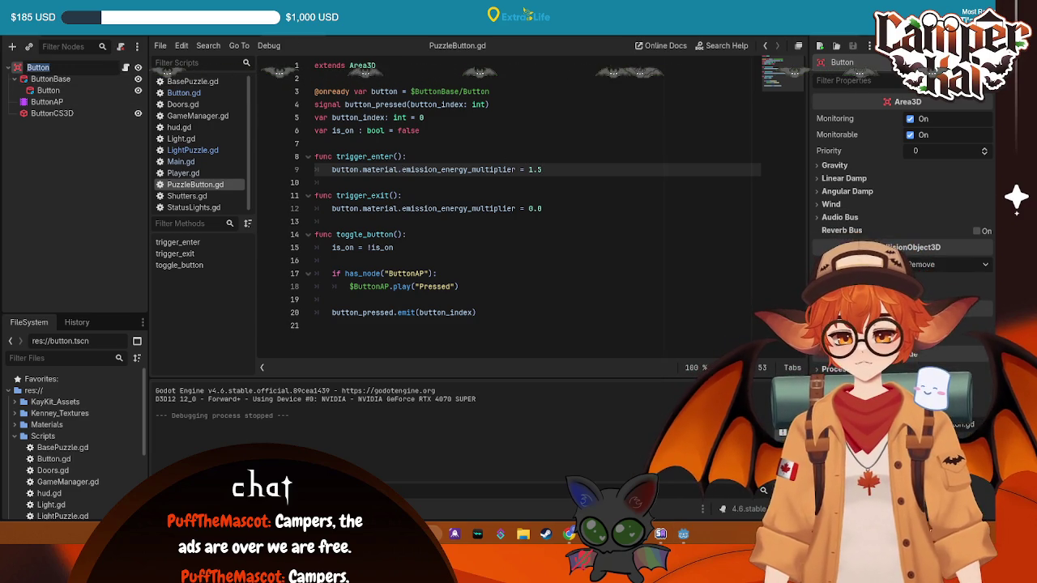
- Make the Button mesh's orange material unique (recursive) in the 3D view
{"action": "key", "text": "ctrl+F2"}
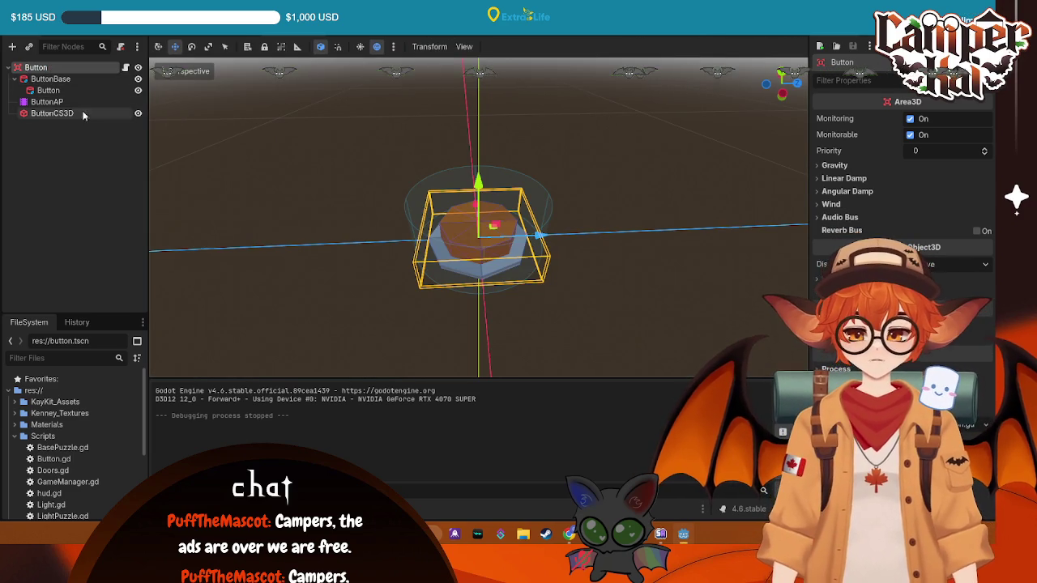
{"action": "left_click", "coordinate": [71, 90]}
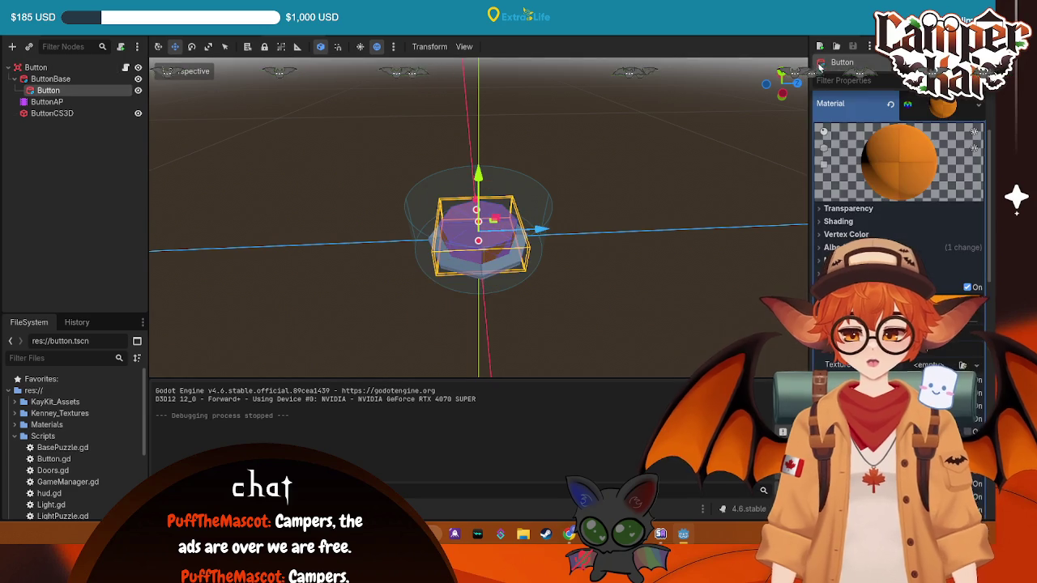
{"action": "left_click", "coordinate": [978, 104]}
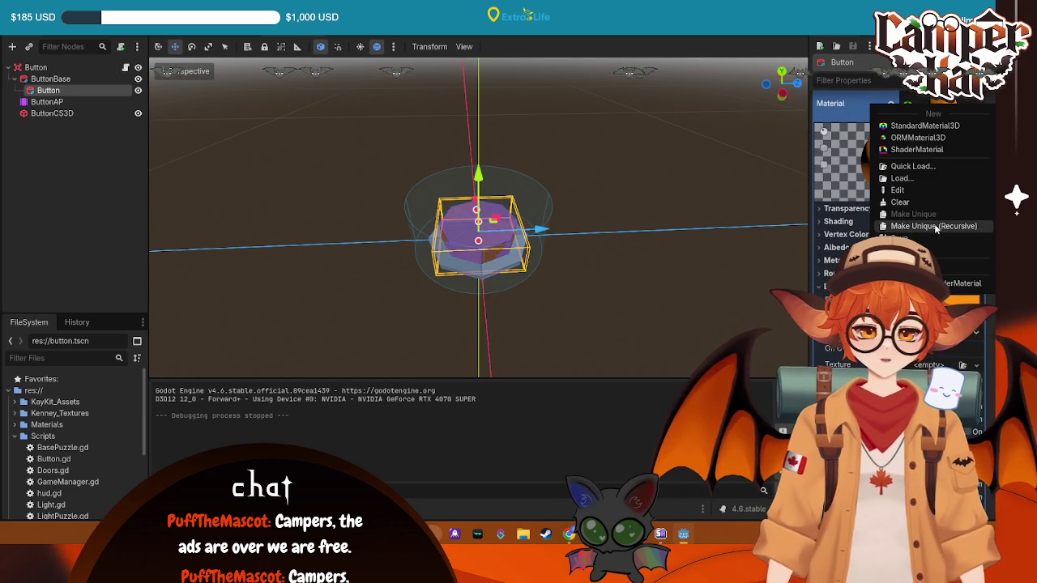
{"action": "left_click", "coordinate": [923, 223]}
{"action": "left_click", "coordinate": [446, 355]}
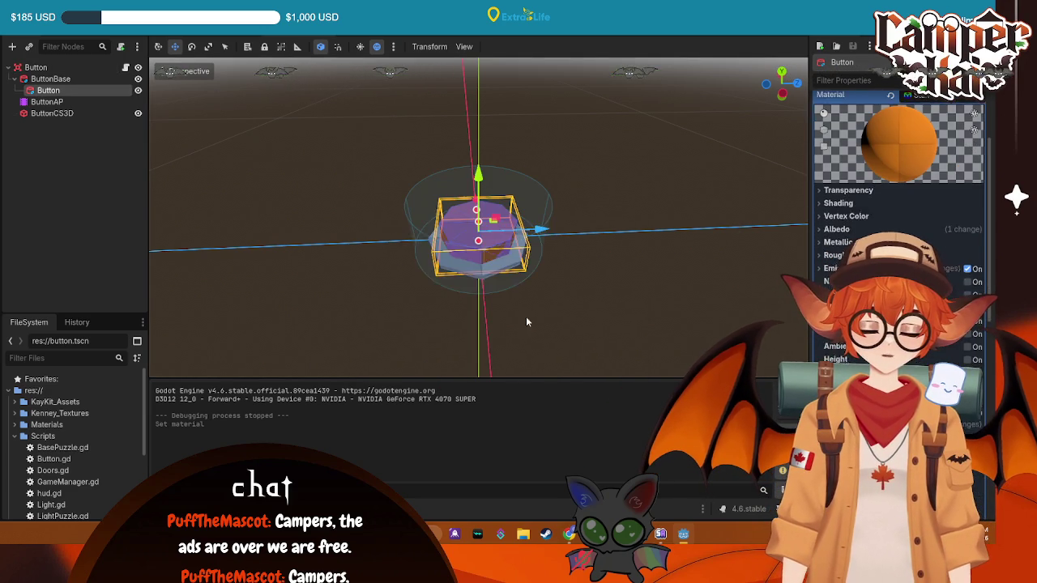
- Test-run the game, walk up and press a button to see it light yellow
{"action": "key", "text": "F5"}
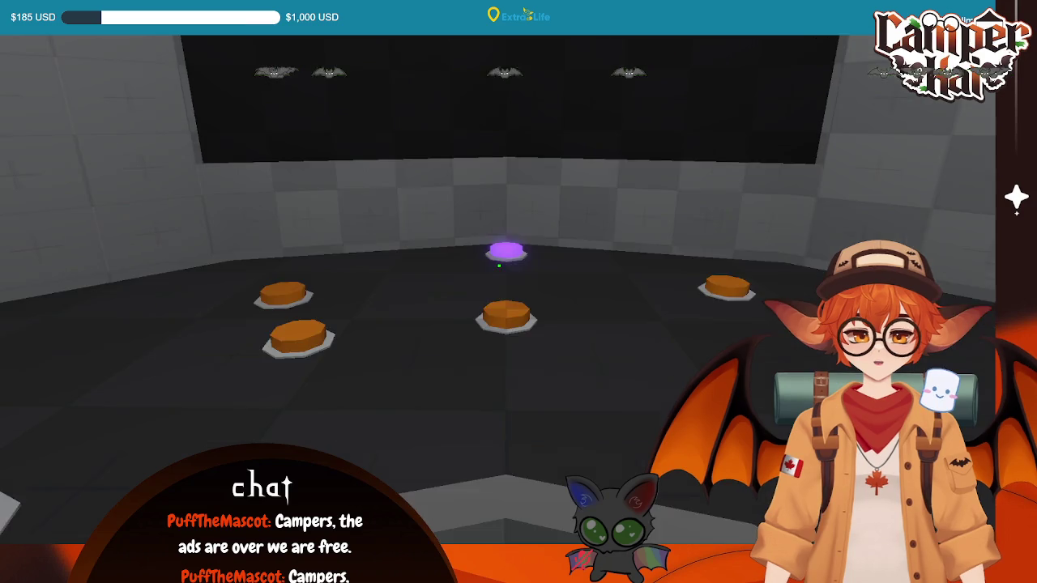
{"action": "key", "text": "Escape"}
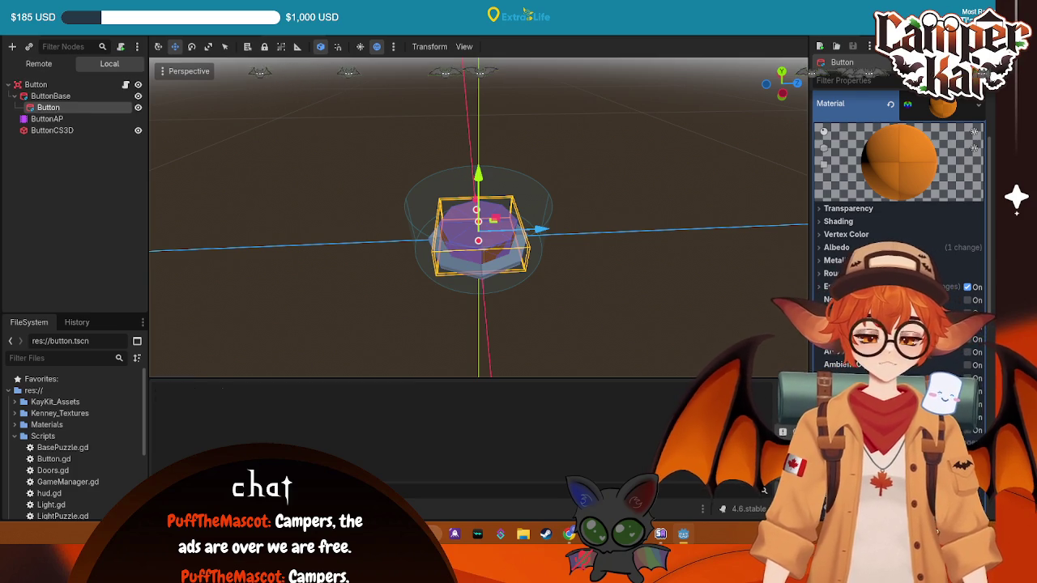
{"action": "key", "text": "F5"}
{"action": "key", "text": "w"}
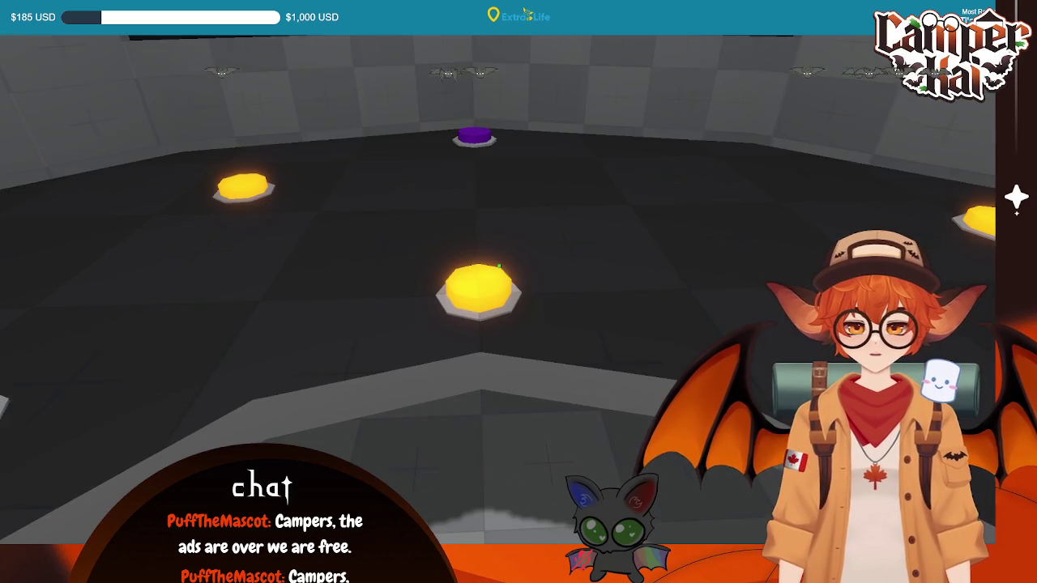
{"action": "left_click", "coordinate": [499, 266]}
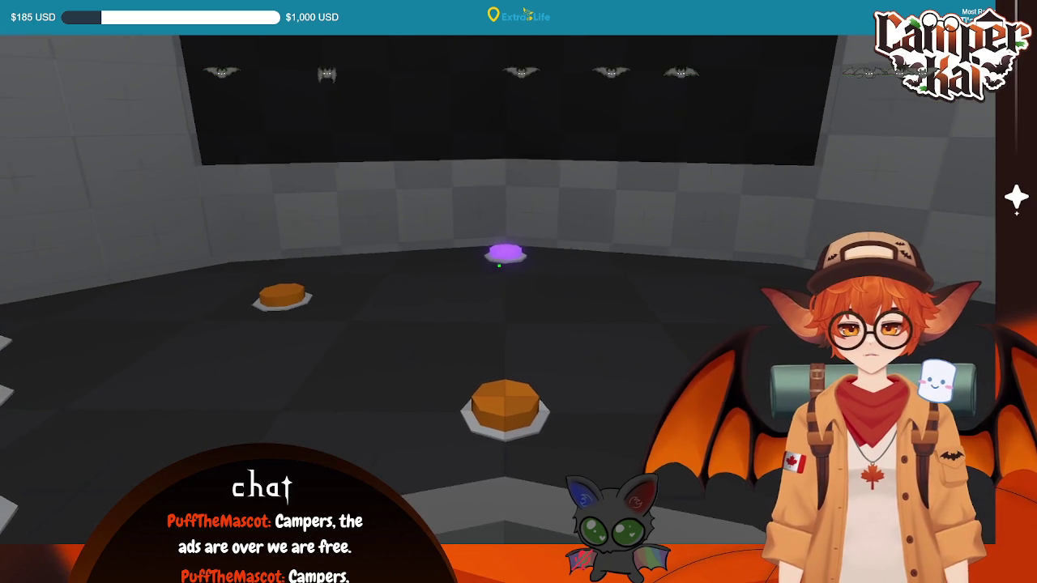
{"action": "key", "text": "s"}
{"action": "key", "text": "d"}
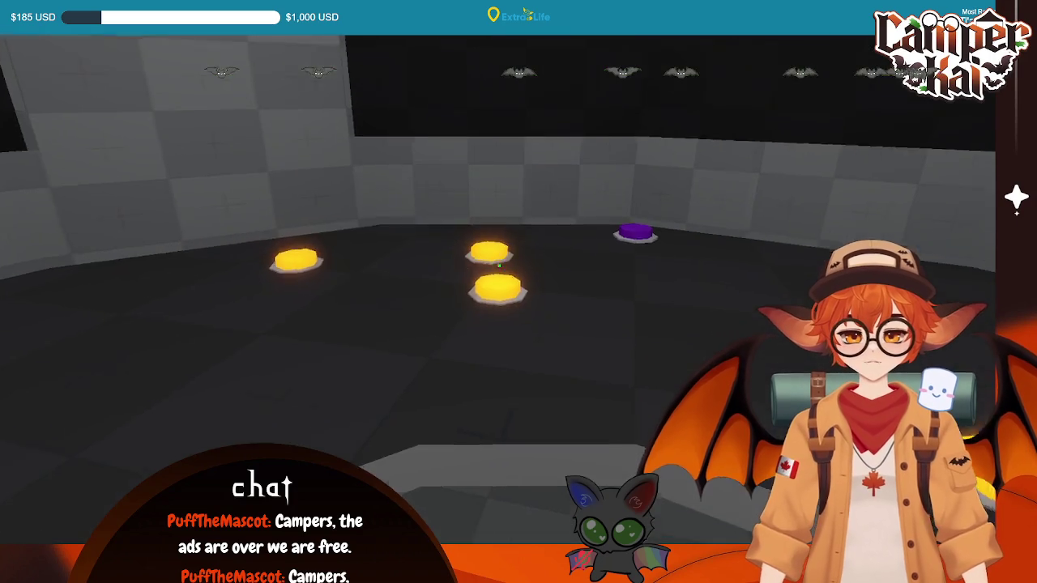
{"action": "key", "text": "F8"}
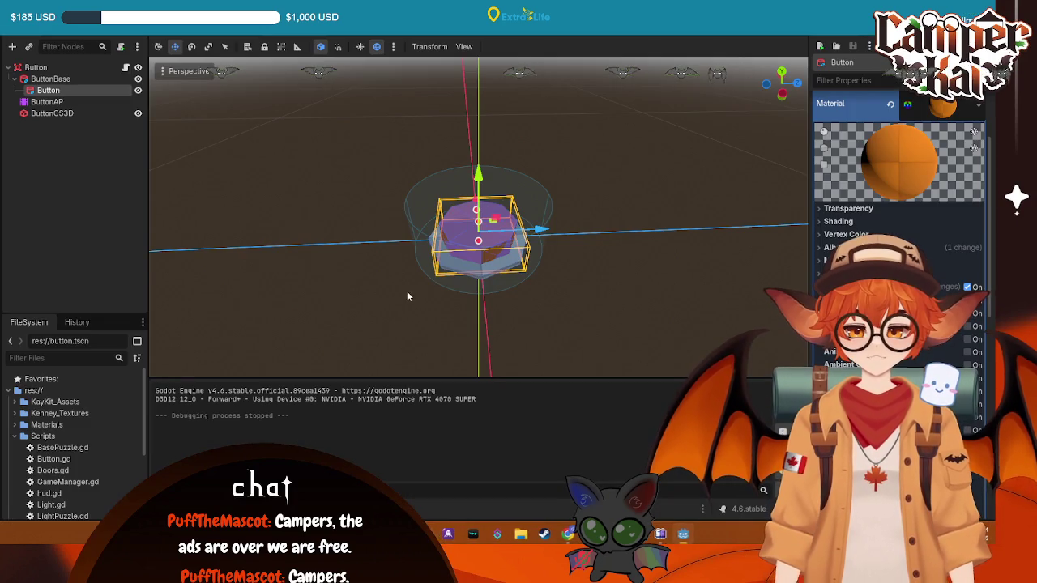
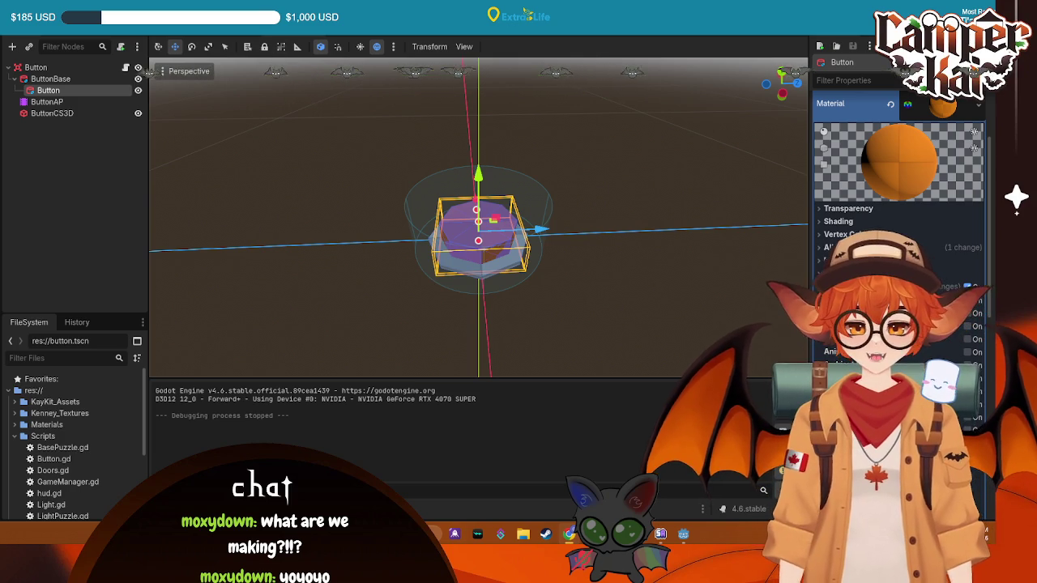
- Add an empty _ready() function above trigger_enter in PuzzleButton.gd
{"action": "left_click", "coordinate": [486, 34]}
{"action": "key", "text": "Return"}
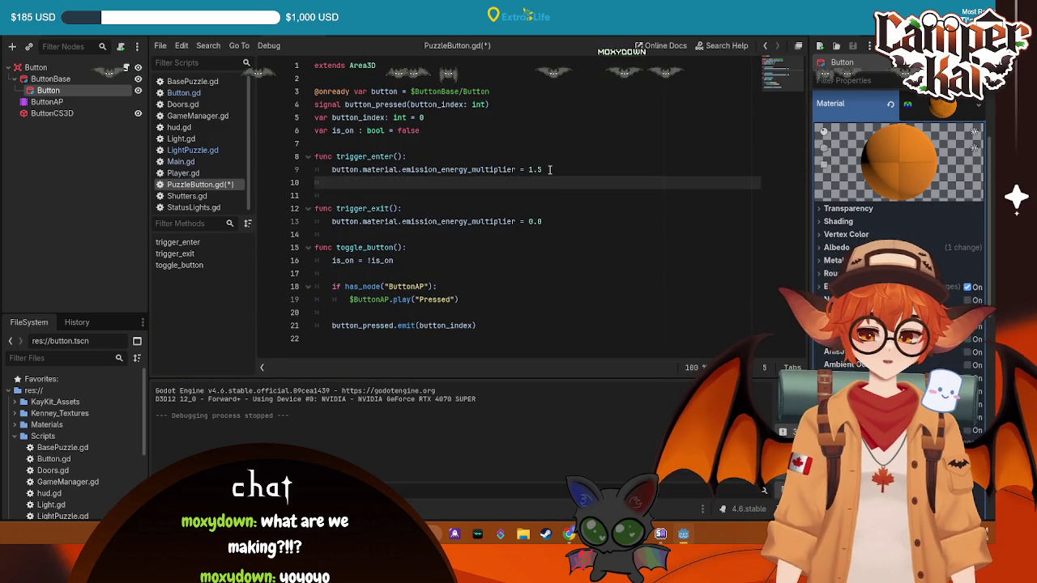
{"action": "key", "text": "ctrl+z"}
{"action": "left_click", "coordinate": [416, 138]}
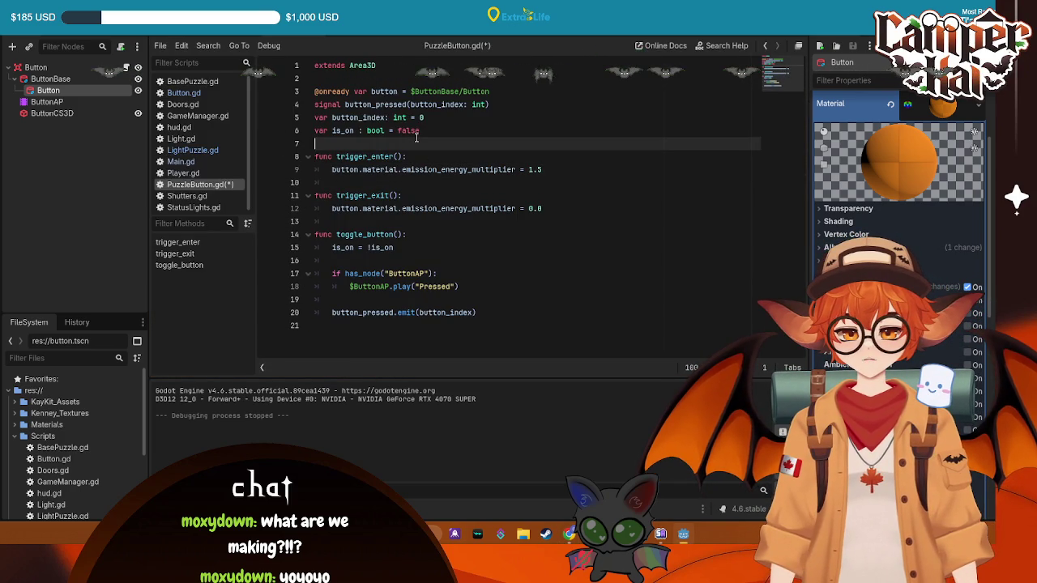
{"action": "key", "text": "Return"}
{"action": "key", "text": "Return"}
{"action": "key", "text": "ctrl+s"}
{"action": "key", "text": "Up"}
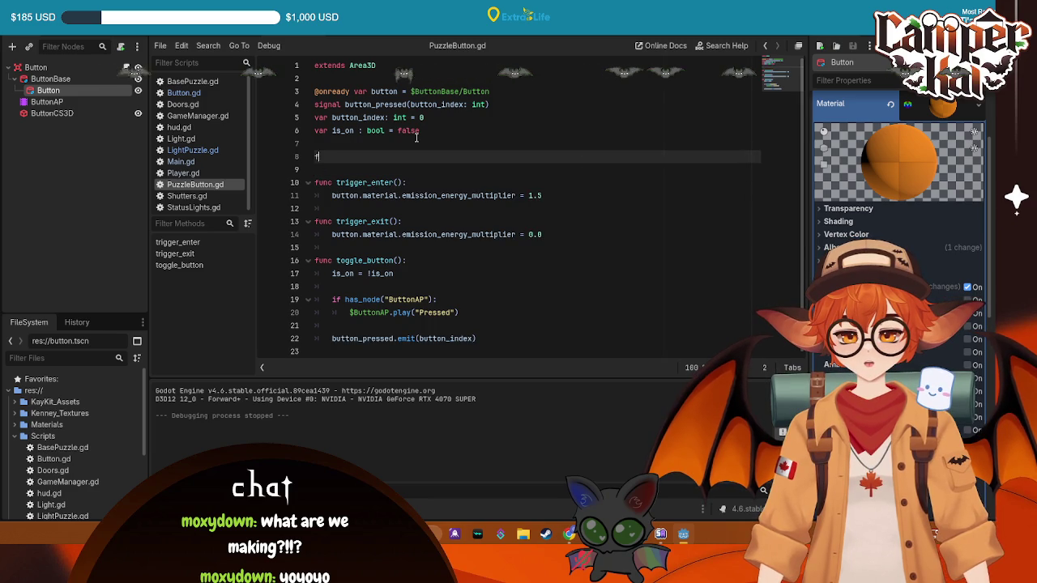
{"action": "key", "text": "BackSpace"}
{"action": "type", "text": "re"}
{"action": "key", "text": "Down"}
{"action": "key", "text": "Return"}
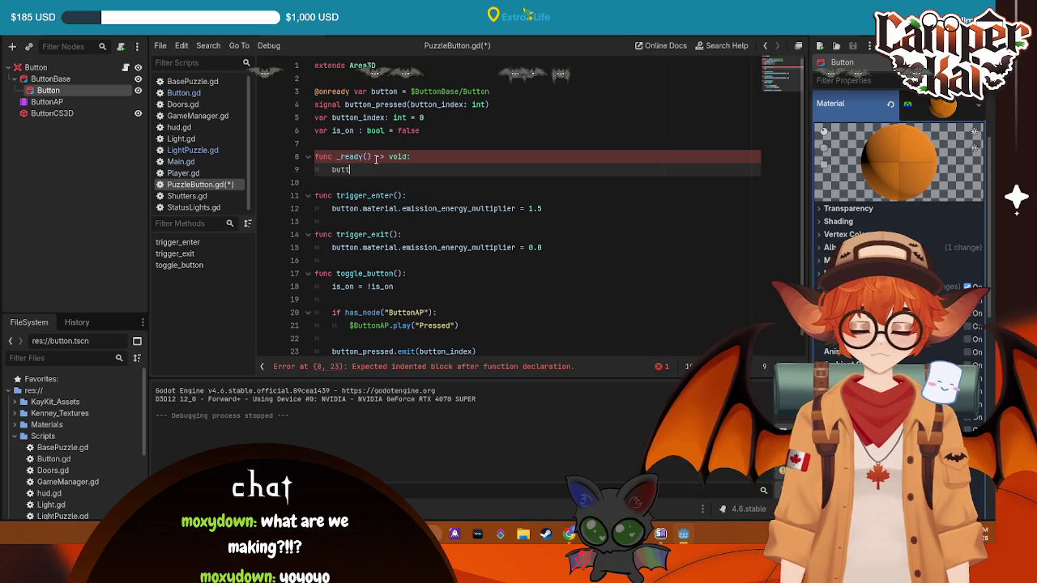
- Write button.material_override = button.material_override.duplicate() in _ready, save, and run the game
{"action": "type", "text": "on.mater"}
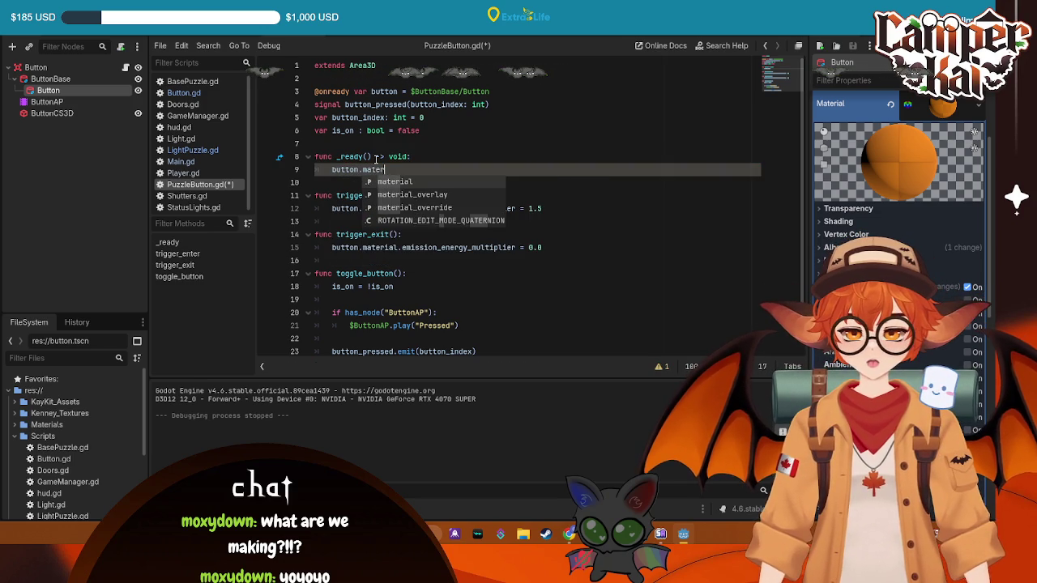
{"action": "type", "text": "ial."}
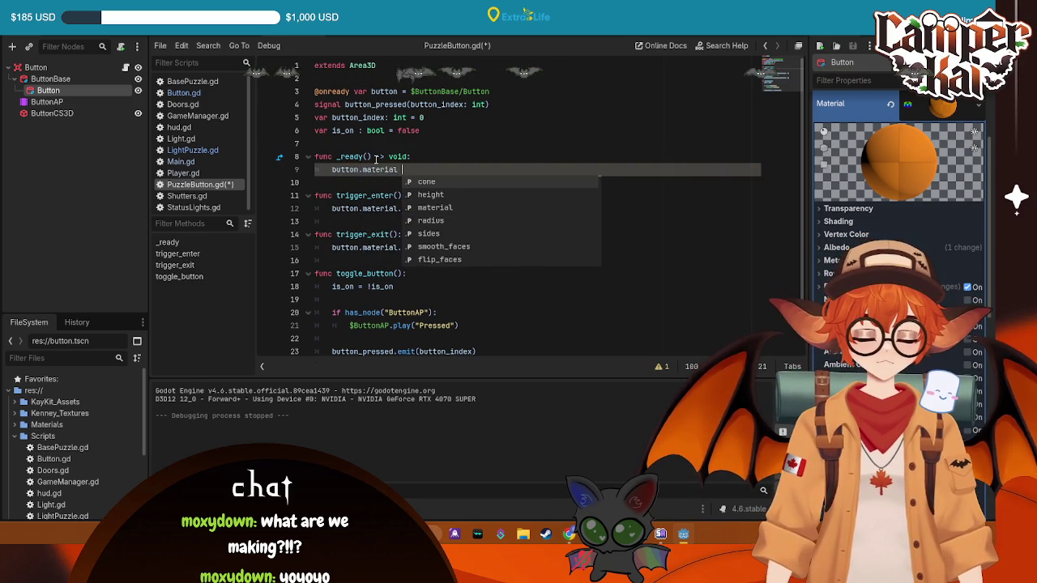
{"action": "key", "text": "BackSpace"}
{"action": "type", "text": "_ov"}
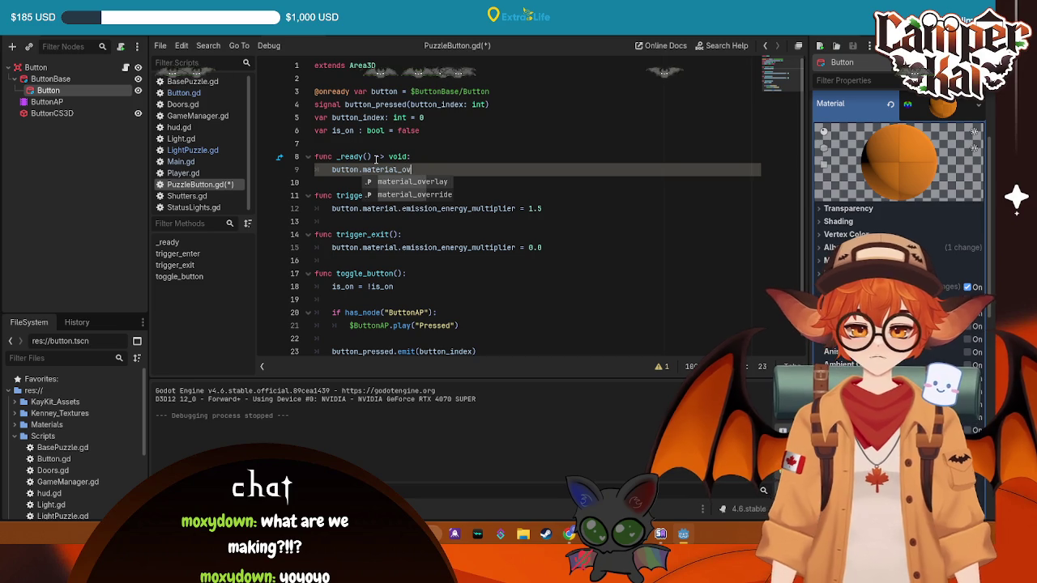
{"action": "key", "text": "Return"}
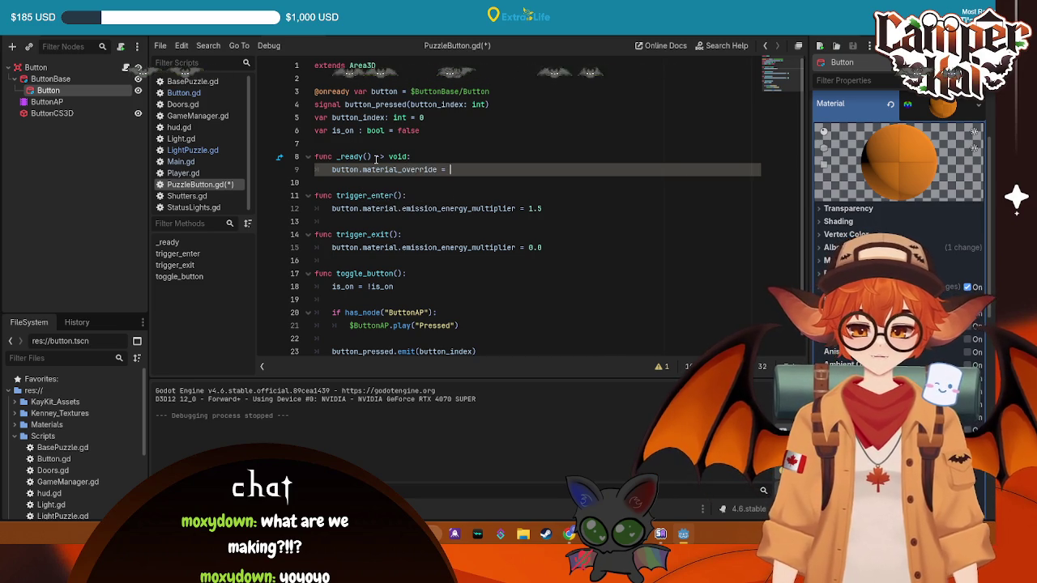
{"action": "type", "text": "mater"}
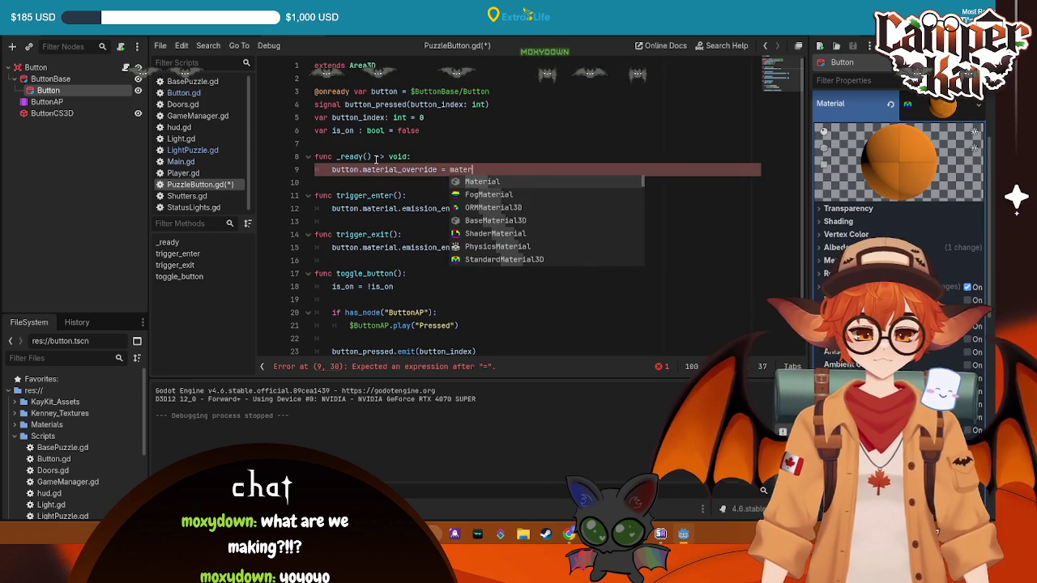
{"action": "type", "text": "button"}
{"action": "key", "text": "Return"}
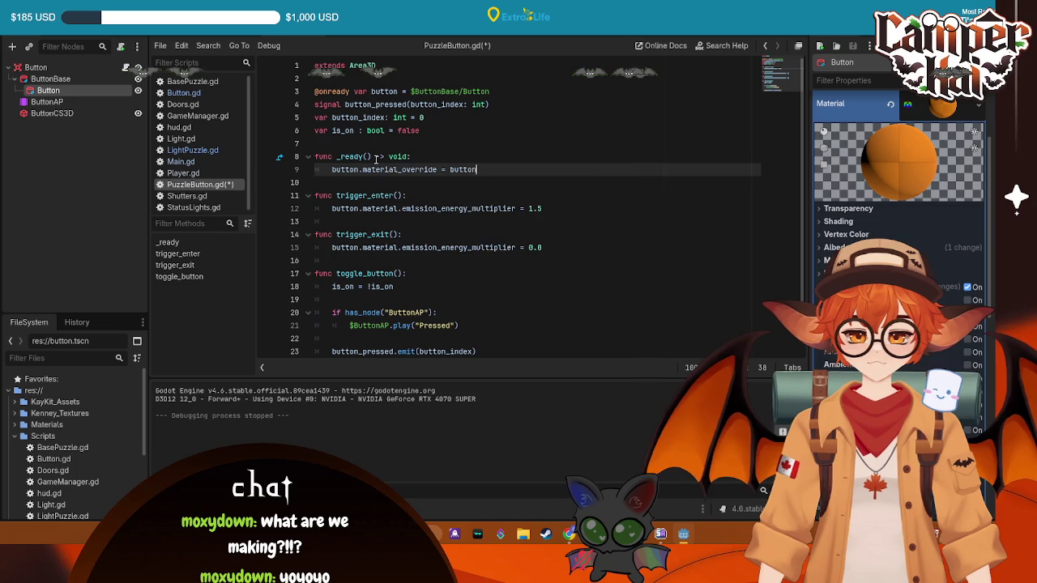
{"action": "type", "text": ".mat"}
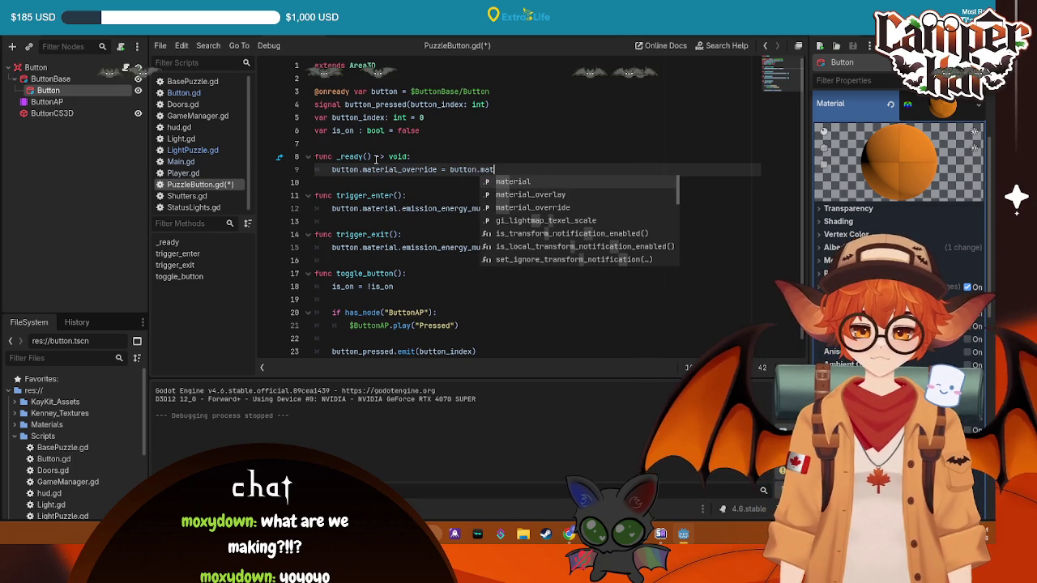
{"action": "key", "text": "Down"}
{"action": "key", "text": "Down"}
{"action": "key", "text": "Return"}
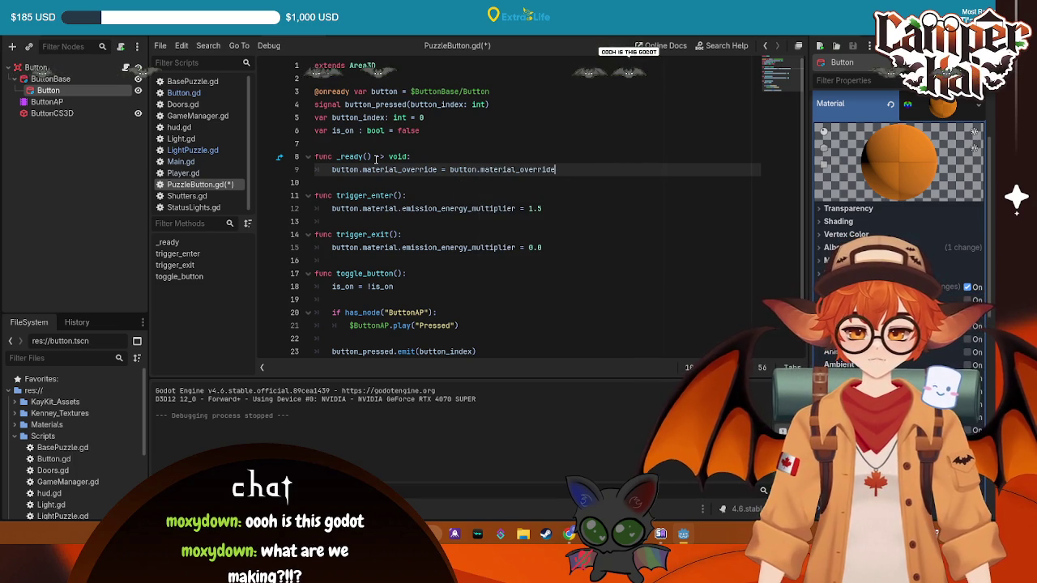
{"action": "type", "text": ".d"}
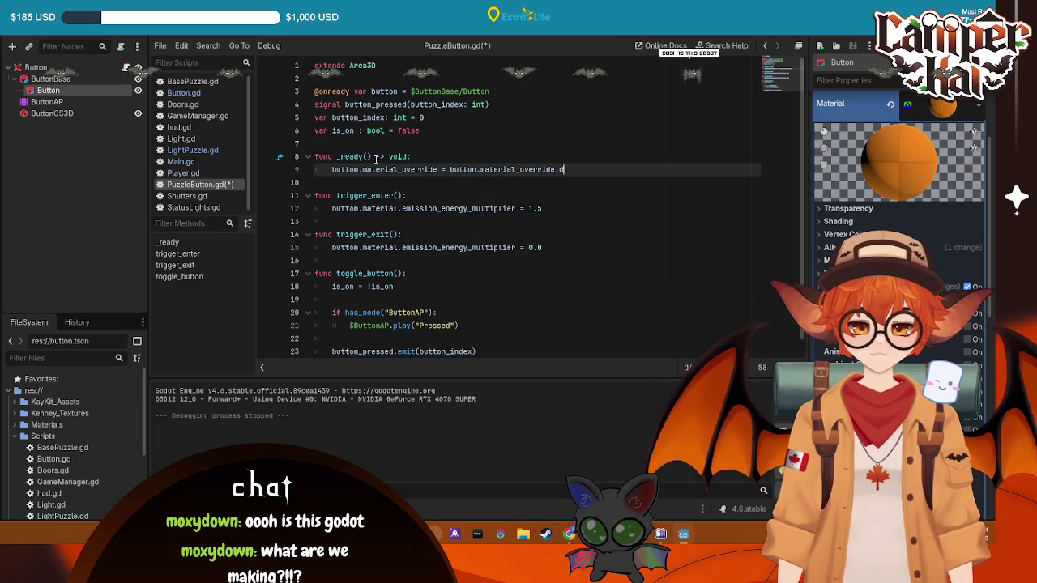
{"action": "type", "text": "uplicate()"}
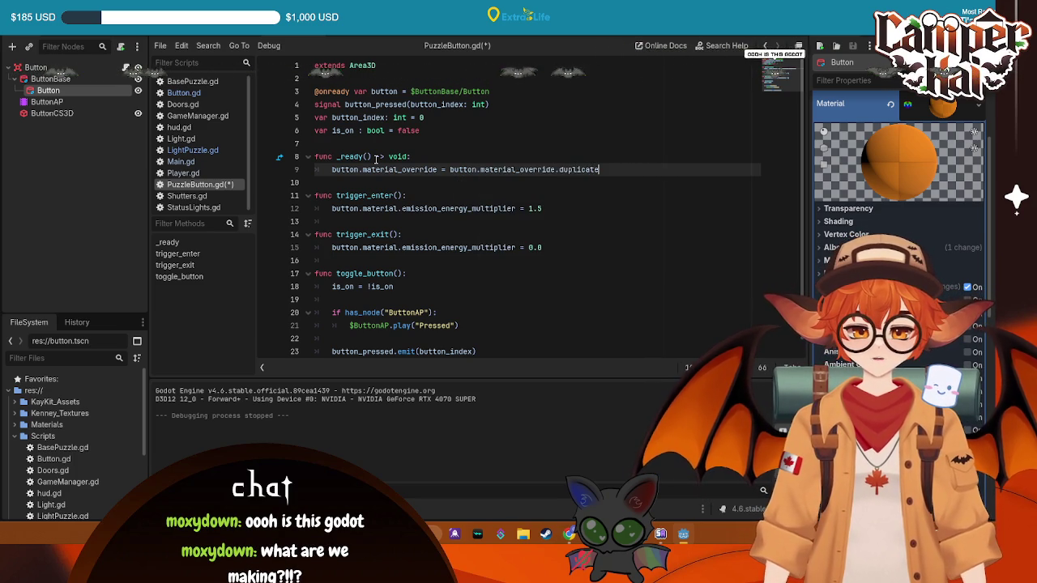
{"action": "key", "text": "ctrl+s"}
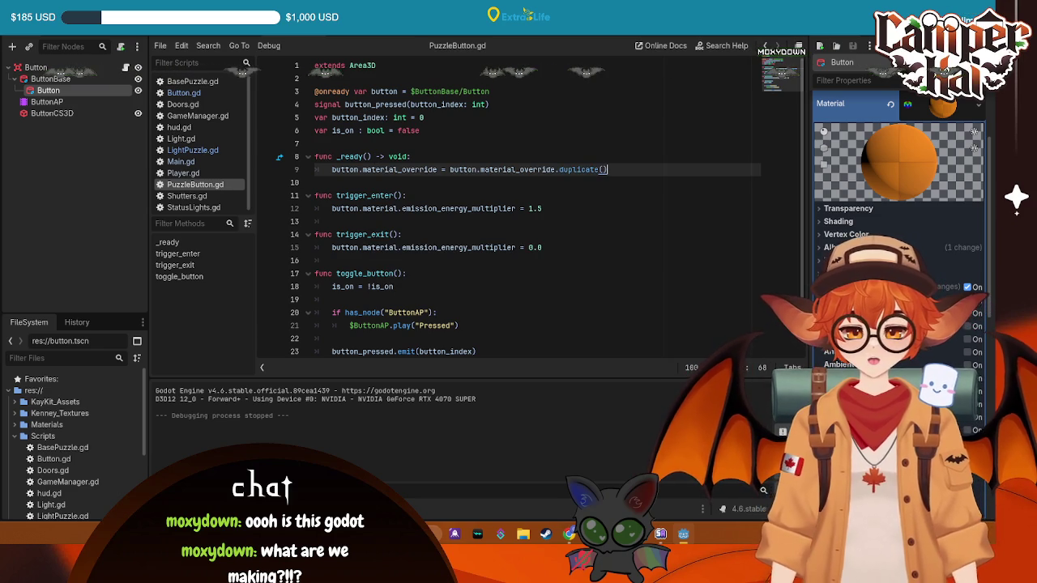
{"action": "key", "text": "F5"}
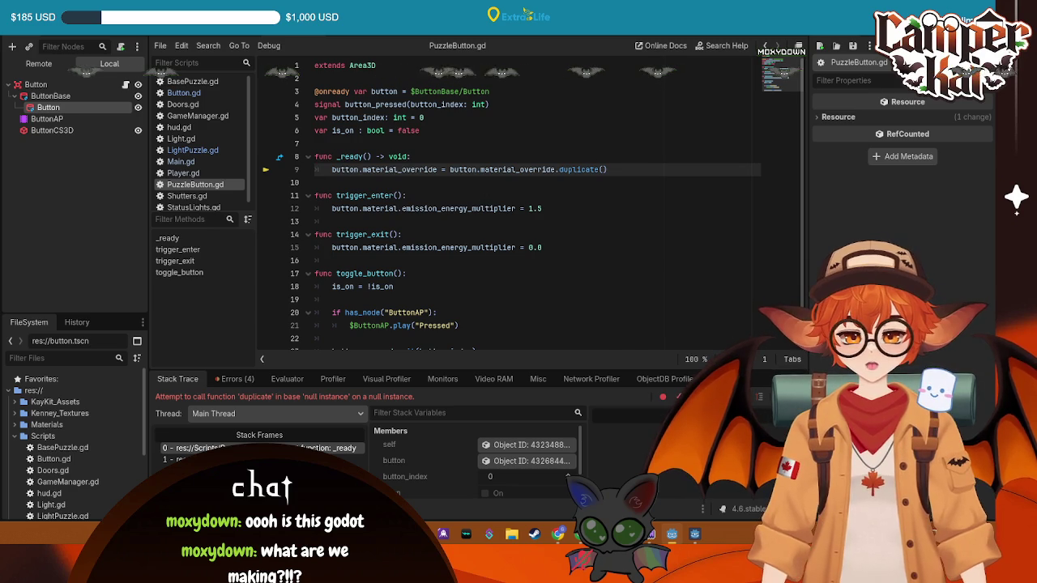
- Wrap the duplicate line in an 'if material_override' check and save
{"action": "left_click", "coordinate": [464, 156]}
{"action": "key", "text": "Return"}
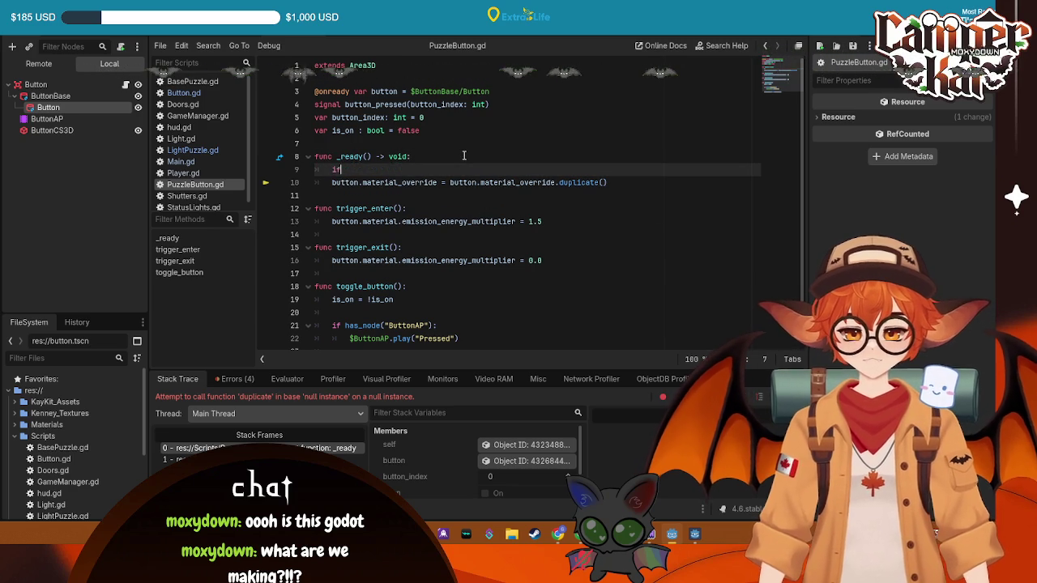
{"action": "type", "text": "if mater"}
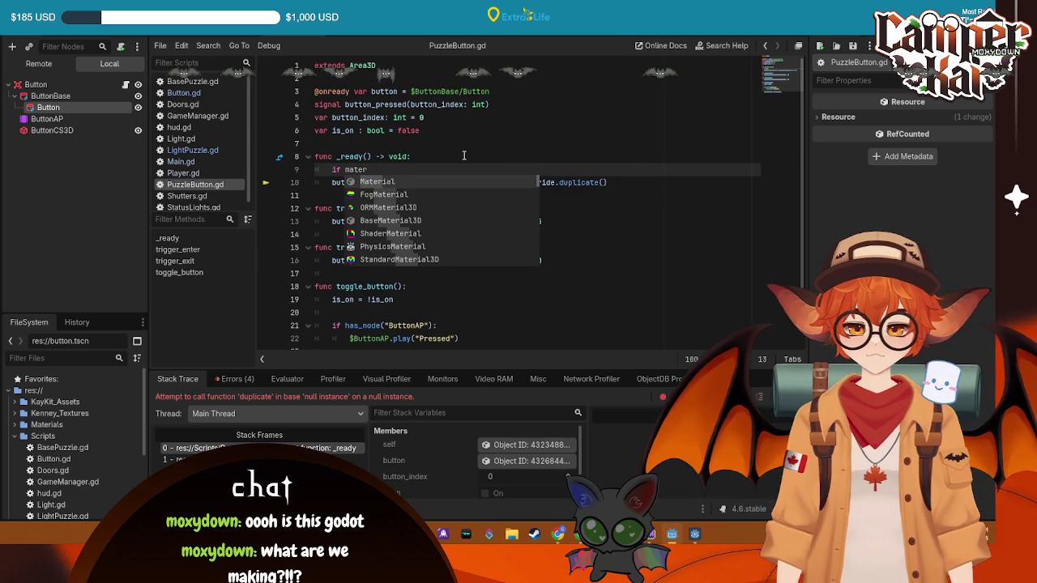
{"action": "type", "text": "ial_overr"}
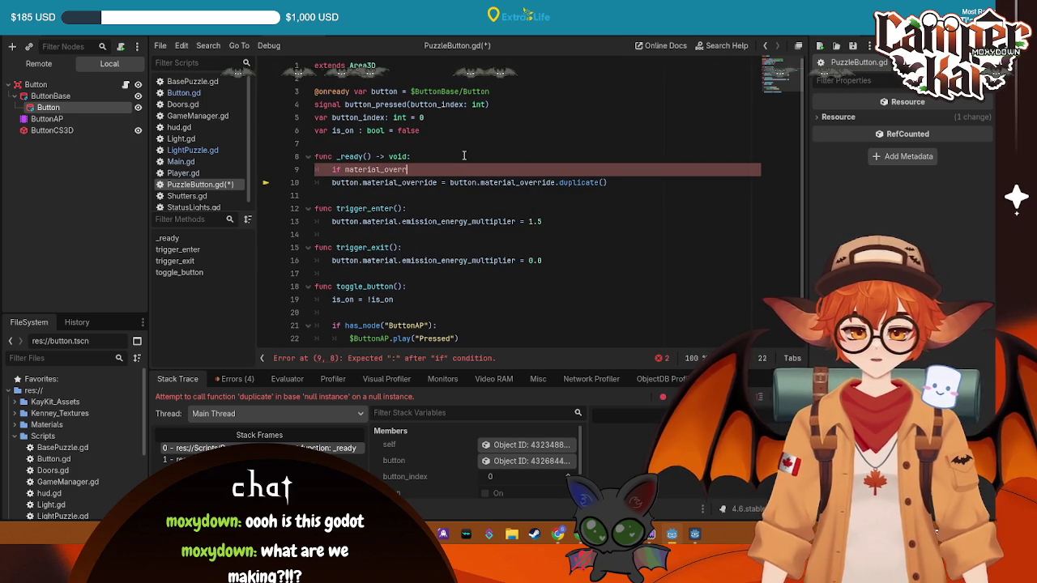
{"action": "type", "text": "ide:"}
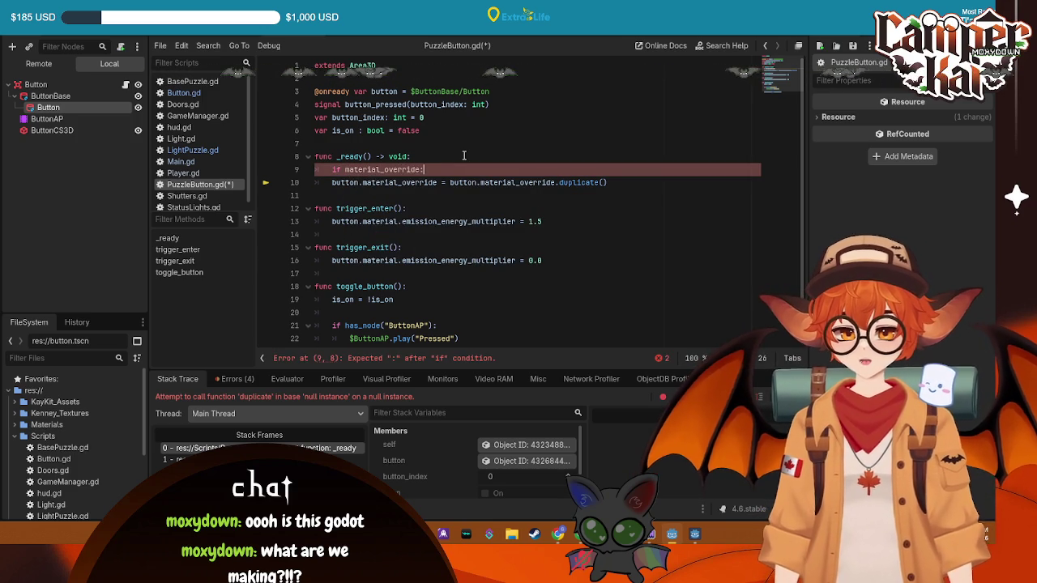
{"action": "left_click", "coordinate": [336, 183]}
{"action": "key", "text": "Tab"}
{"action": "key", "text": "ctrl+s"}
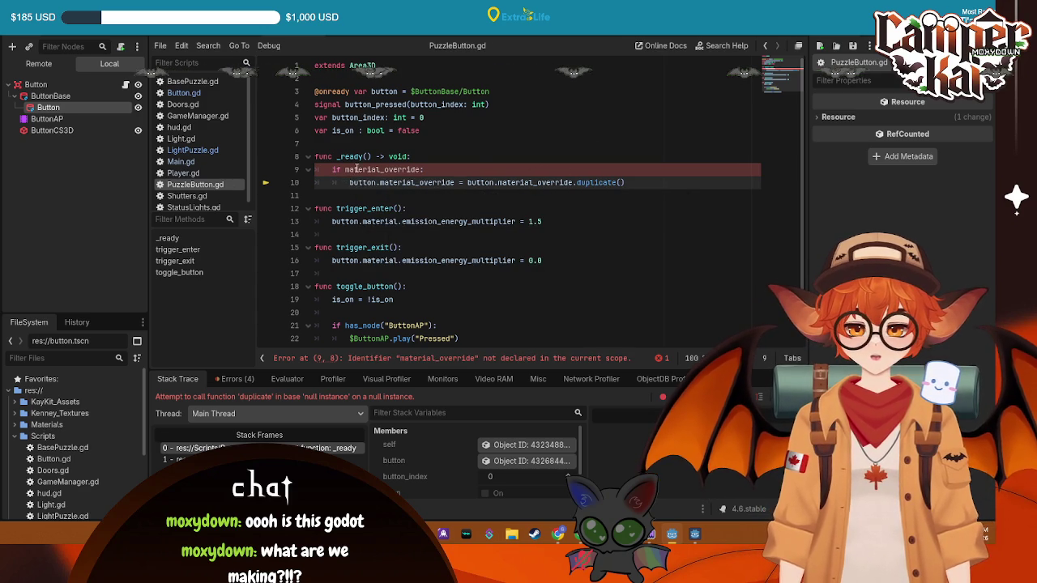
- Correct the condition to button.material_override and run the game again
{"action": "left_click", "coordinate": [345, 169]}
{"action": "type", "text": "button."}
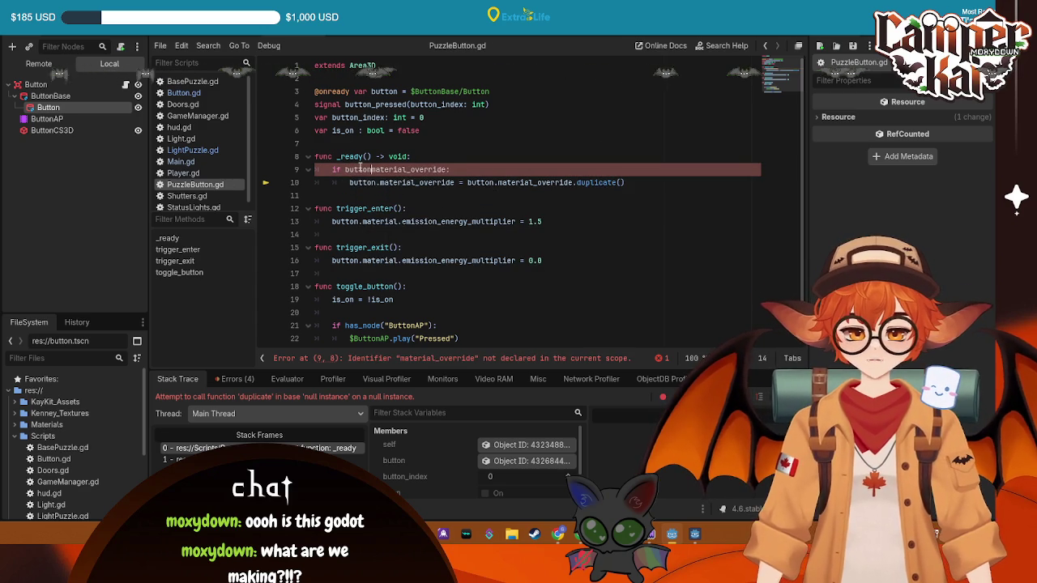
{"action": "left_click", "coordinate": [486, 130]}
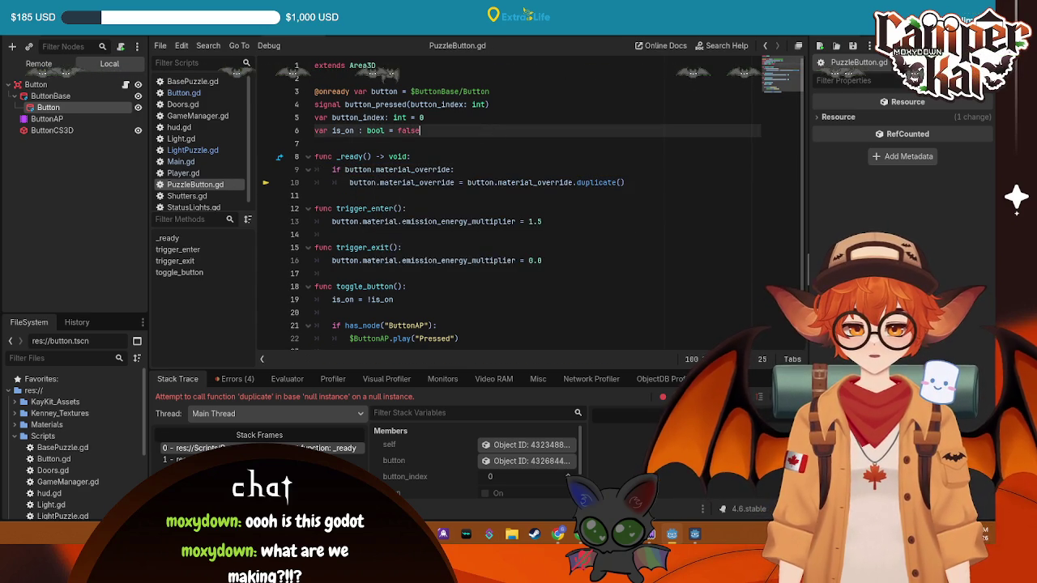
{"action": "key", "text": "F5"}
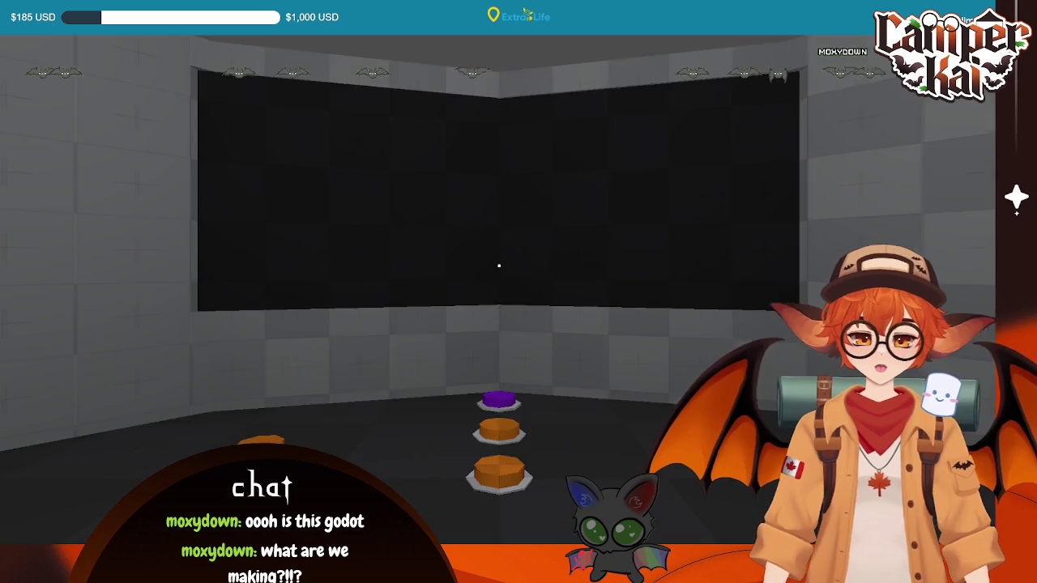
{"action": "key", "text": "Escape"}
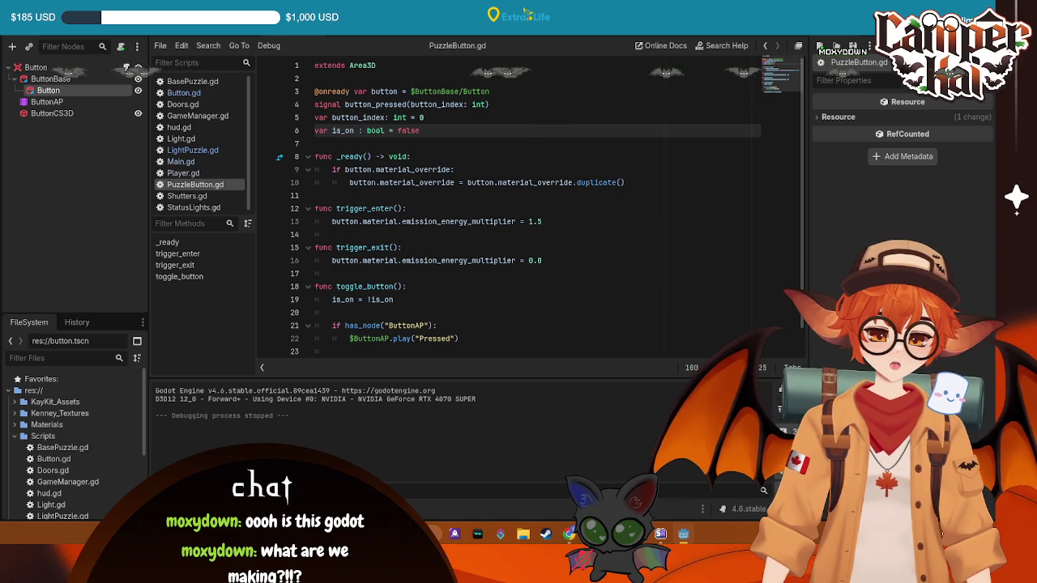
{"action": "key", "text": "Down"}
{"action": "key", "text": "Down"}
{"action": "key", "text": "Down"}
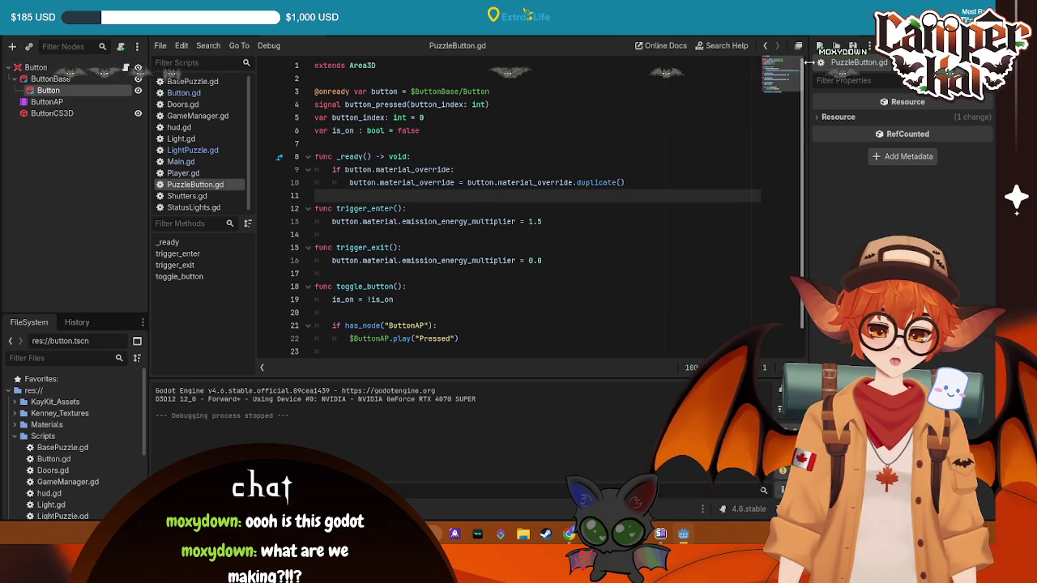
{"action": "left_click", "coordinate": [125, 92]}
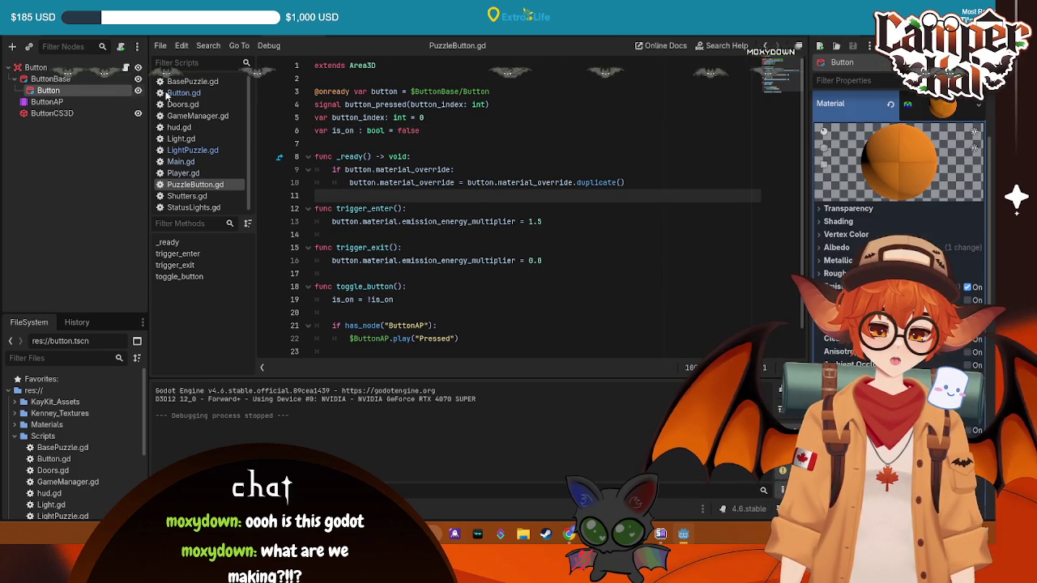
{"action": "scroll", "coordinate": [949, 251], "scroll_direction": "down", "scroll_amount": 3}
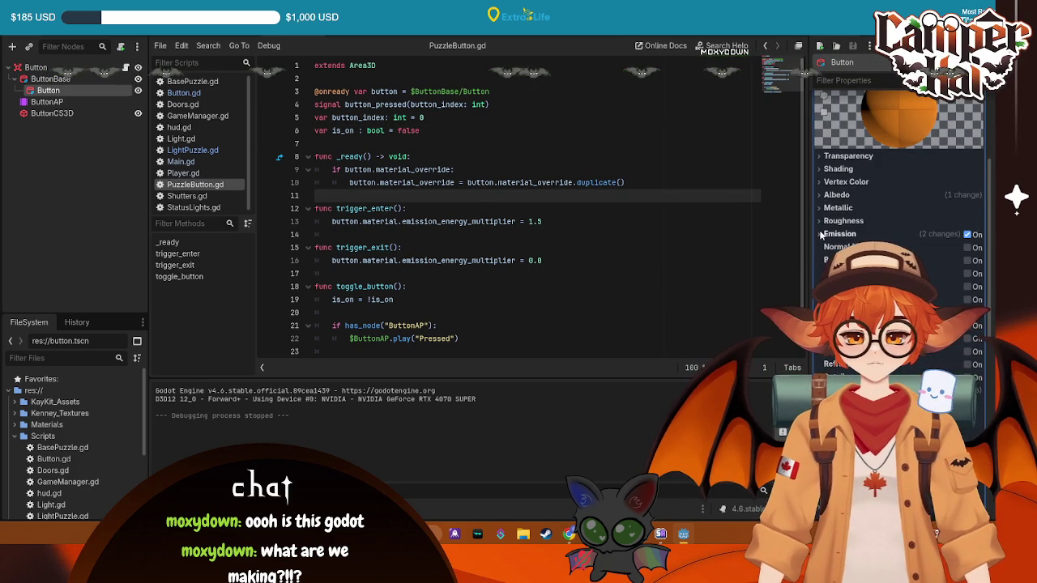
{"action": "scroll", "coordinate": [951, 183], "scroll_direction": "up", "scroll_amount": 5}
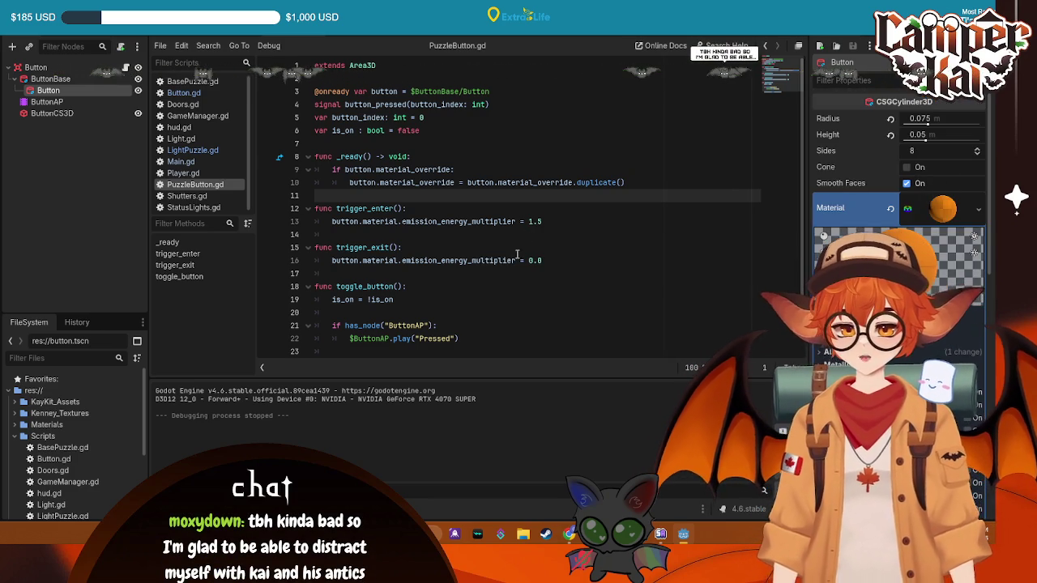
{"action": "scroll", "coordinate": [381, 284], "scroll_direction": "down", "scroll_amount": 1}
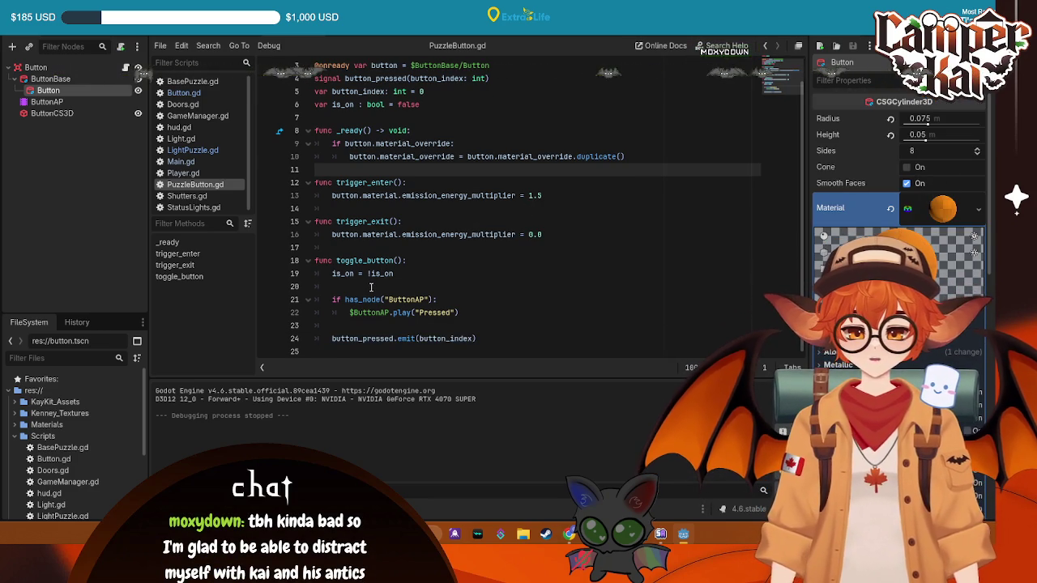
{"action": "left_click", "coordinate": [371, 287]}
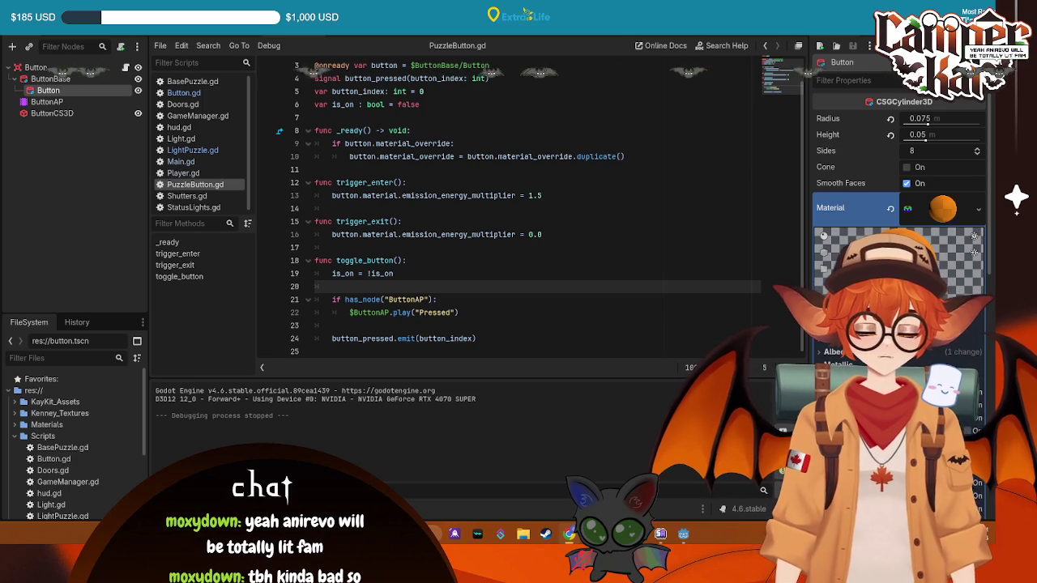
{"action": "left_click", "coordinate": [533, 157]}
- Remove '_override' from the duplicate() call on line 10, then test-run and quit the game
{"action": "mouse_move", "coordinate": [570, 156]}
{"action": "left_mouse_down"}
{"action": "mouse_move", "coordinate": [522, 156]}
{"action": "mouse_move", "coordinate": [536, 157]}
{"action": "left_mouse_up"}
{"action": "key", "text": "BackSpace"}
{"action": "key", "text": "BackSpace"}
{"action": "left_click", "coordinate": [713, 118]}
{"action": "left_click", "coordinate": [819, 46]}
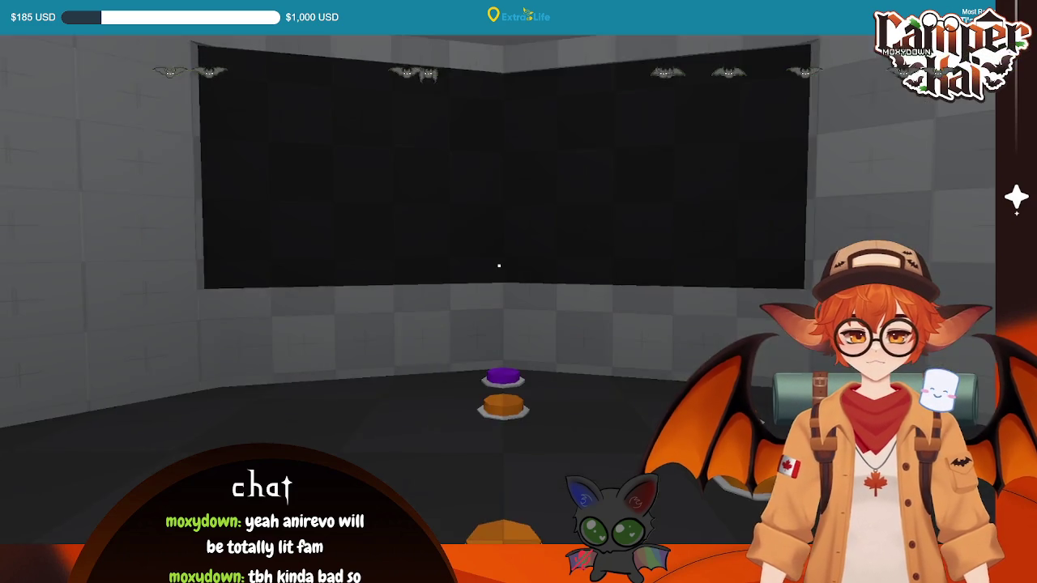
{"action": "key", "text": "Escape"}
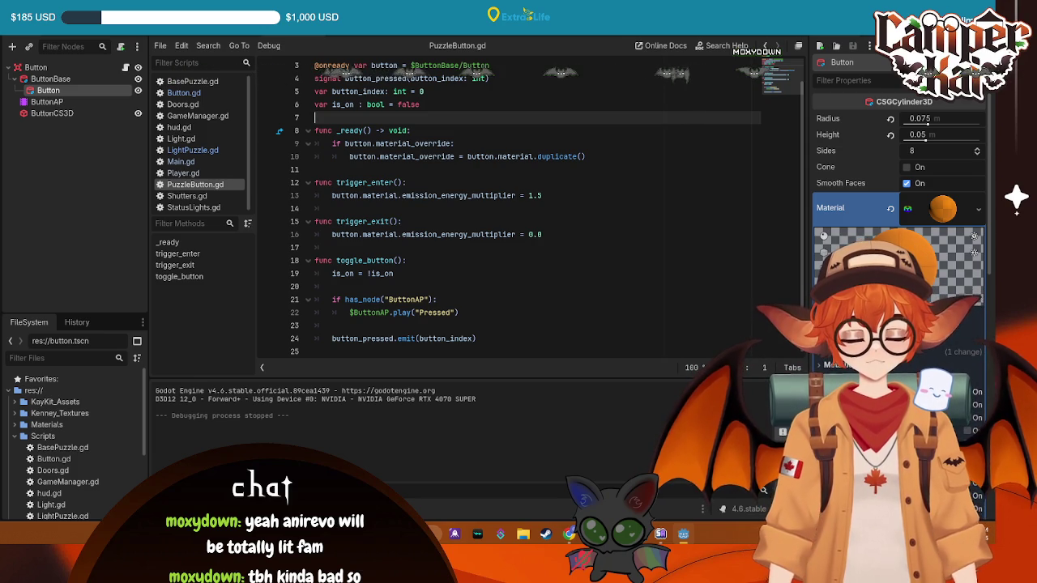
- Delete the 'if button.material_override:' line, unindent the duplicate line, and relaunch the game
{"action": "mouse_move", "coordinate": [454, 144]}
{"action": "left_mouse_down"}
{"action": "mouse_move", "coordinate": [449, 162]}
{"action": "mouse_move", "coordinate": [357, 134]}
{"action": "mouse_move", "coordinate": [331, 143]}
{"action": "left_mouse_up"}
{"action": "key", "text": "BackSpace"}
{"action": "key", "text": "BackSpace"}
{"action": "key", "text": "BackSpace"}
{"action": "key", "text": "Down"}
{"action": "key", "text": "shift+Tab"}
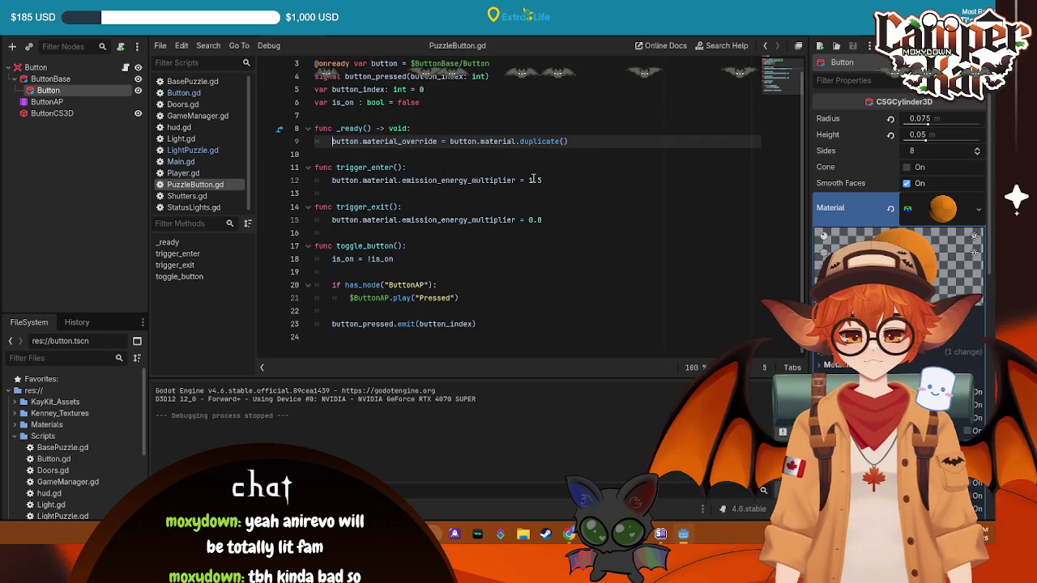
{"action": "key", "text": "F5"}
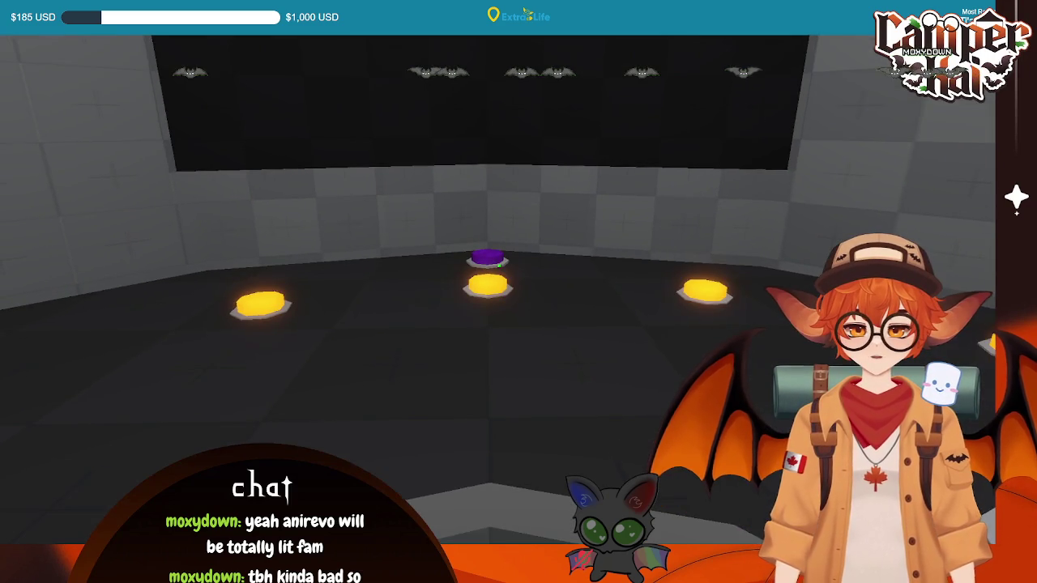
- Delete '_override' on line 9 so _ready duplicates button.material, save, and run
{"action": "key", "text": "F8"}
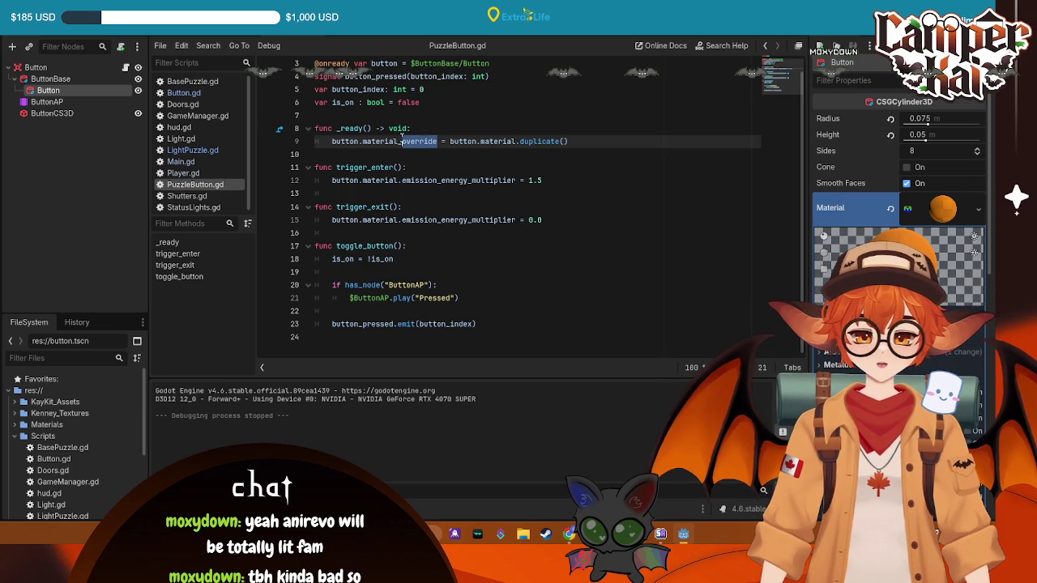
{"action": "key", "text": "BackSpace"}
{"action": "key", "text": "ctrl+s"}
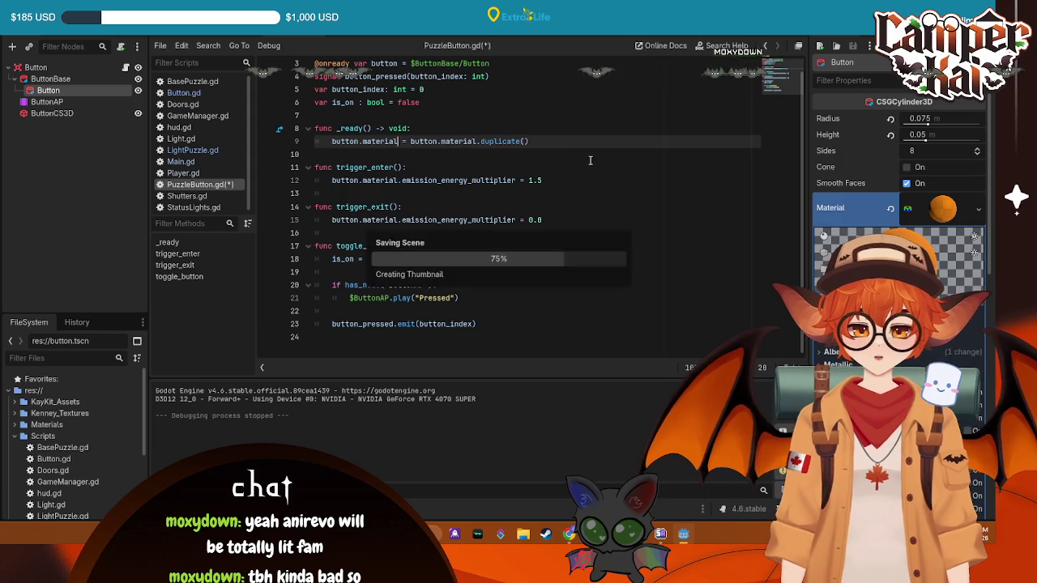
{"action": "key", "text": "F5"}
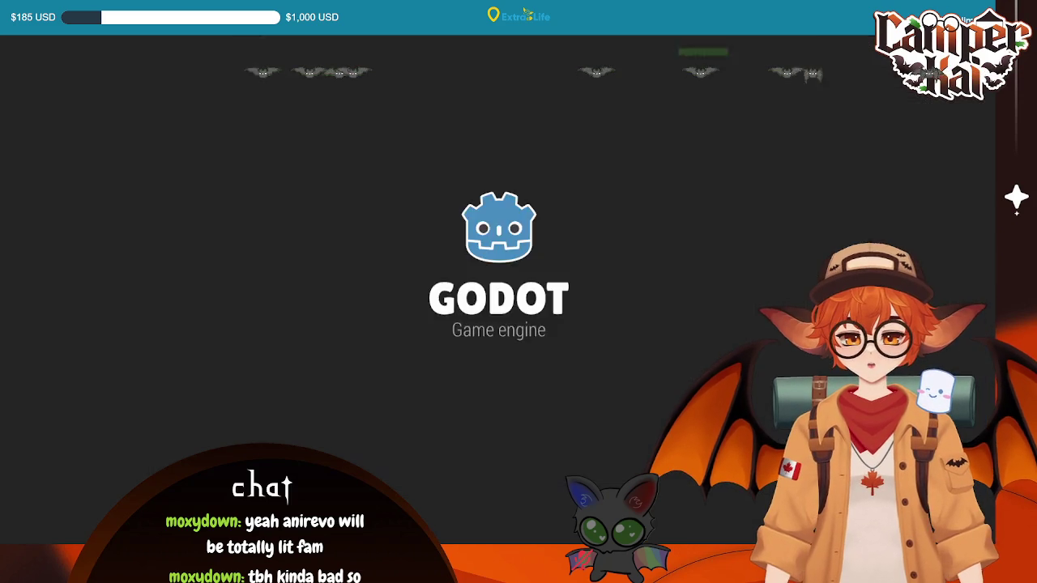
- Walk to the buttons, press the orange one under the crosshair, then quit the game
{"action": "key", "text": "s"}
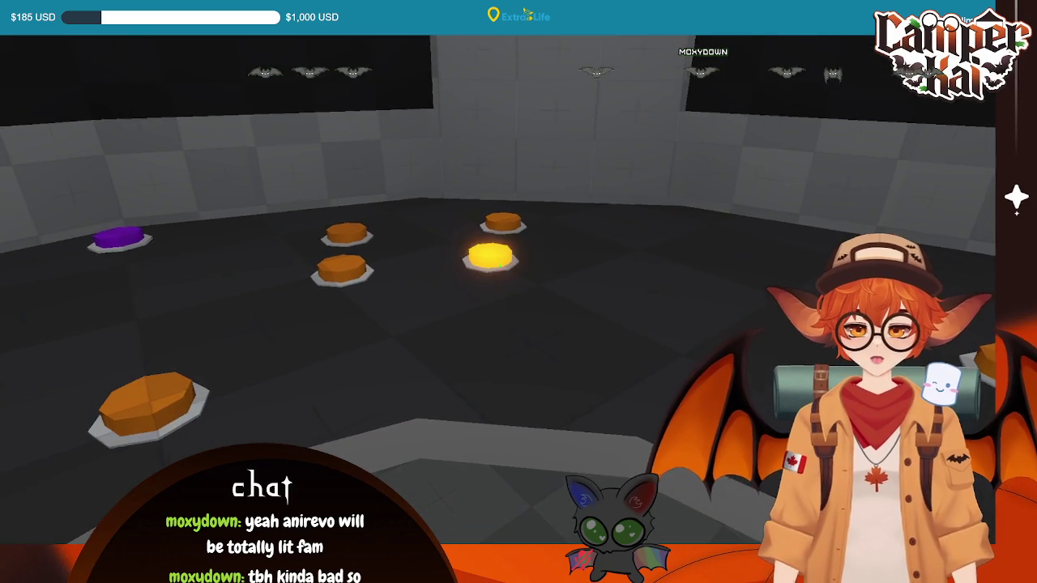
{"action": "key", "text": "s"}
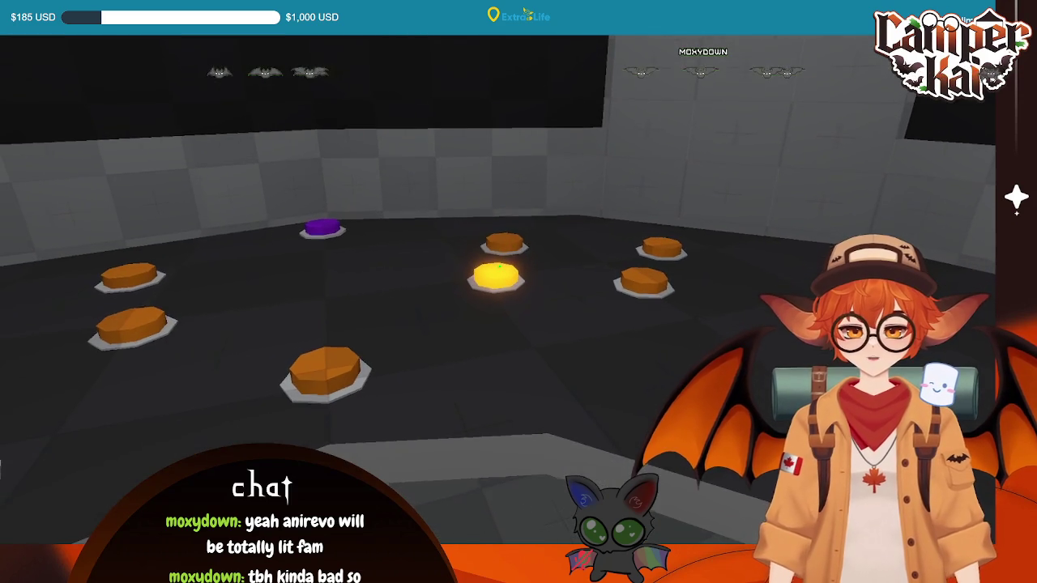
{"action": "left_click", "coordinate": [499, 265]}
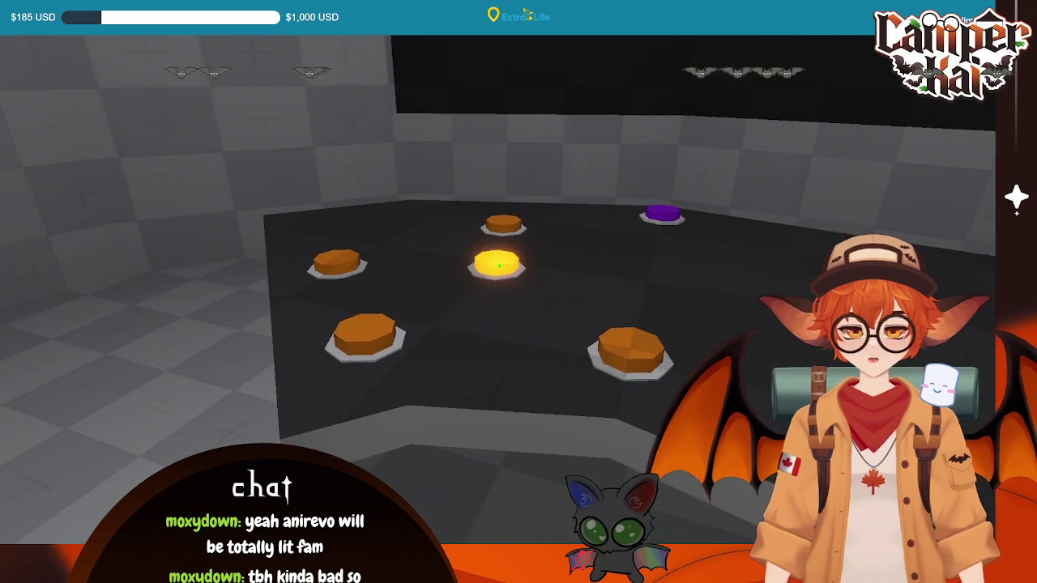
{"action": "key", "text": "s"}
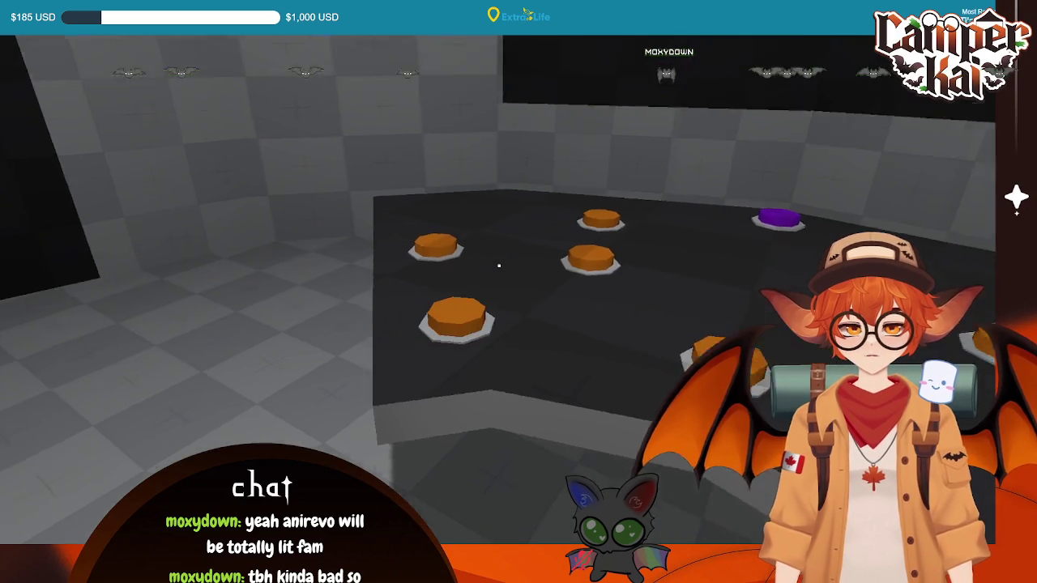
{"action": "key", "text": "s"}
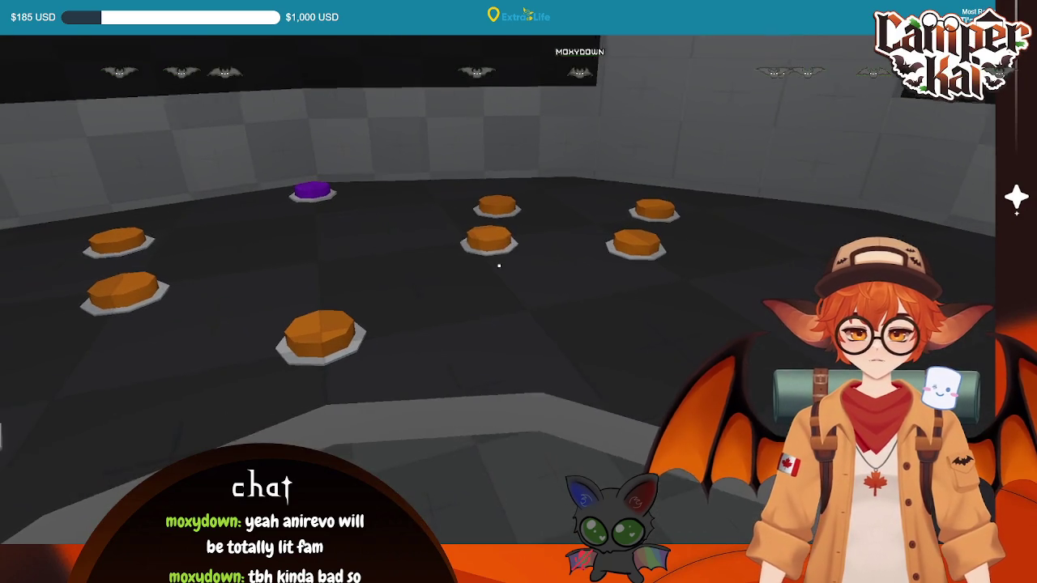
{"action": "key", "text": "Escape"}
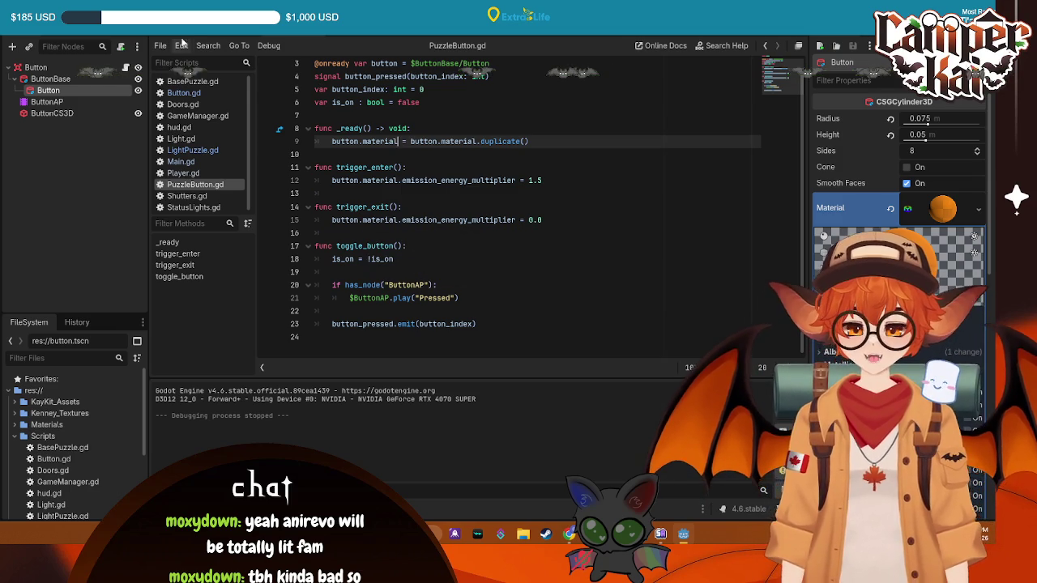
- Browse through the Player.gd and Button.gd scripts
{"action": "left_click", "coordinate": [183, 172]}
{"action": "scroll", "coordinate": [394, 221], "scroll_direction": "down", "scroll_amount": 2}
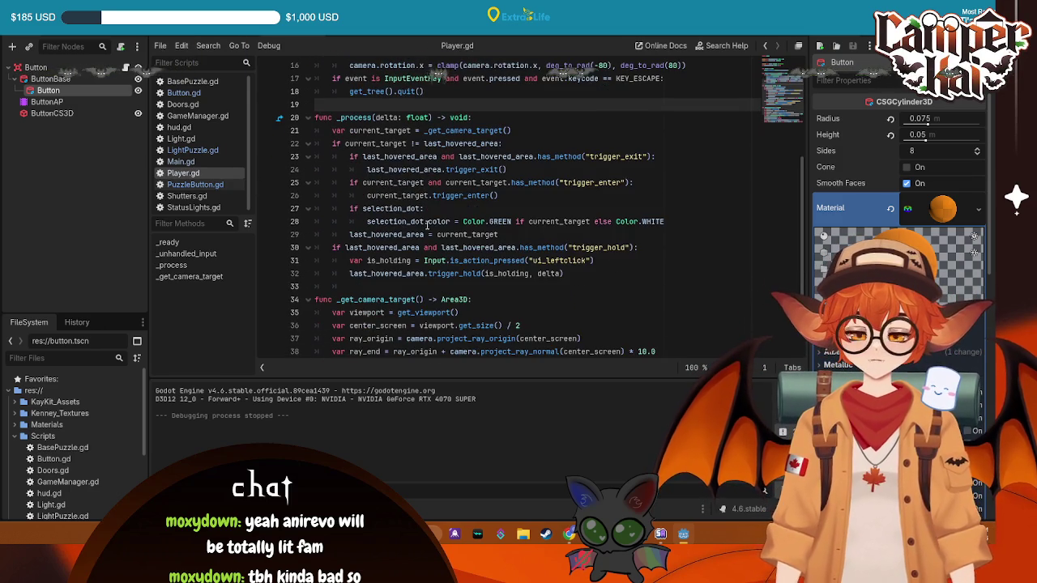
{"action": "mouse_move", "coordinate": [430, 224]}
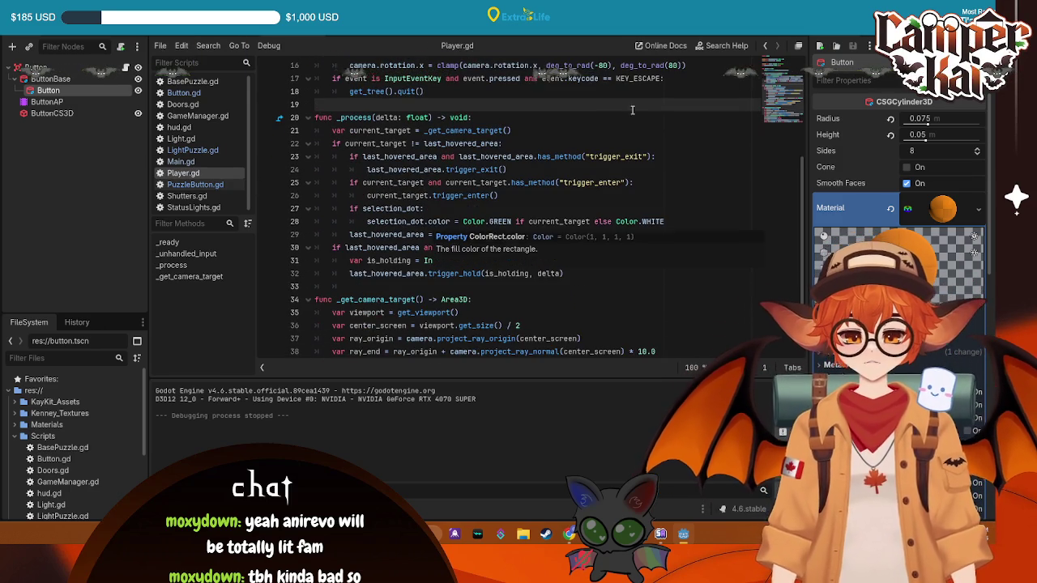
{"action": "scroll", "coordinate": [425, 194], "scroll_direction": "up", "scroll_amount": 5}
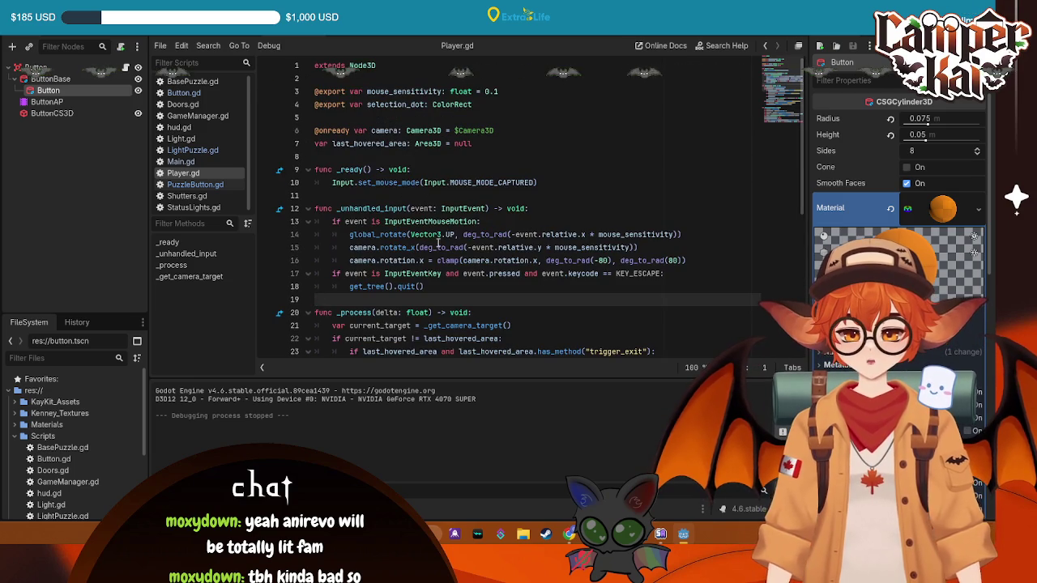
{"action": "left_click", "coordinate": [463, 286]}
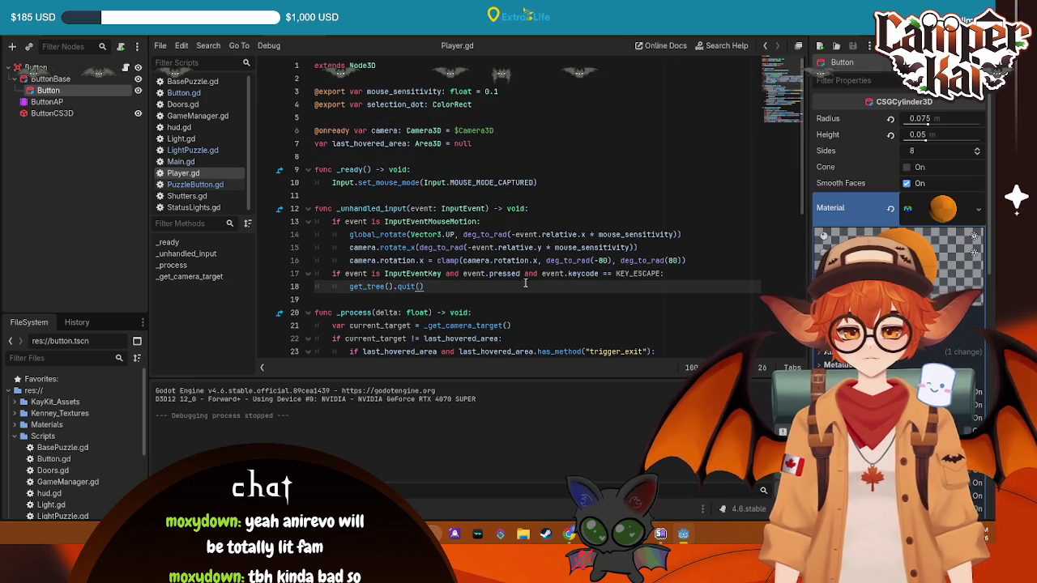
{"action": "scroll", "coordinate": [391, 227], "scroll_direction": "down", "scroll_amount": 1}
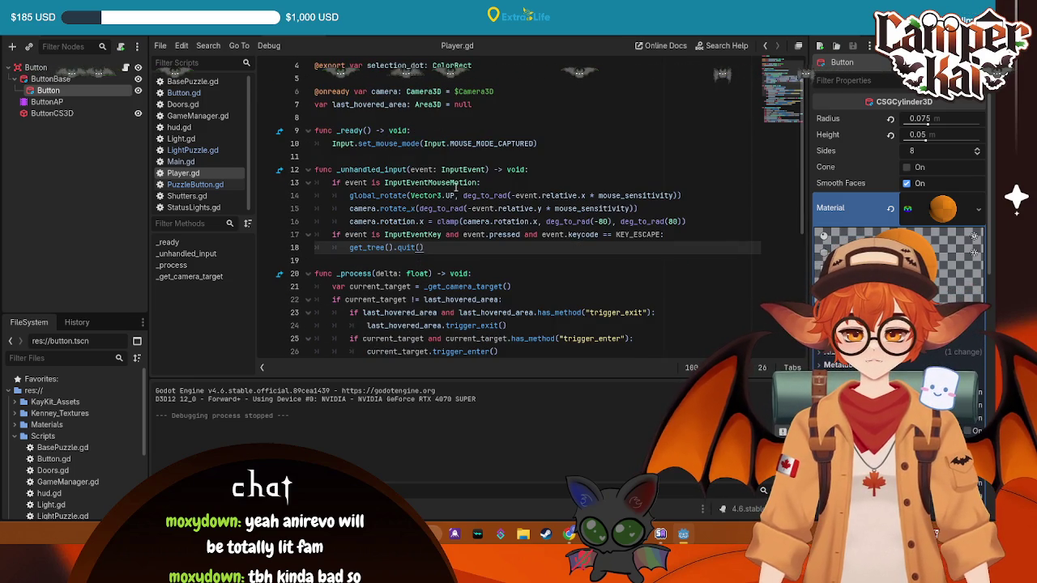
{"action": "scroll", "coordinate": [429, 221], "scroll_direction": "down", "scroll_amount": 6}
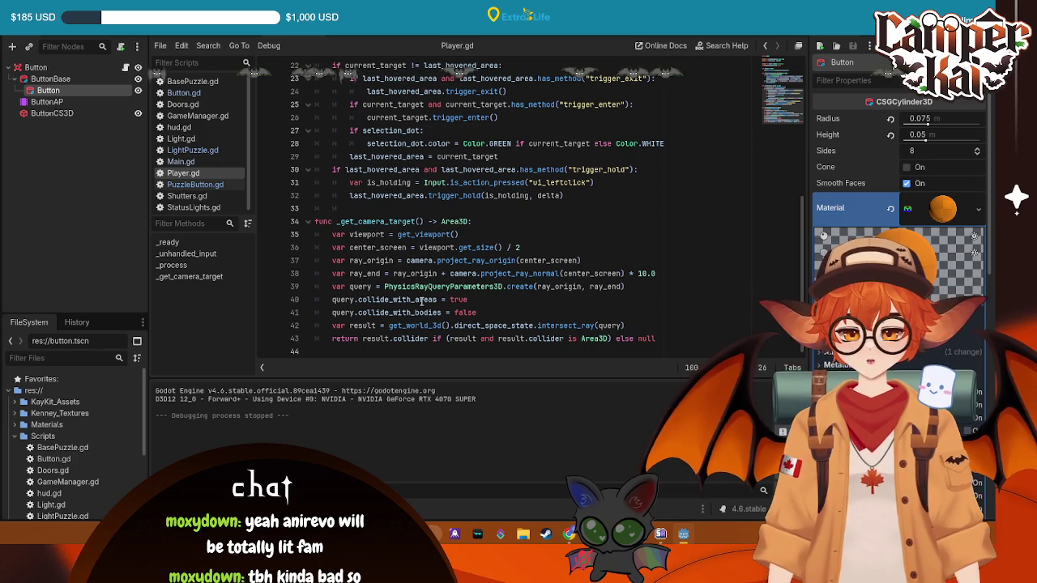
{"action": "scroll", "coordinate": [421, 301], "scroll_direction": "up", "scroll_amount": 7}
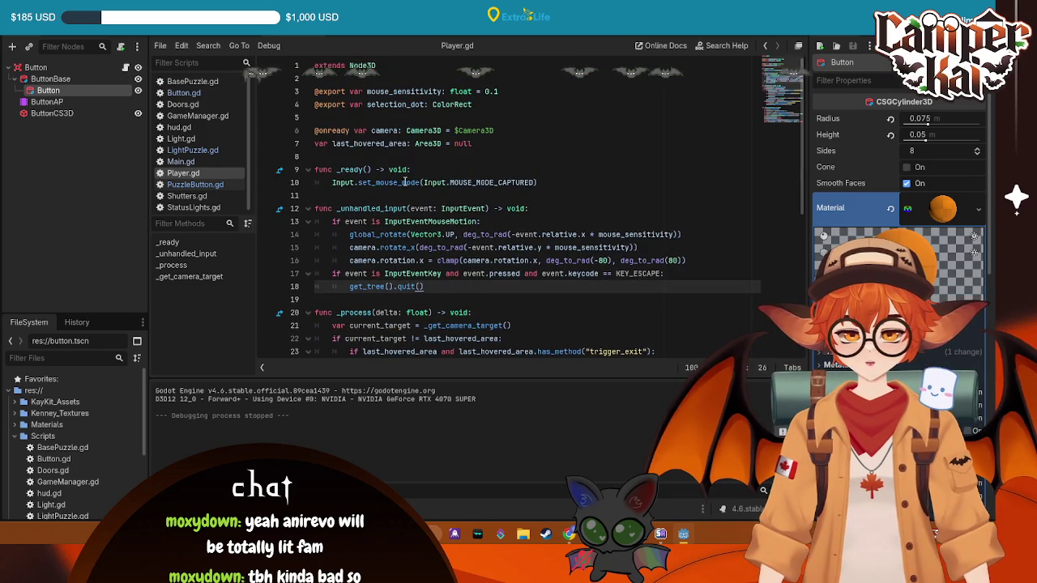
{"action": "left_click", "coordinate": [183, 92]}
{"action": "scroll", "coordinate": [559, 219], "scroll_direction": "down", "scroll_amount": 1}
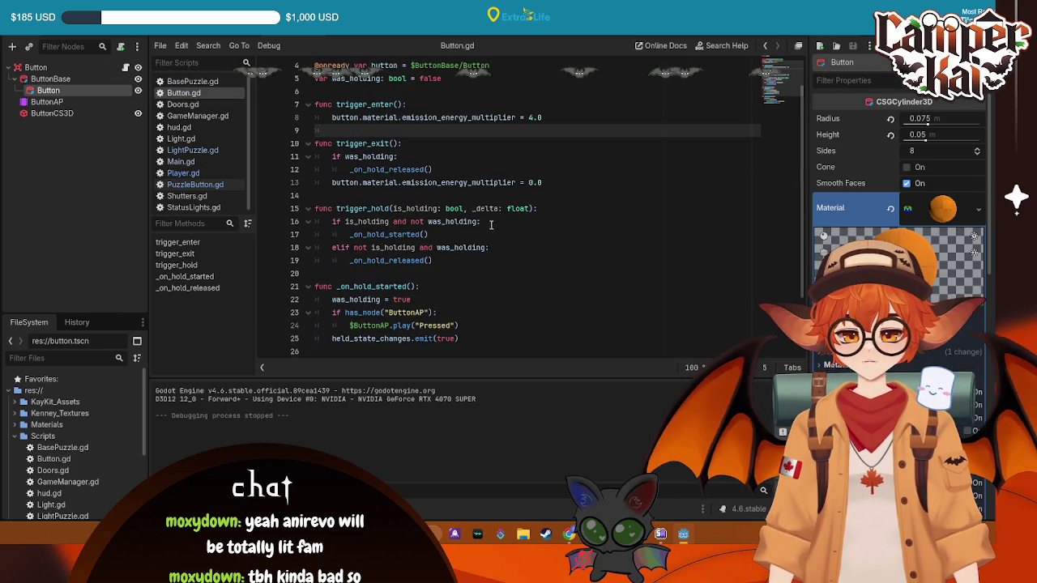
{"action": "scroll", "coordinate": [490, 231], "scroll_direction": "down", "scroll_amount": 2}
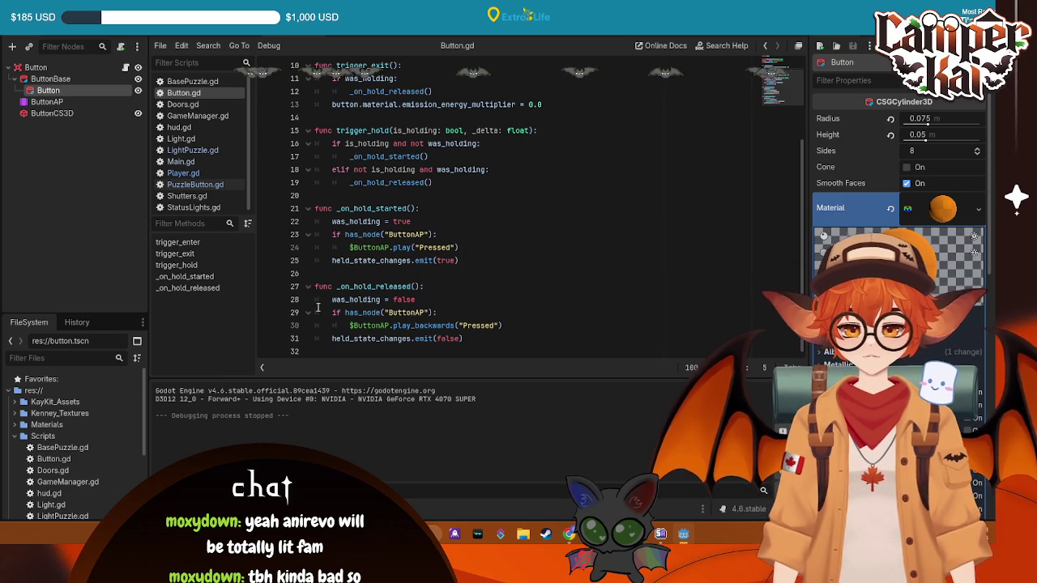
{"action": "scroll", "coordinate": [379, 239], "scroll_direction": "up", "scroll_amount": 3}
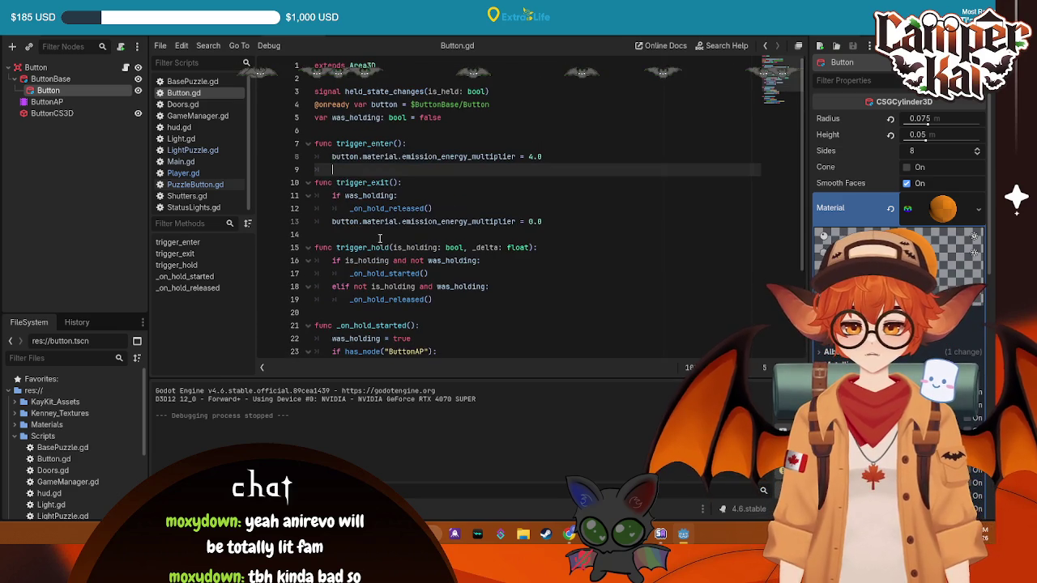
- Return to Player.gd and start a new line after the is_holding check on line 31
{"action": "left_click", "coordinate": [181, 173]}
{"action": "scroll", "coordinate": [425, 177], "scroll_direction": "down", "scroll_amount": 2}
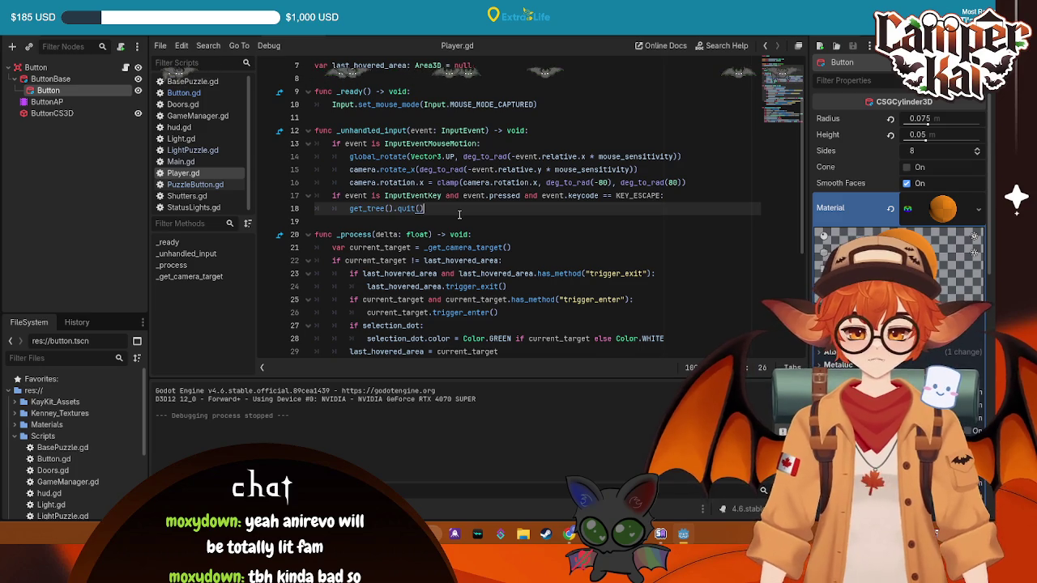
{"action": "scroll", "coordinate": [460, 214], "scroll_direction": "down", "scroll_amount": 1}
{"action": "scroll", "coordinate": [591, 184], "scroll_direction": "down", "scroll_amount": 2}
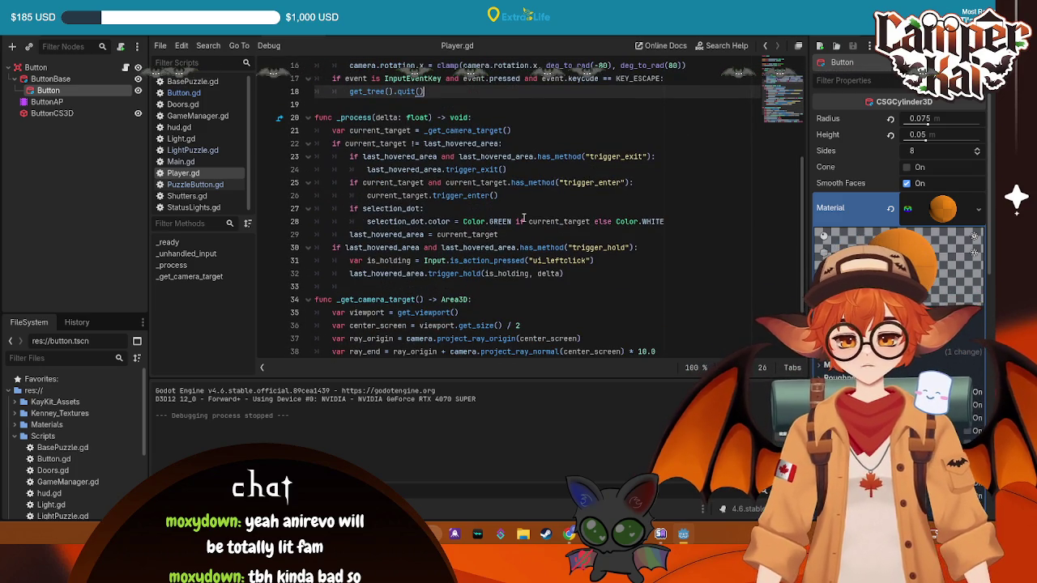
{"action": "scroll", "coordinate": [523, 217], "scroll_direction": "down", "scroll_amount": 1}
{"action": "left_click", "coordinate": [464, 234]}
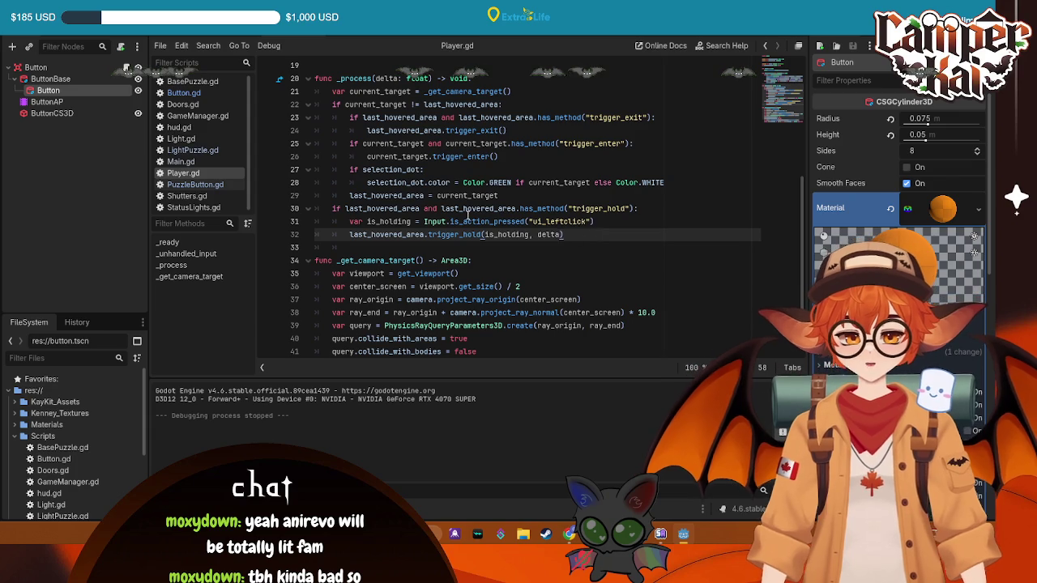
{"action": "left_click", "coordinate": [605, 222]}
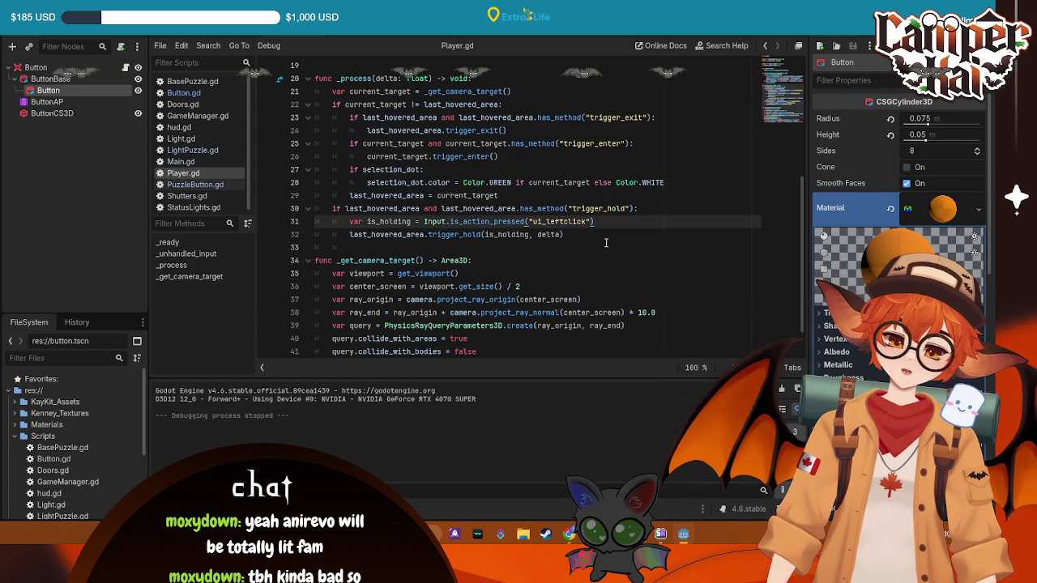
{"action": "key", "text": "Return"}
- Add an if check on last_hovered_area and indent the trigger_hold call beneath it
{"action": "type", "text": "if l"}
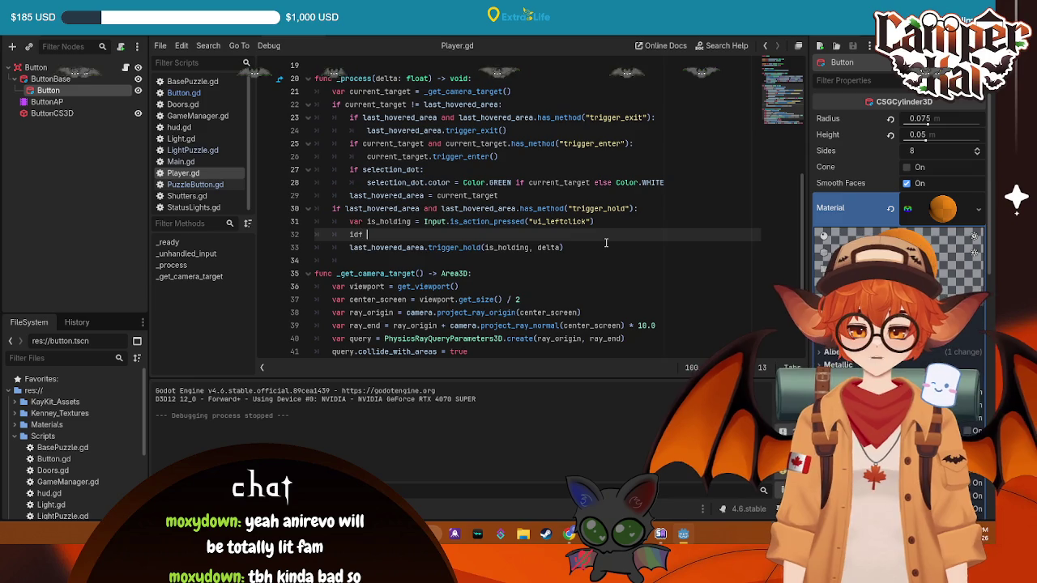
{"action": "type", "text": "ast"}
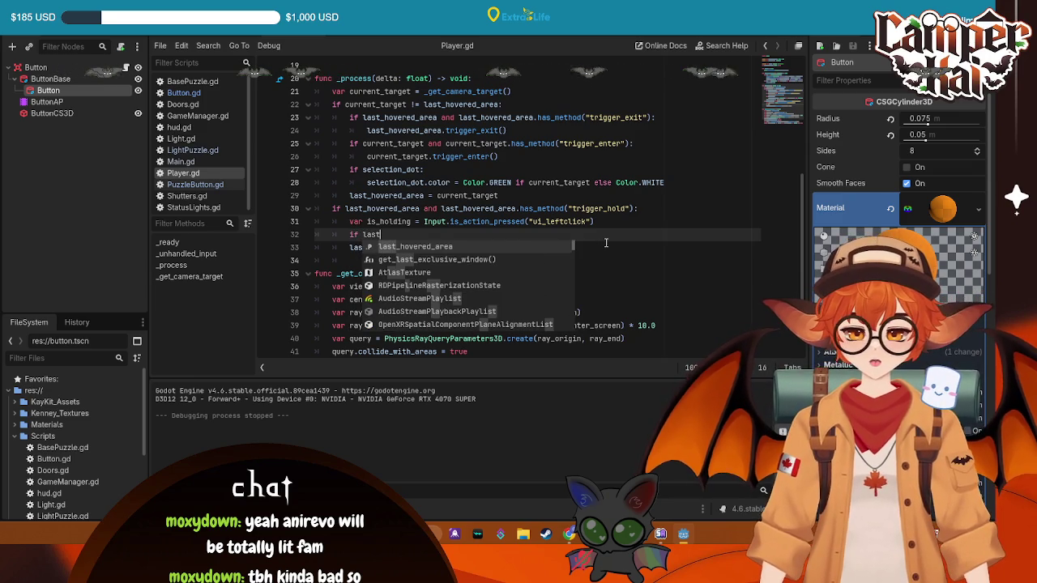
{"action": "key", "text": "Return"}
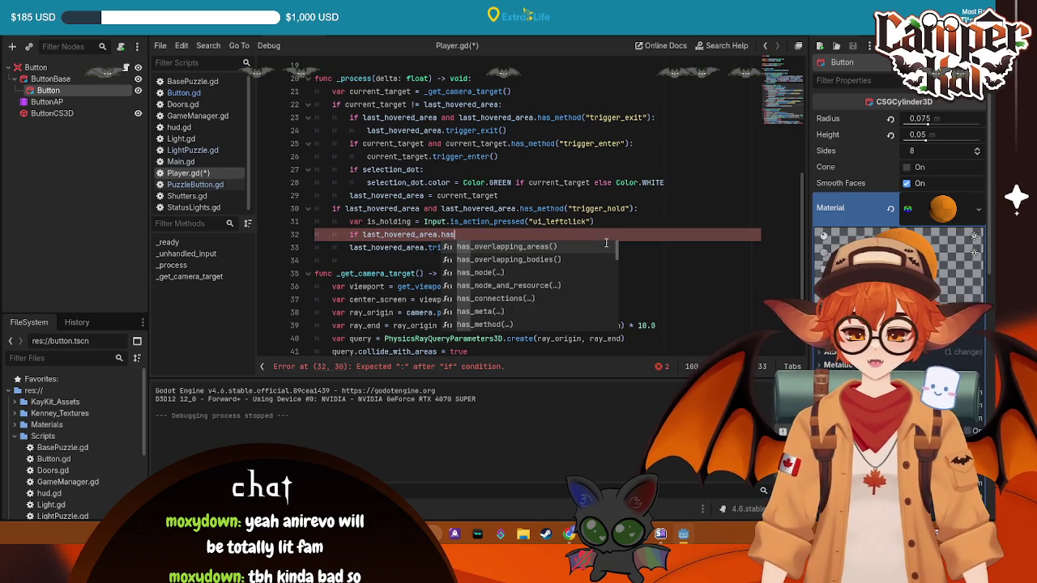
{"action": "type", "text": "+"}
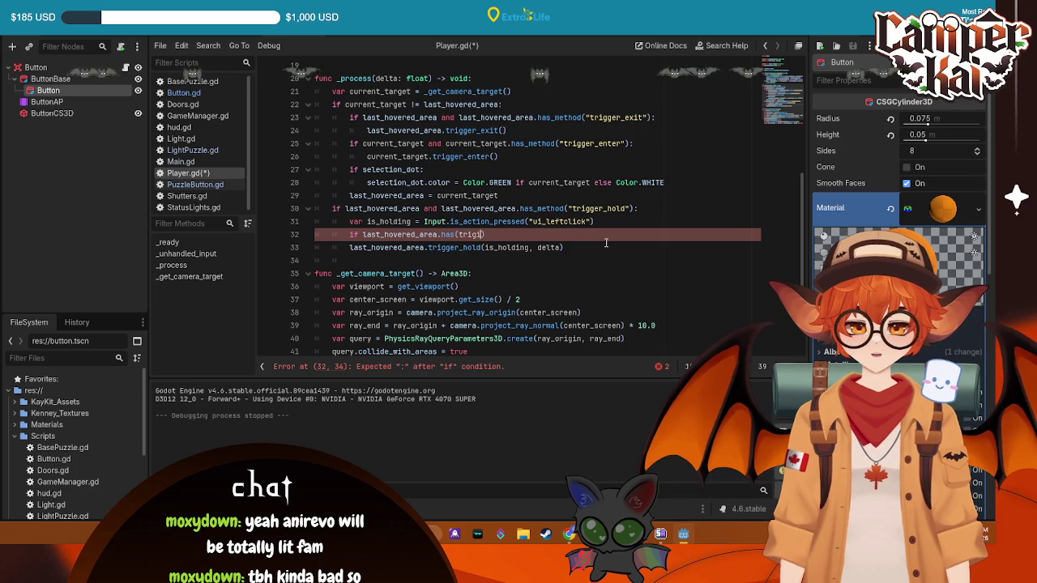
{"action": "key", "text": "BackSpace"}
{"action": "type", "text": "ger)"}
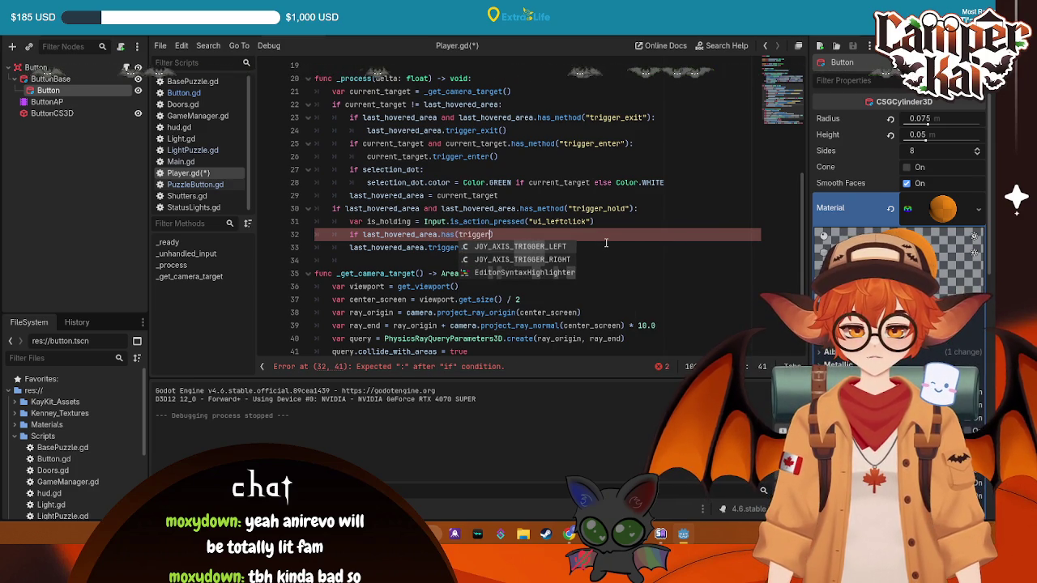
{"action": "type", "text": "_hold"}
{"action": "left_click", "coordinate": [552, 232]}
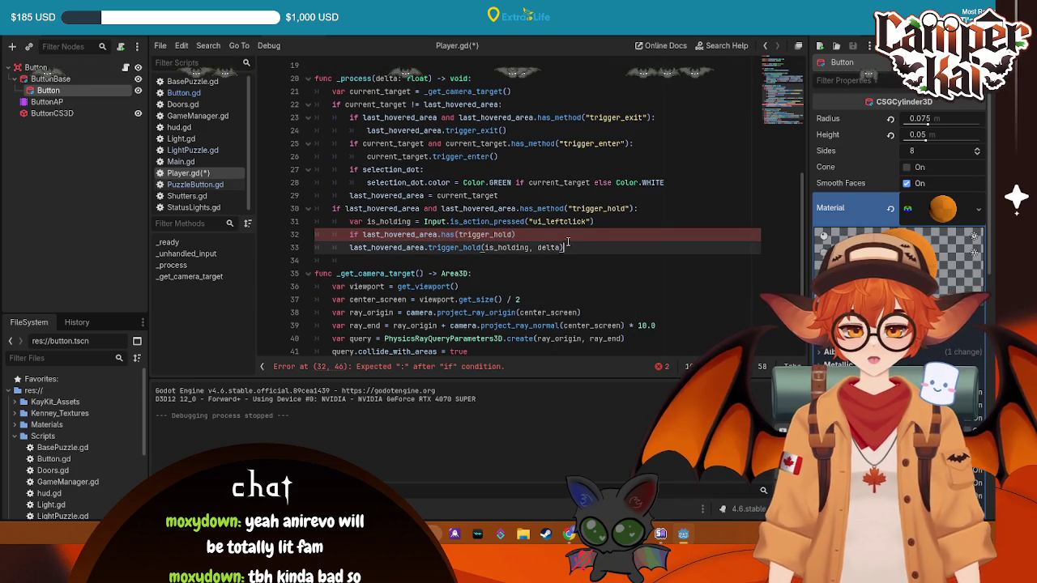
{"action": "left_click", "coordinate": [349, 248]}
{"action": "key", "text": "Tab"}
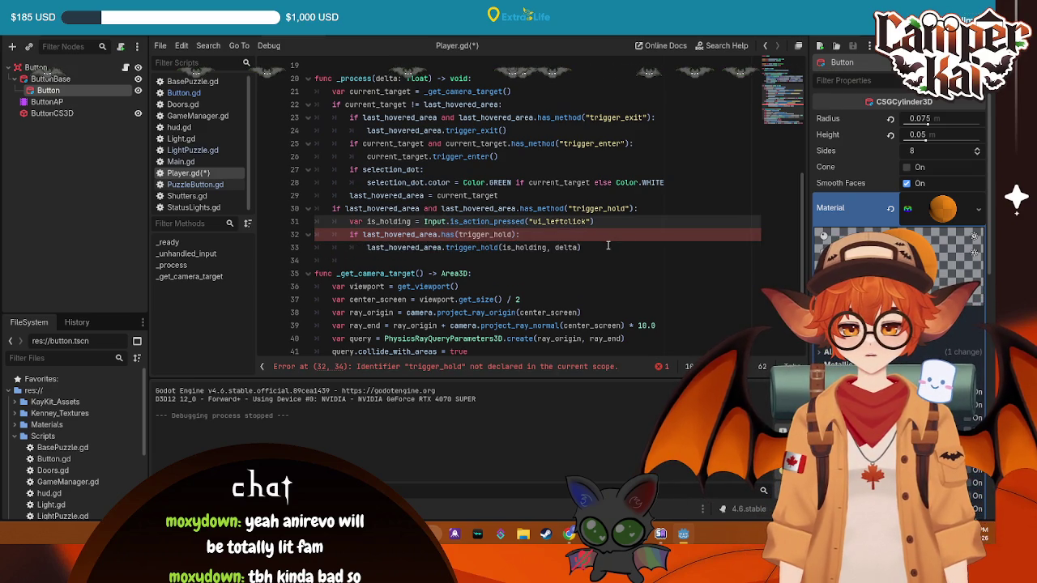
{"action": "left_click", "coordinate": [608, 245]}
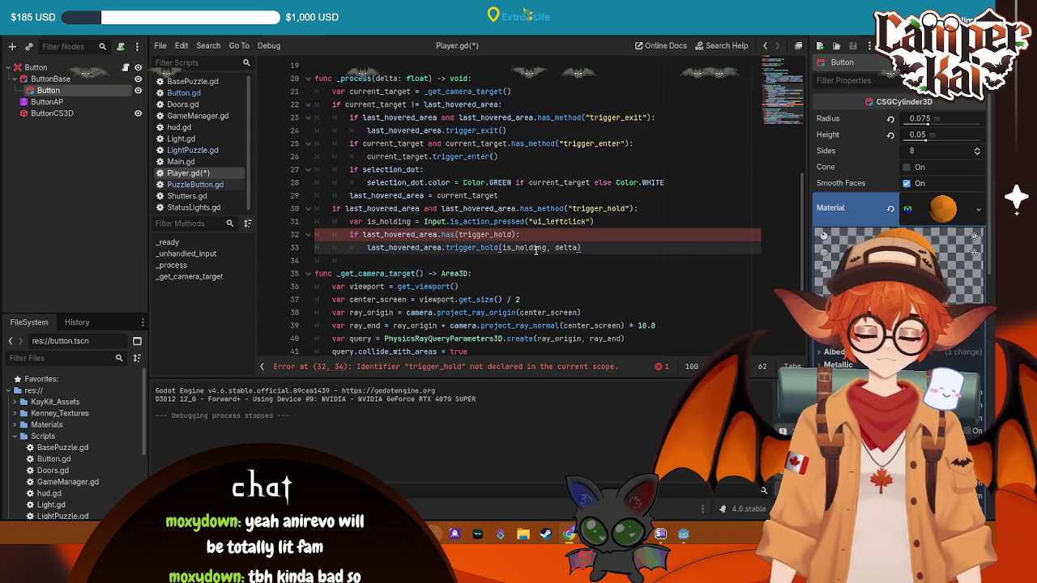
- Fix the condition to last_hovered_area.has_method("trigger_hold") and save Player.gd
{"action": "left_click", "coordinate": [456, 235]}
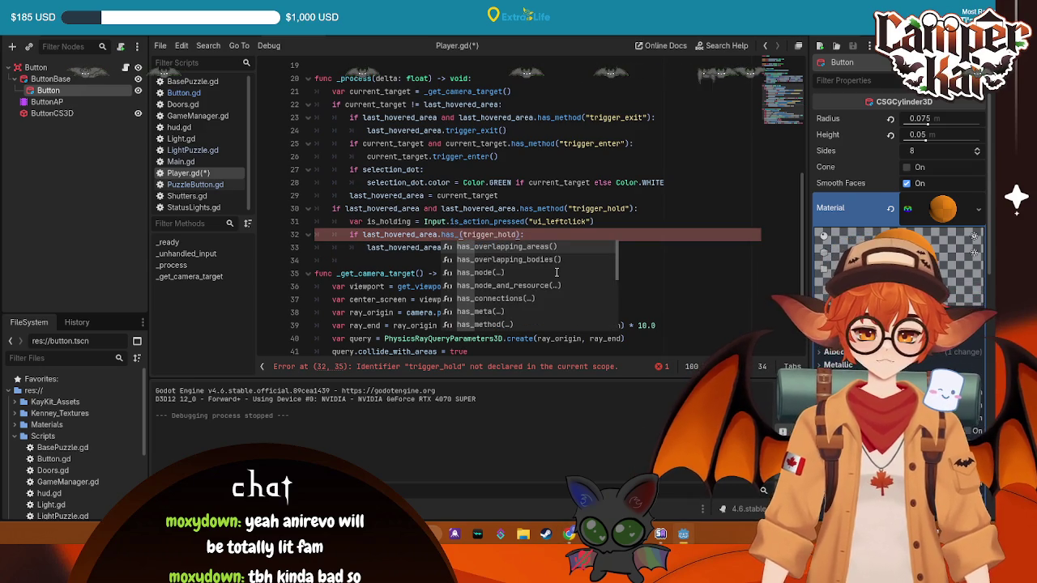
{"action": "type", "text": "method"}
{"action": "left_click", "coordinate": [679, 217]}
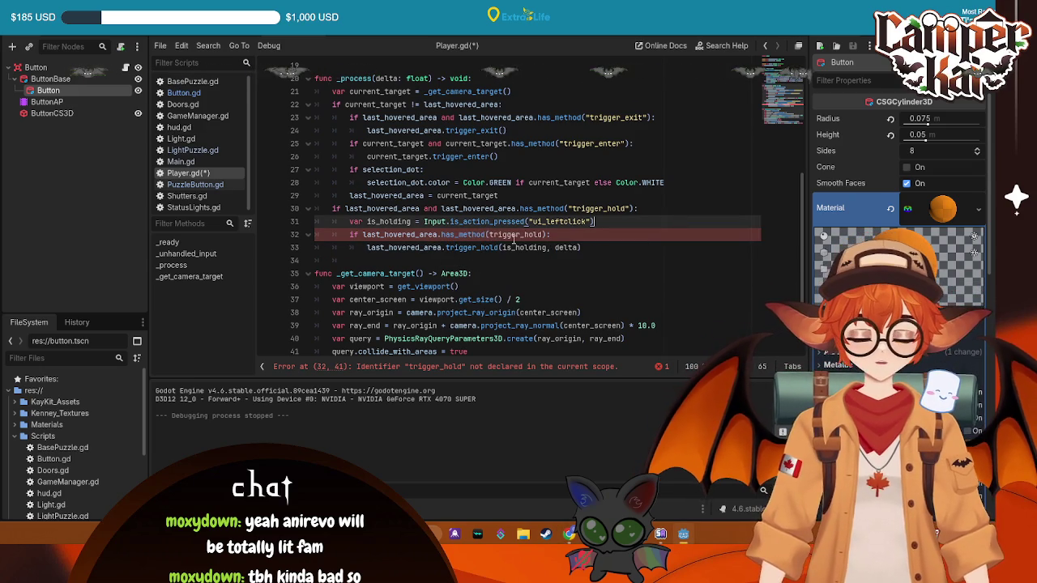
{"action": "left_click", "coordinate": [491, 234]}
{"action": "double_click", "coordinate": [490, 234]}
{"action": "type", "text": "\""}
{"action": "key", "text": "End"}
{"action": "key", "text": "ctrl+s"}
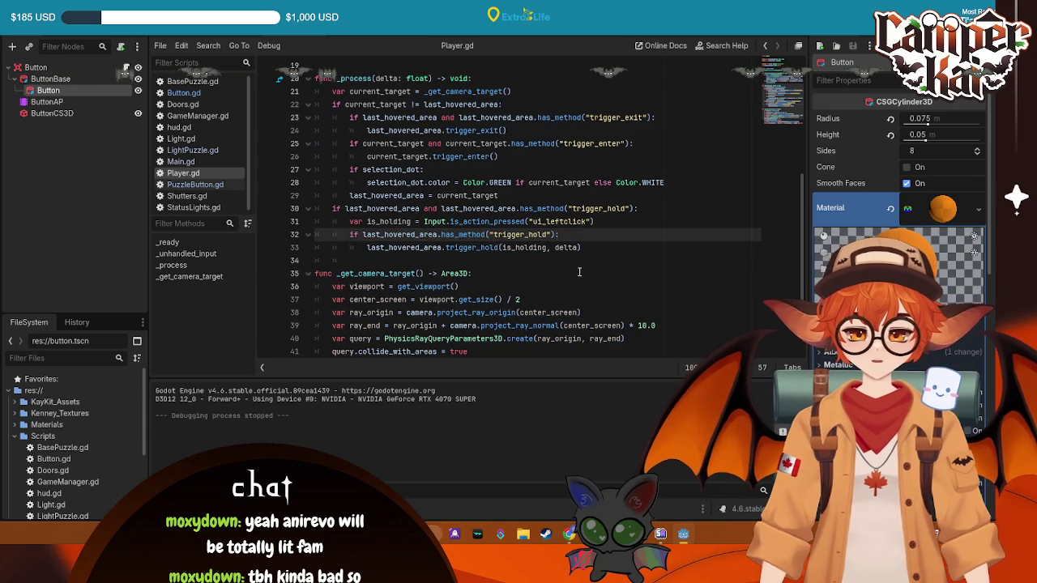
- Begin an 'else if' branch on last_hovered_area after the trigger_hold call
{"action": "left_click", "coordinate": [608, 248]}
{"action": "key", "text": "Return"}
{"action": "key", "text": "BackSpace"}
{"action": "type", "text": "else"}
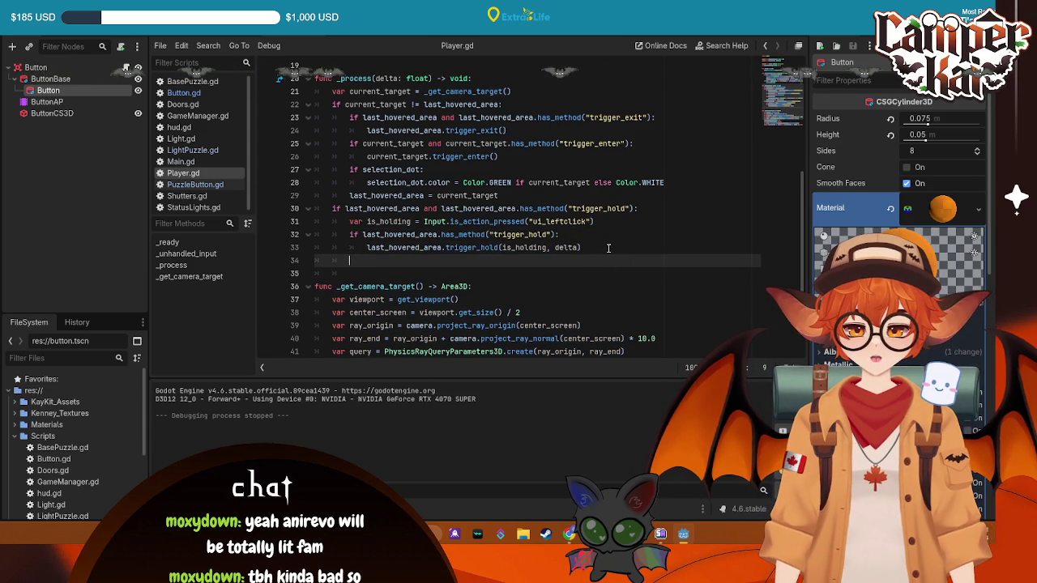
{"action": "type", "text": " if "}
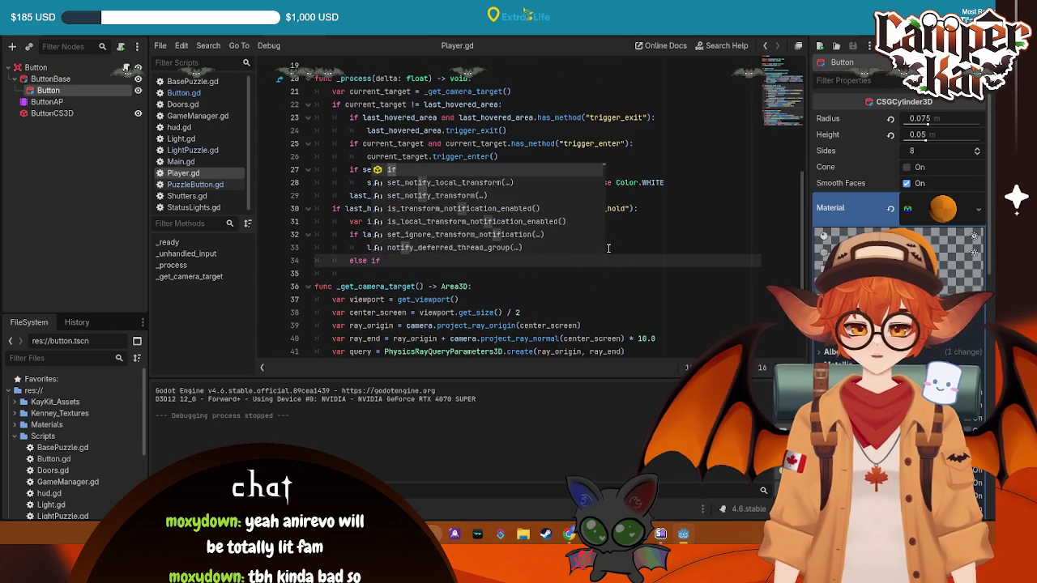
{"action": "type", "text": "la"}
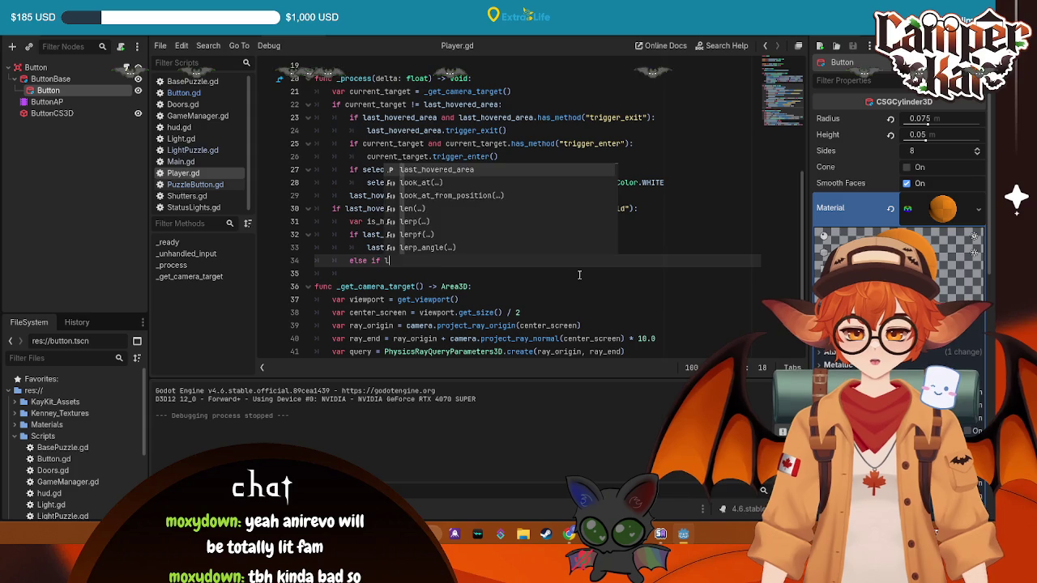
- Extend the else-if to last_hovered_area.has_method after checking the toggle method name in PuzzleButton.gd
{"action": "key", "text": "Return"}
{"action": "type", "text": ".has"}
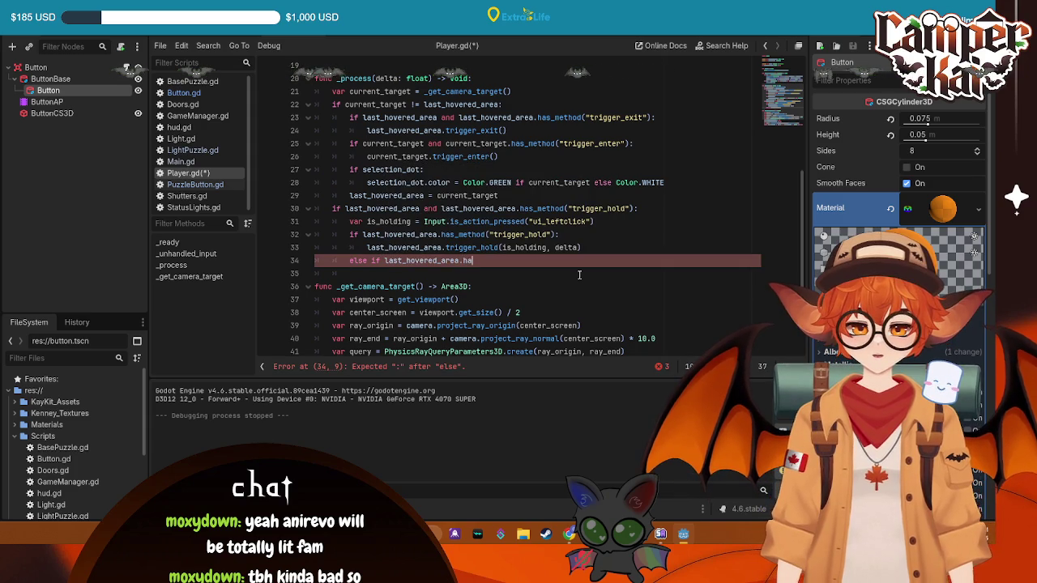
{"action": "key", "text": "Down"}
{"action": "key", "text": "Down"}
{"action": "key", "text": "Down"}
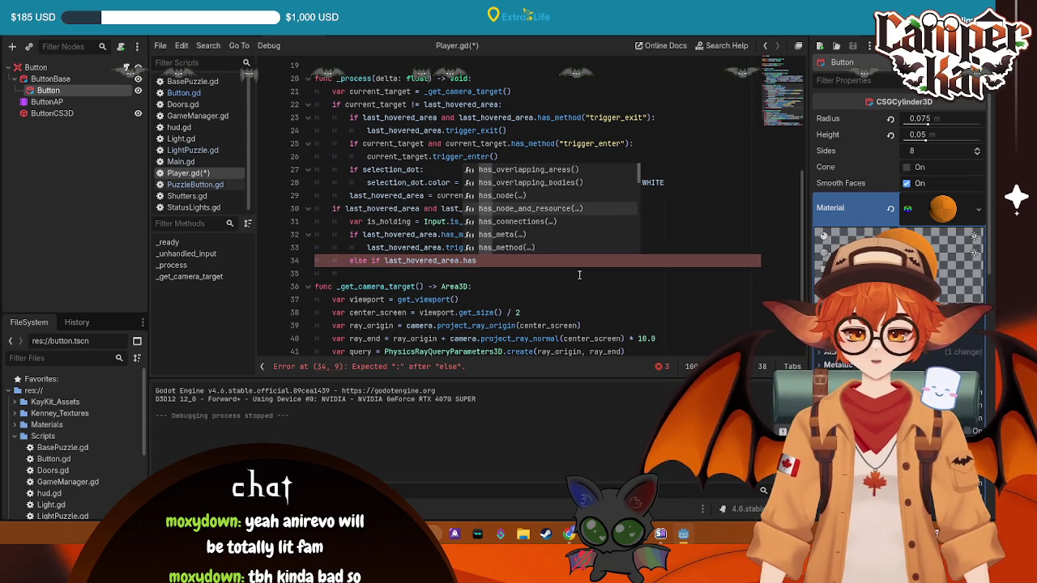
{"action": "key", "text": "Return"}
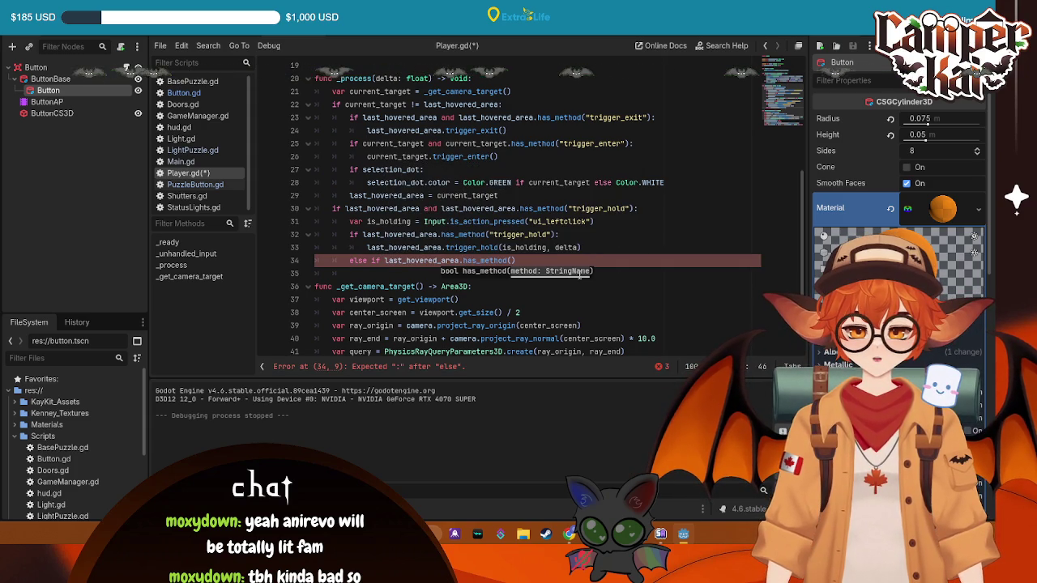
{"action": "left_click", "coordinate": [236, 36]}
{"action": "left_click", "coordinate": [235, 34]}
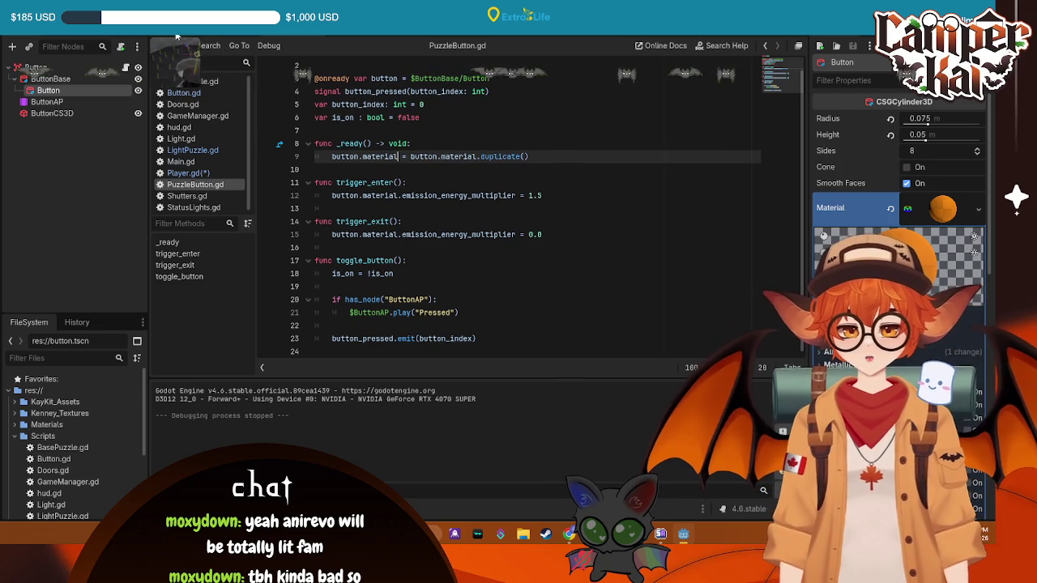
{"action": "left_click", "coordinate": [190, 174]}
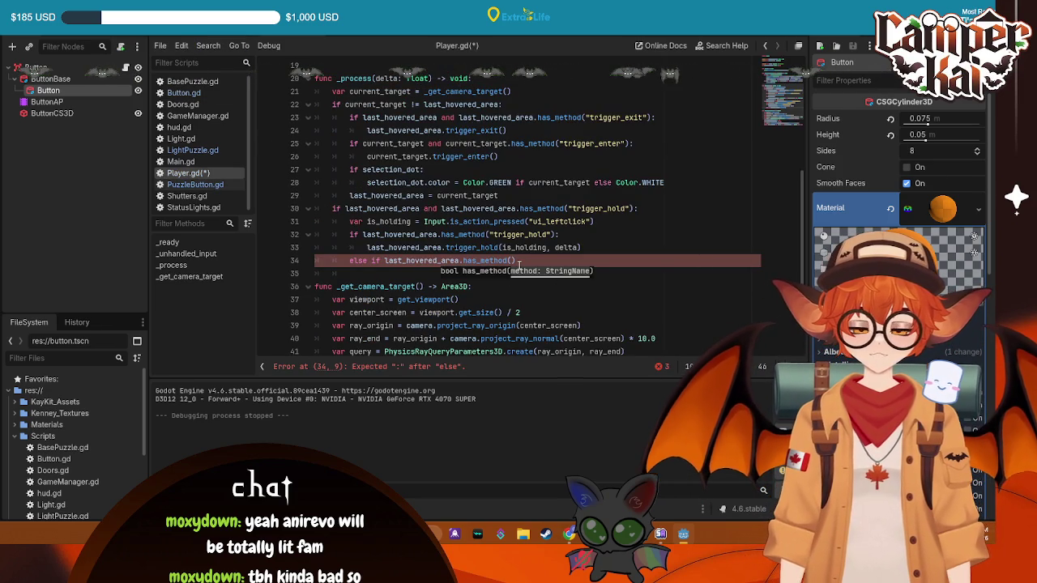
- Finish the branch with has_method("toggle_button") calling last_hovered_area.toggle_button() and save
{"action": "type", "text": "_button"}
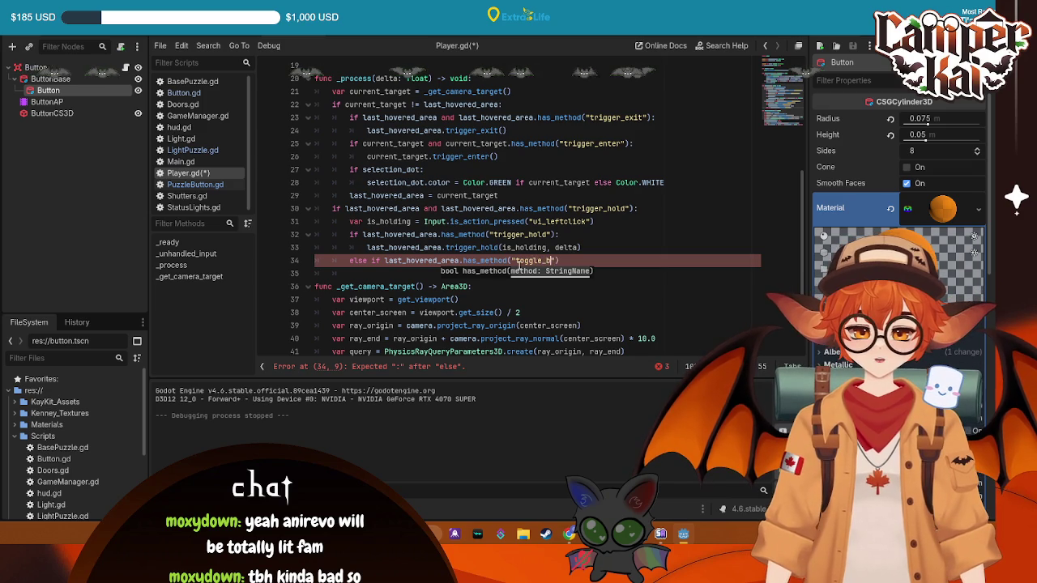
{"action": "type", "text": "\"):"}
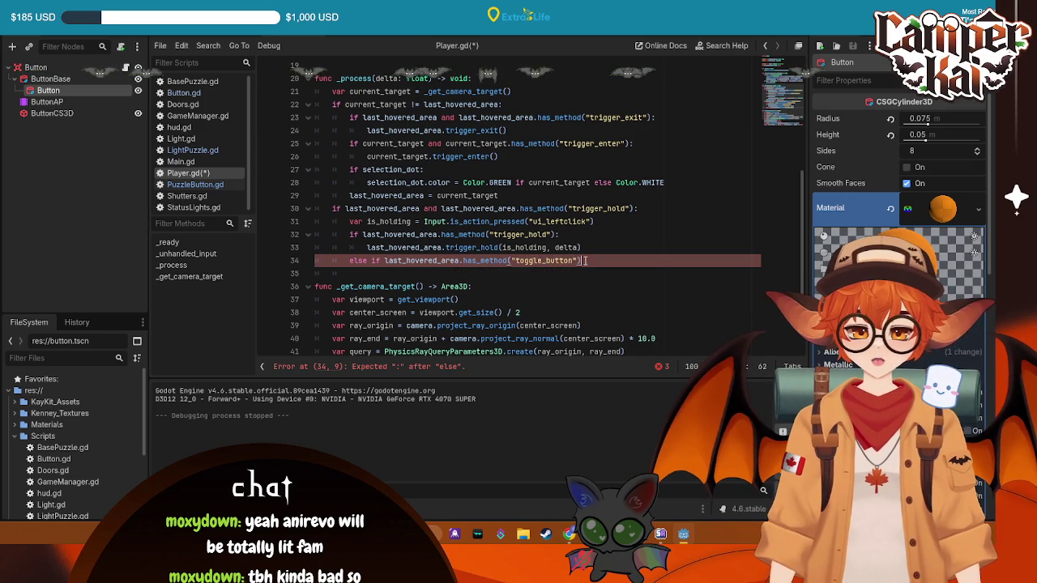
{"action": "key", "text": "Return"}
{"action": "type", "text": "last_hovered_area"}
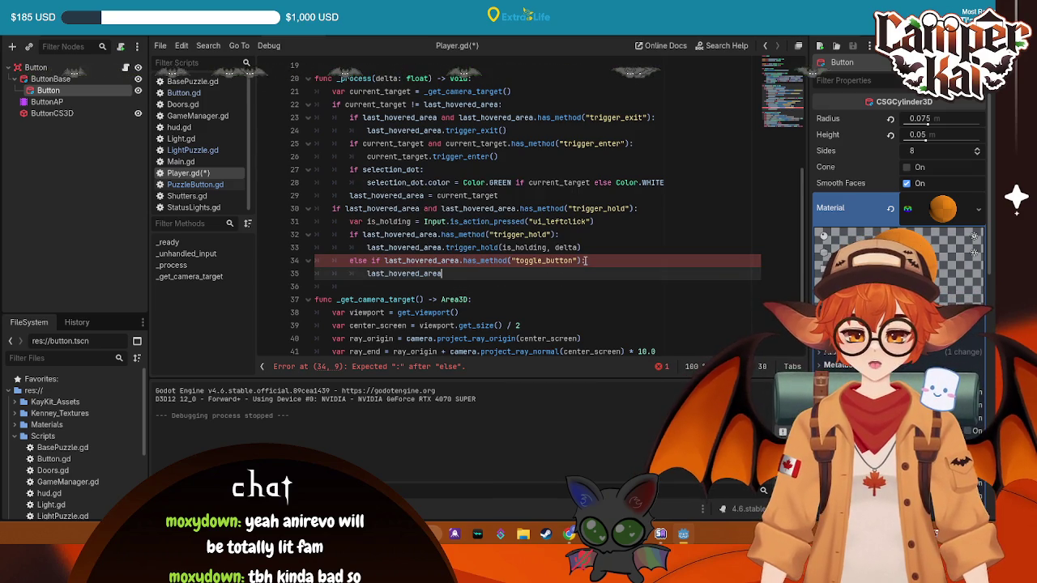
{"action": "type", "text": ".togg"}
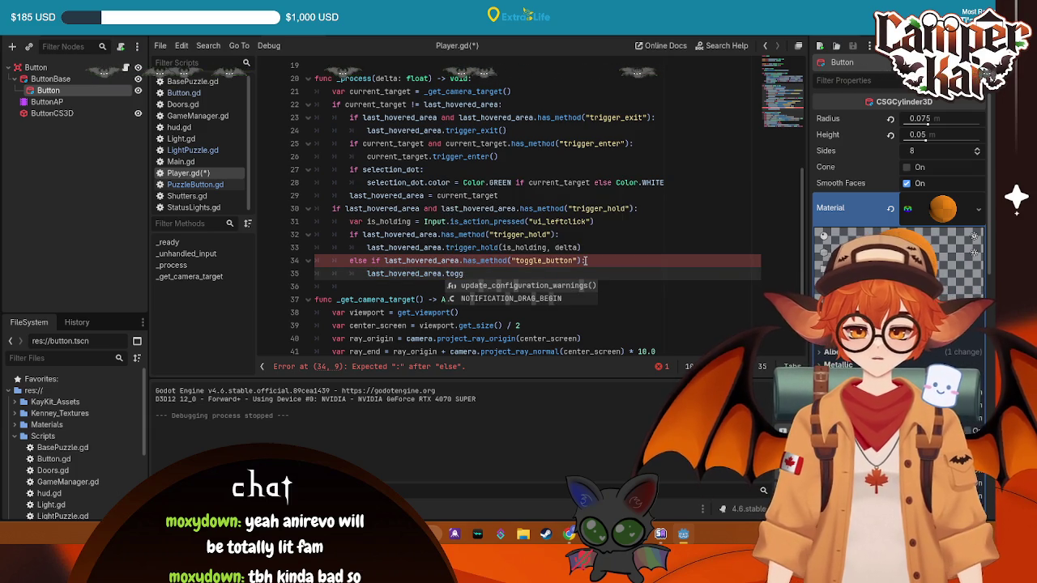
{"action": "type", "text": "le_bu"}
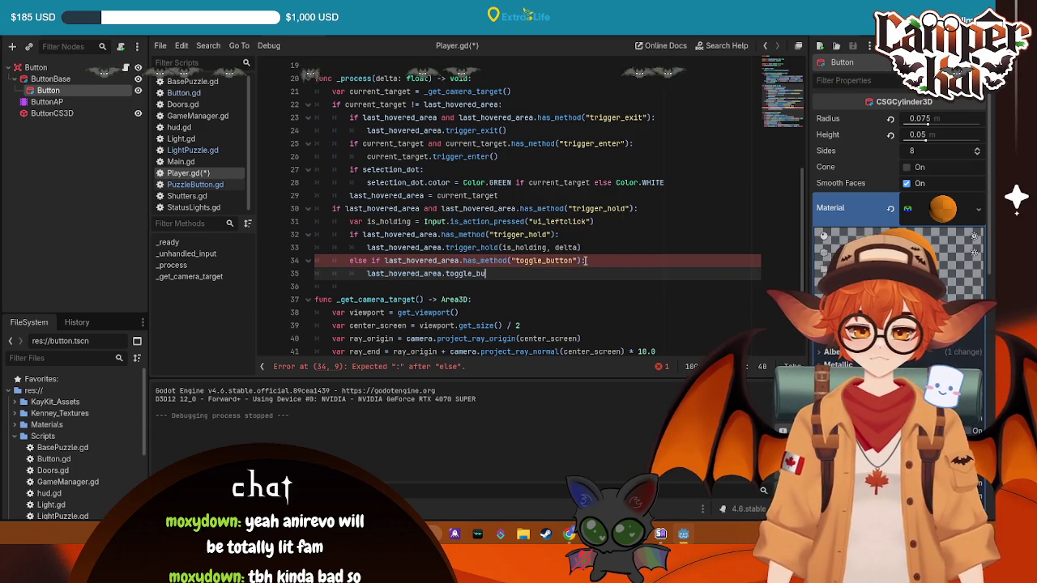
{"action": "type", "text": "tton()"}
{"action": "key", "text": "ctrl+s"}
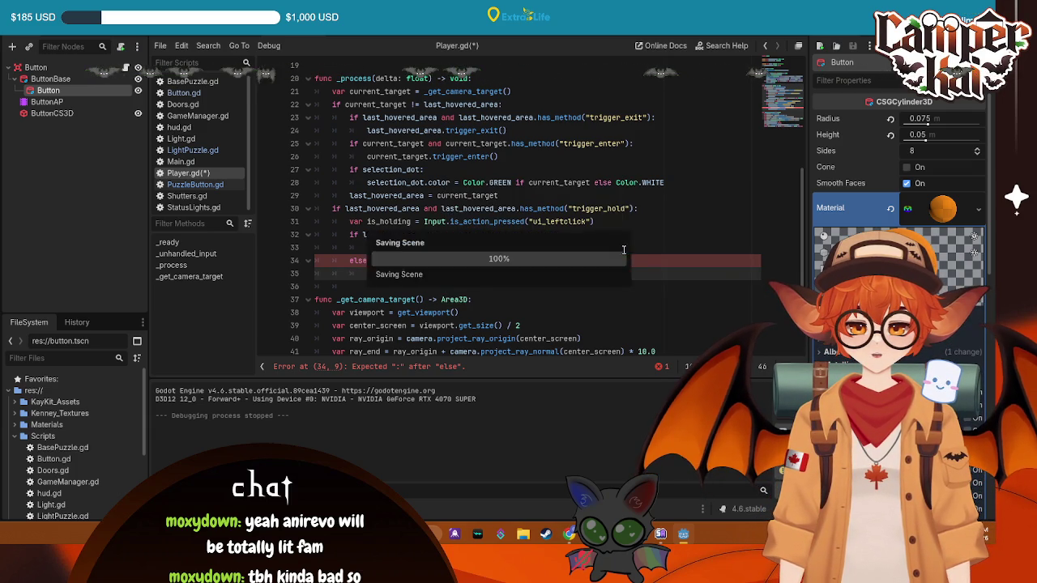
{"action": "left_click", "coordinate": [645, 252]}
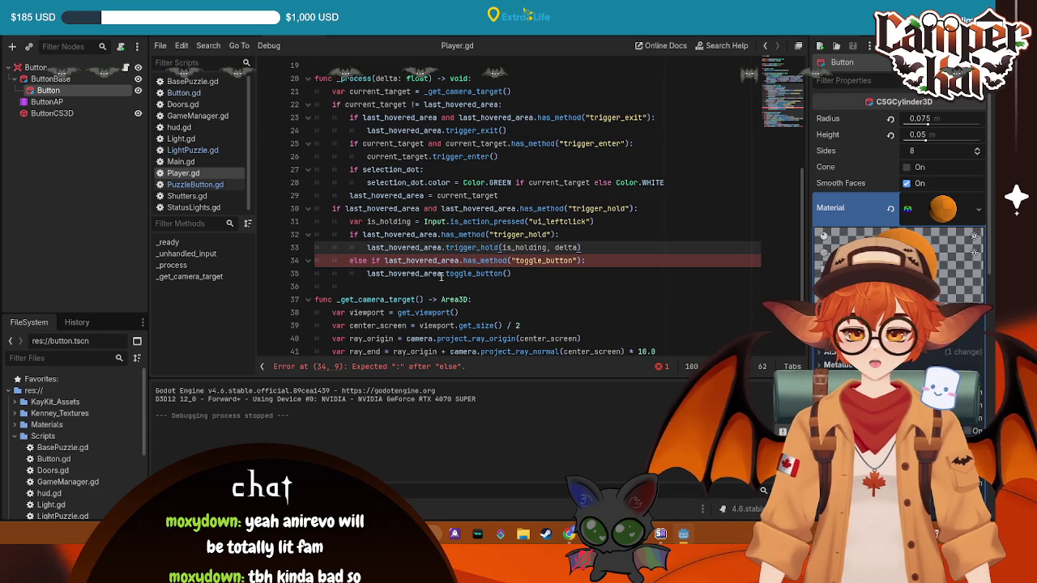
- Change 'else if' to 'elif' on line 34, then test-run the game and stop it
{"action": "left_click", "coordinate": [609, 260]}
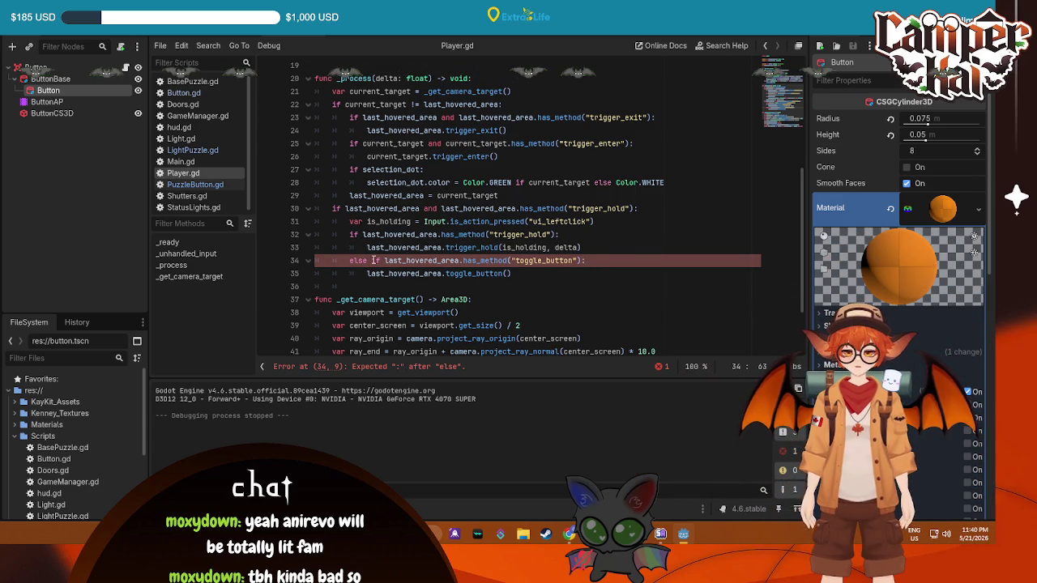
{"action": "key", "text": "BackSpace"}
{"action": "key", "text": "BackSpace"}
{"action": "key", "text": "BackSpace"}
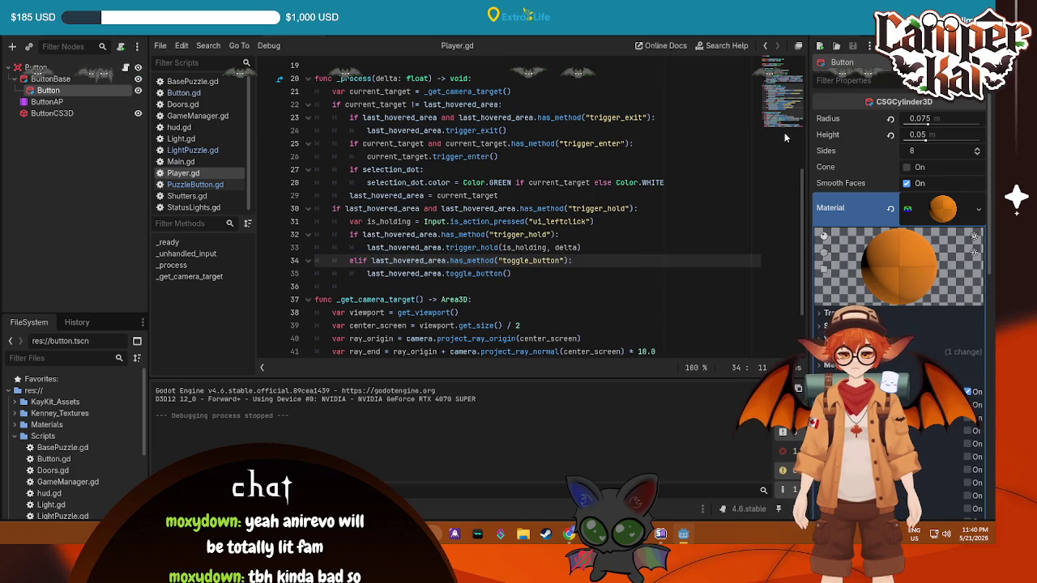
{"action": "key", "text": "F5"}
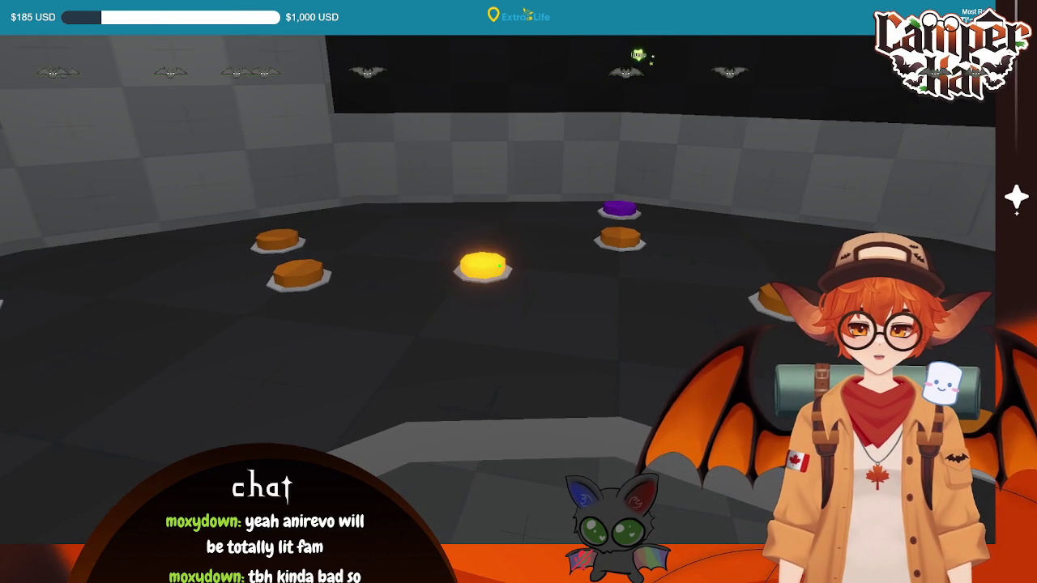
{"action": "key", "text": "Escape"}
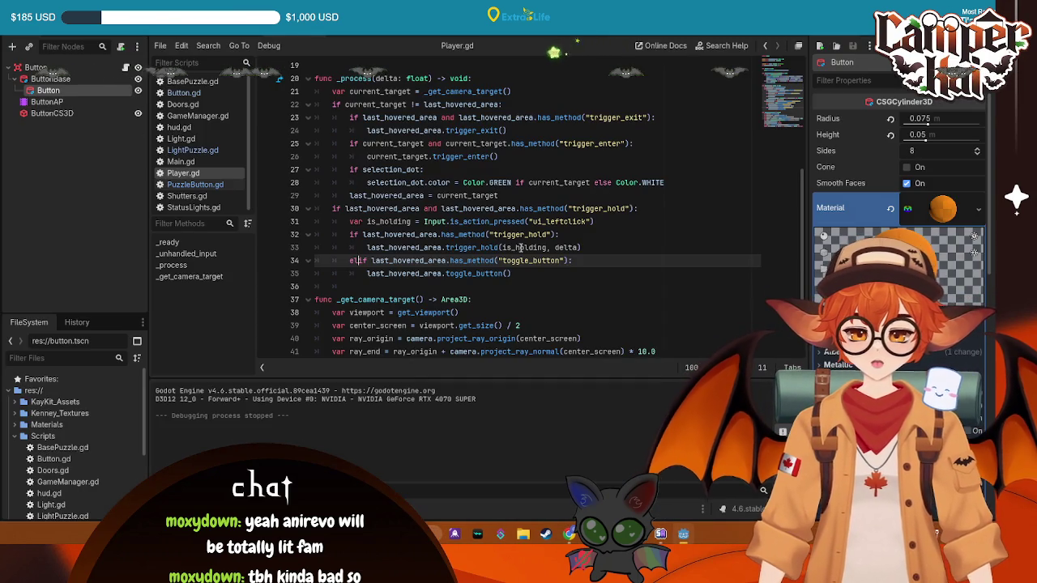
- Add print("Toggle_Button") at the top of toggle_button in PuzzleButton.gd, save, and test-run
{"action": "left_click", "coordinate": [185, 94]}
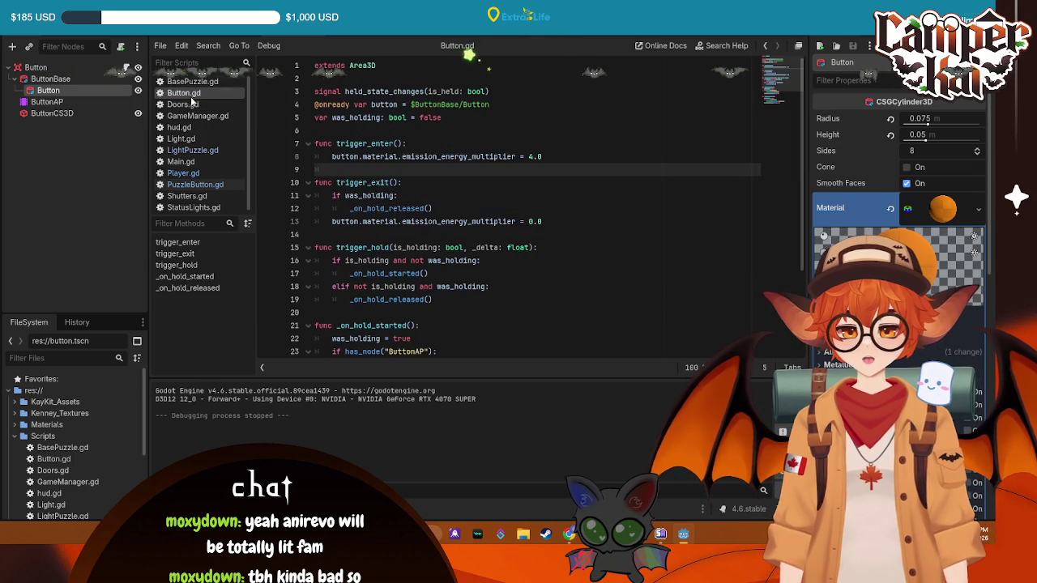
{"action": "left_click", "coordinate": [195, 185]}
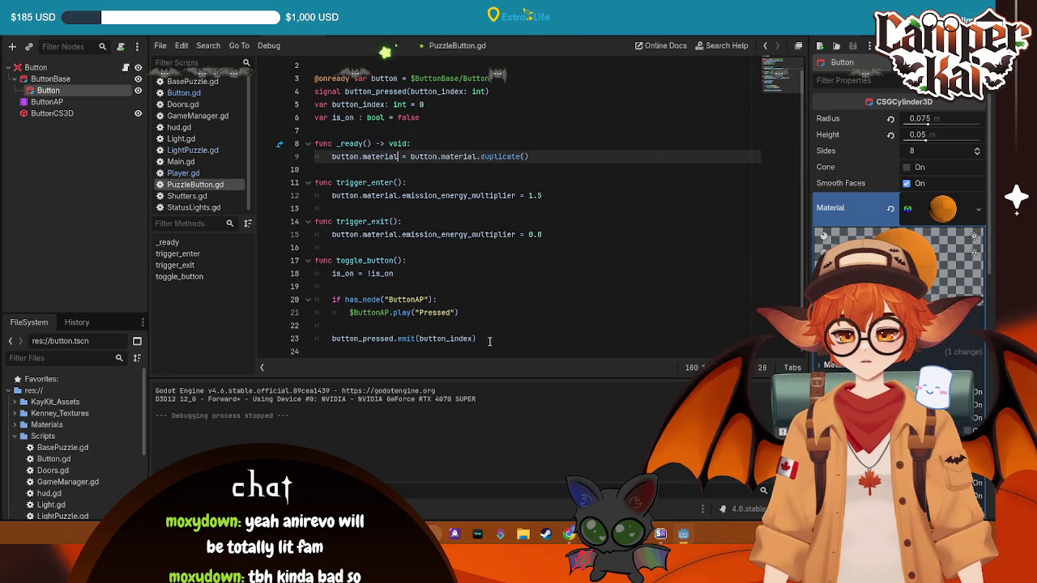
{"action": "left_click", "coordinate": [441, 288]}
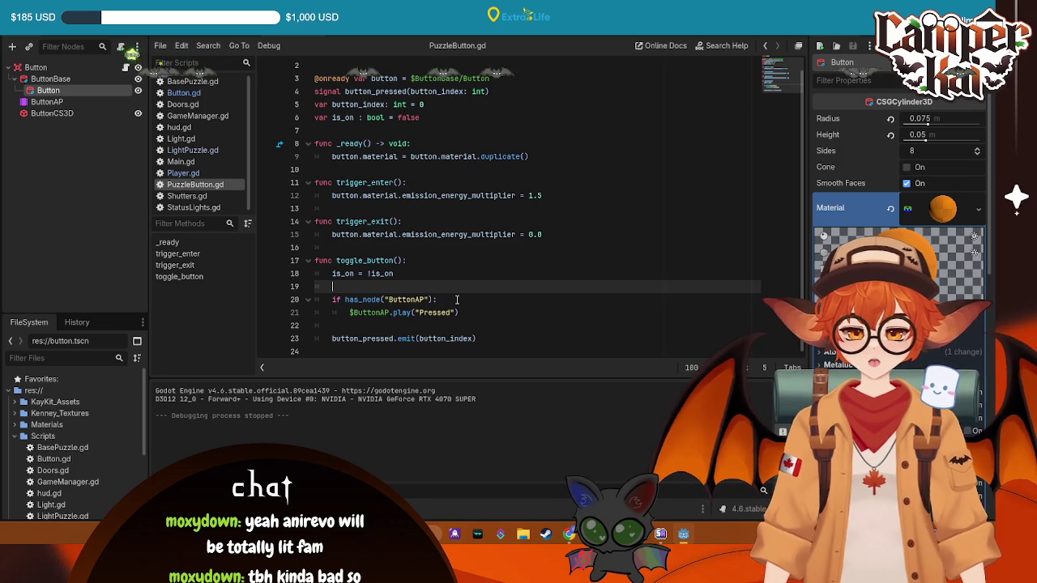
{"action": "left_click", "coordinate": [442, 264]}
{"action": "key", "text": "Return"}
{"action": "type", "text": "print("}
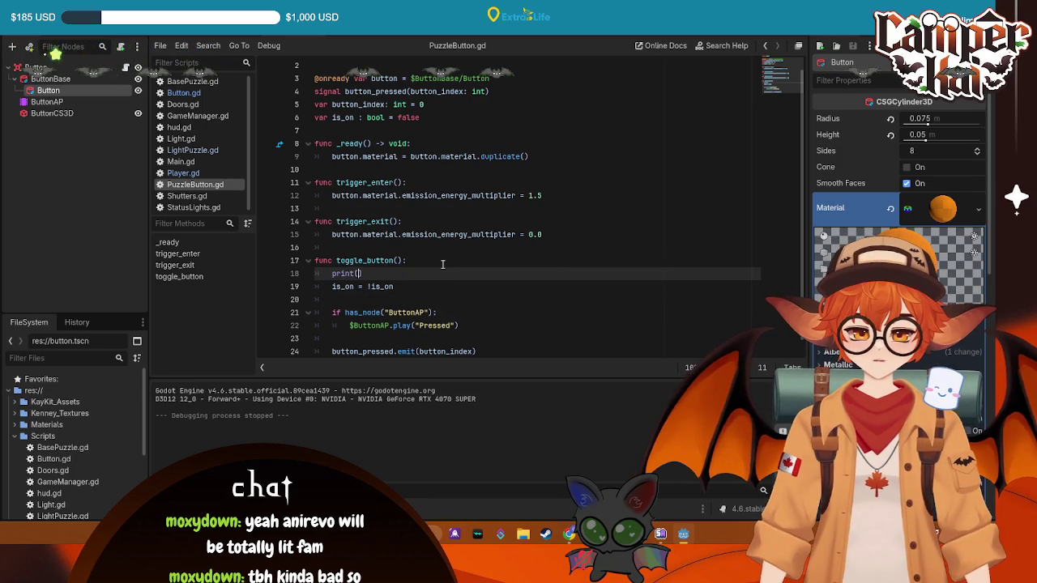
{"action": "key", "text": "Return"}
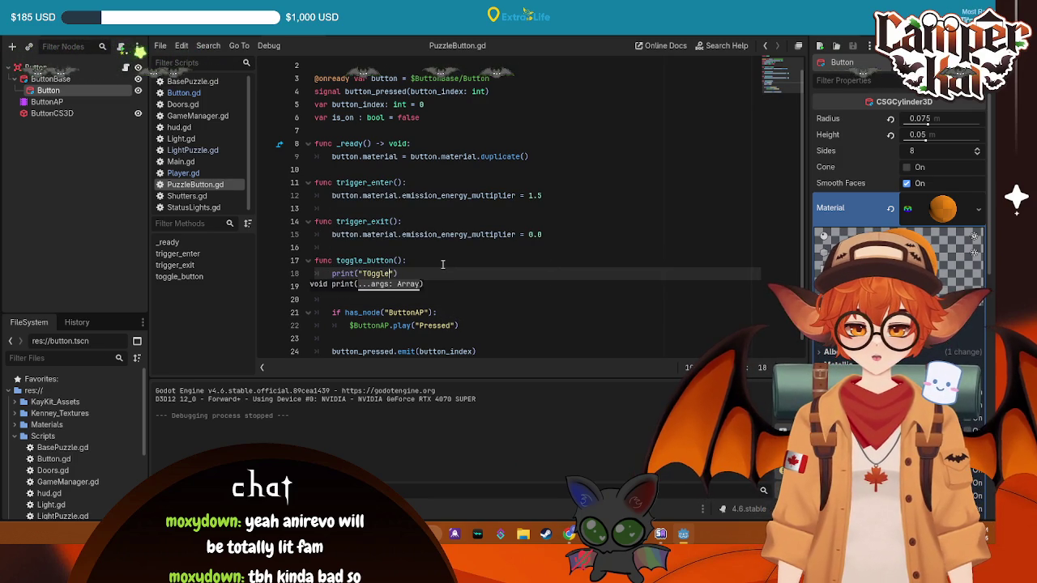
{"action": "type", "text": "\""}
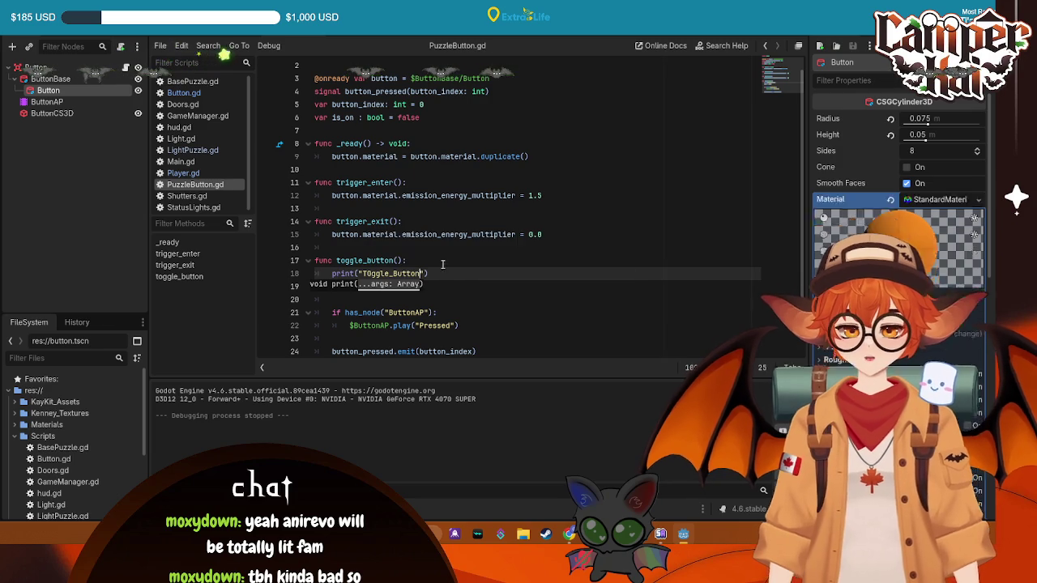
{"action": "key", "text": "ctrl+s"}
{"action": "key", "text": "F5"}
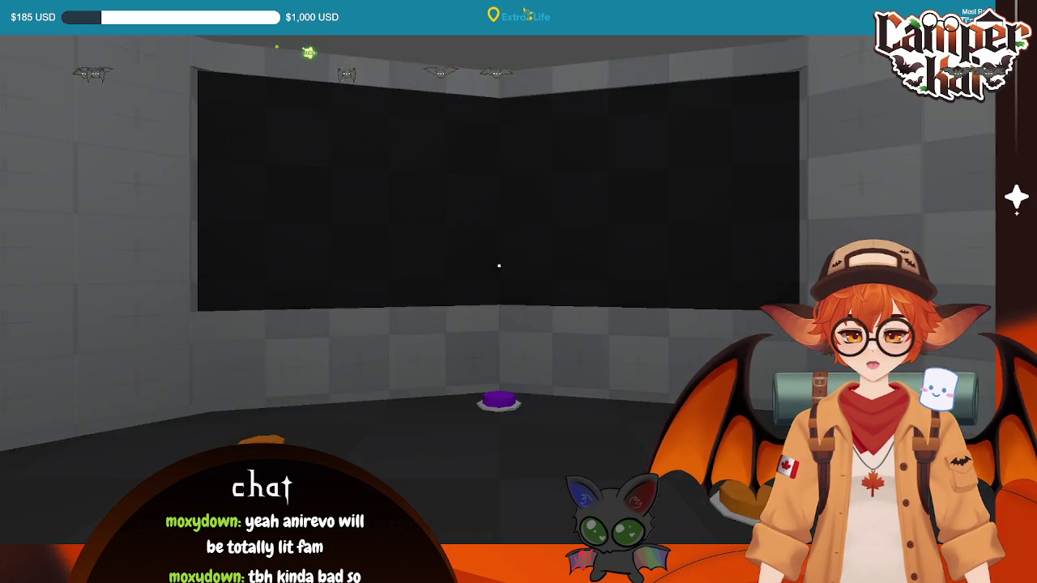
{"action": "key", "text": "F8"}
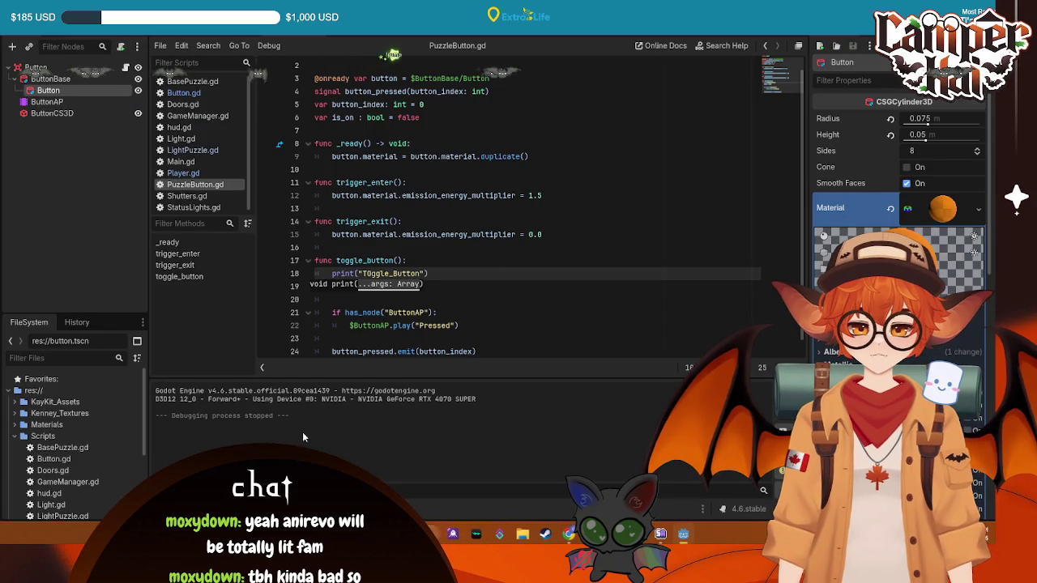
{"action": "type", "text": "is_on = !is_on"}
- Fix the capitalisation of "Toggle_Button", then switch to the Main scene and Player.gd
{"action": "left_click", "coordinate": [371, 274]}
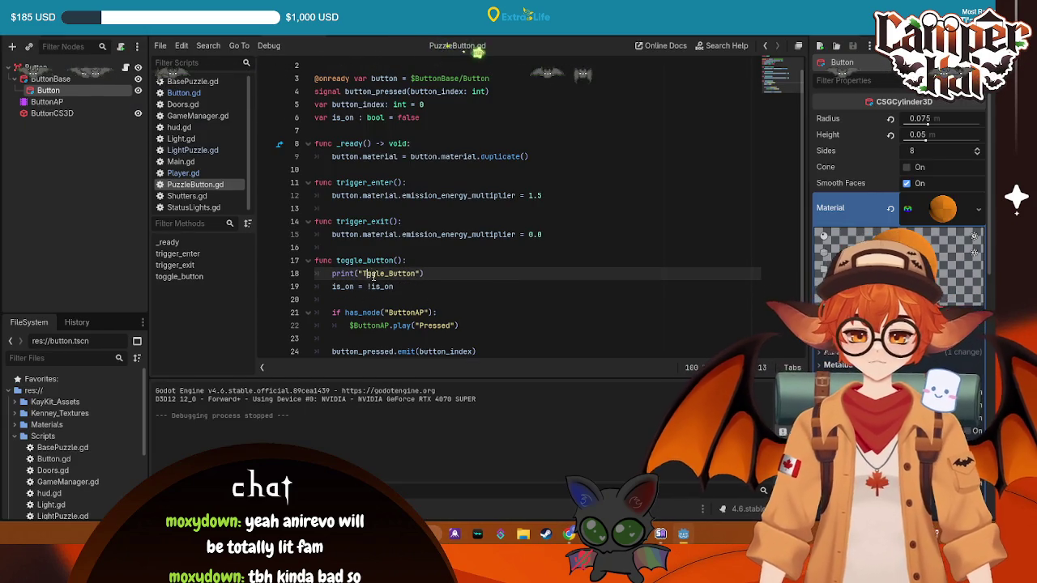
{"action": "key", "text": "BackSpace"}
{"action": "type", "text": "o"}
{"action": "key", "text": "Down"}
{"action": "key", "text": "End"}
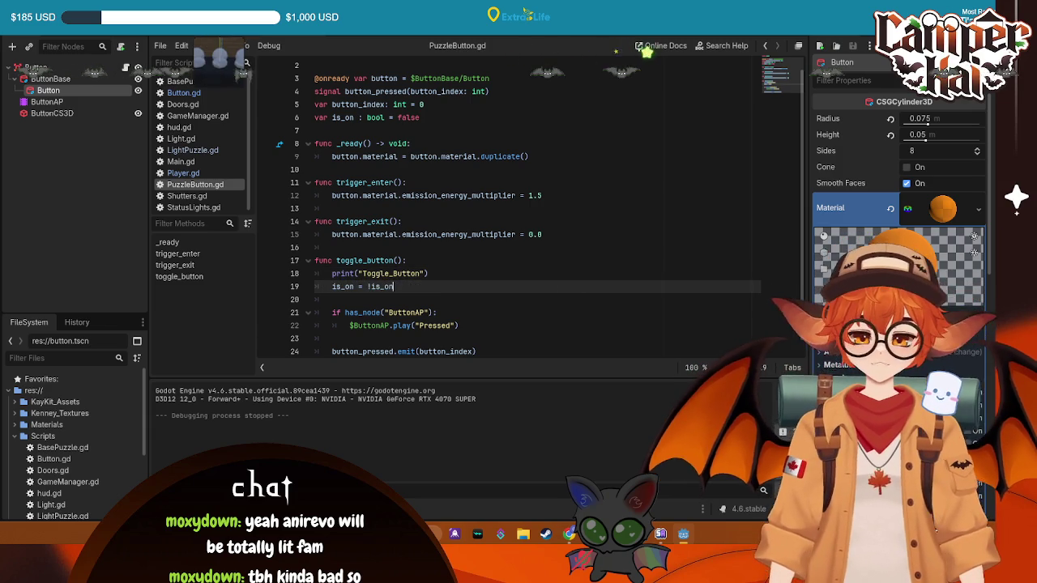
{"action": "left_click", "coordinate": [255, 39]}
{"action": "left_click", "coordinate": [183, 173]}
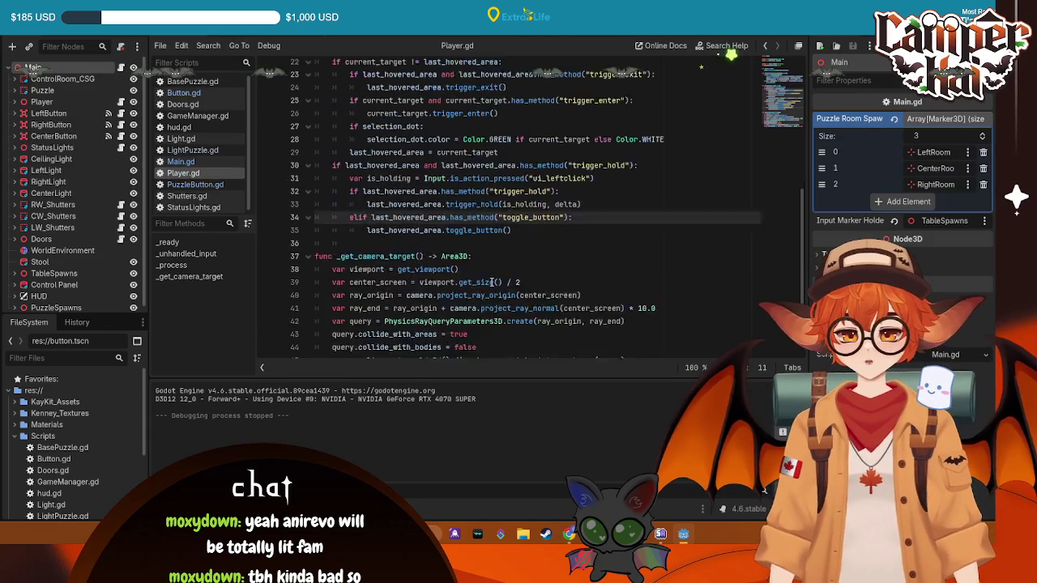
- Add print("trigger_hold") and print("toggle_button") debug lines to the hold and toggle branches, then test-run the game
{"action": "left_click", "coordinate": [599, 222]}
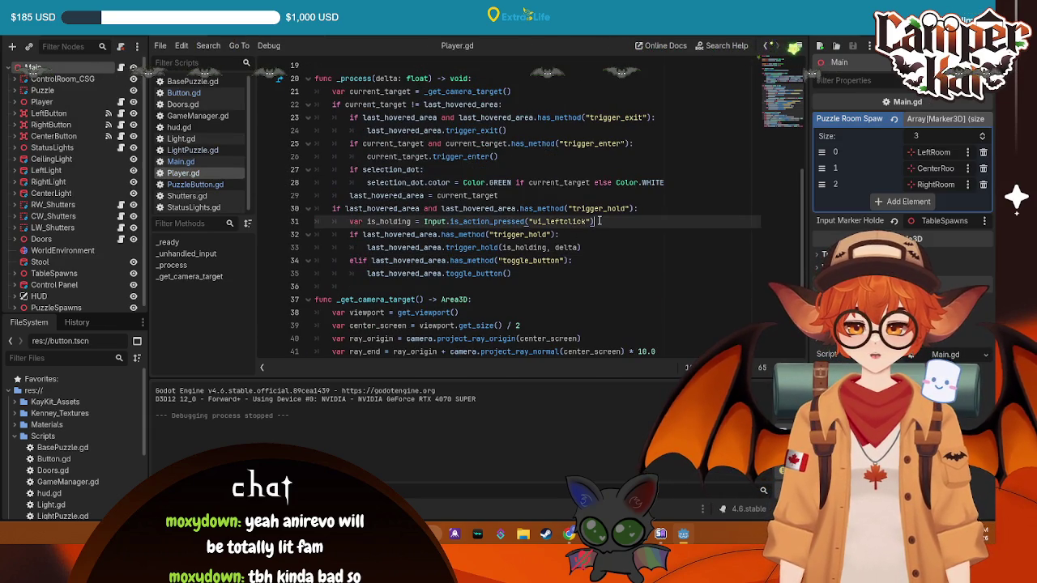
{"action": "left_click", "coordinate": [595, 235]}
{"action": "key", "text": "Return"}
{"action": "type", "text": "print"}
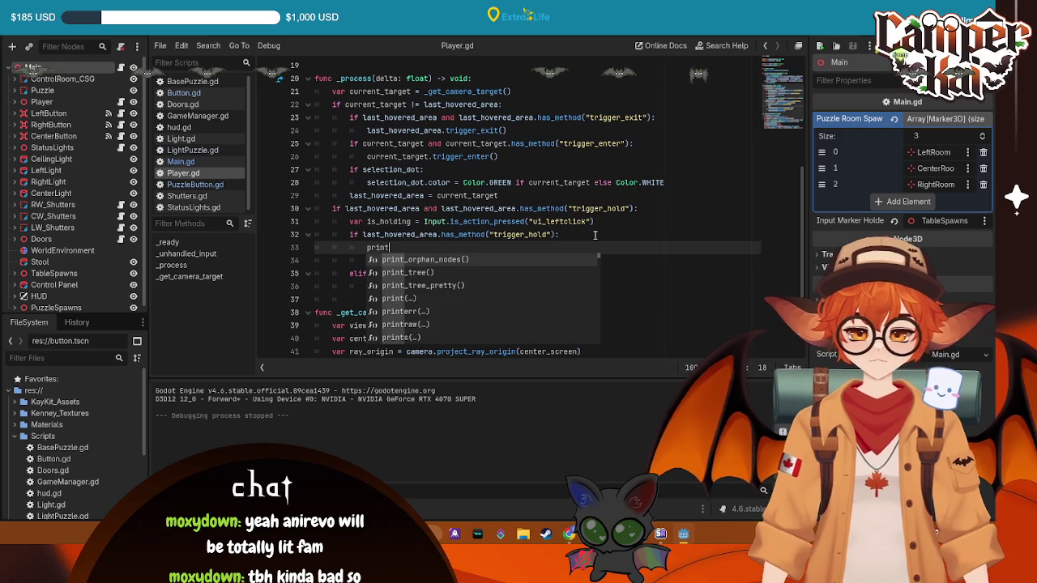
{"action": "key", "text": "Return"}
{"action": "type", "text": "trigger_hold"}
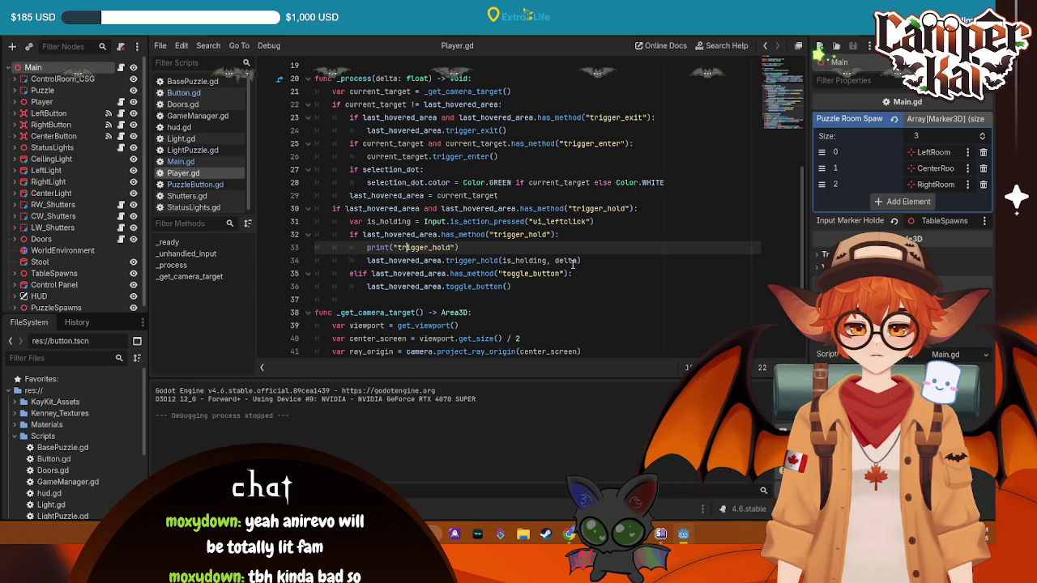
{"action": "left_click", "coordinate": [600, 277]}
{"action": "key", "text": "Return"}
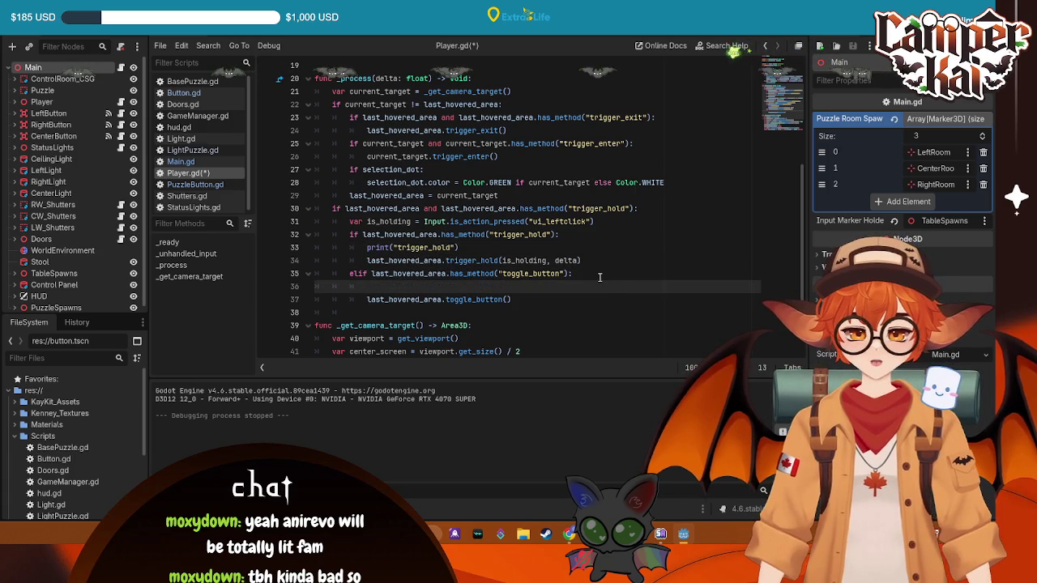
{"action": "type", "text": "print(\"to"}
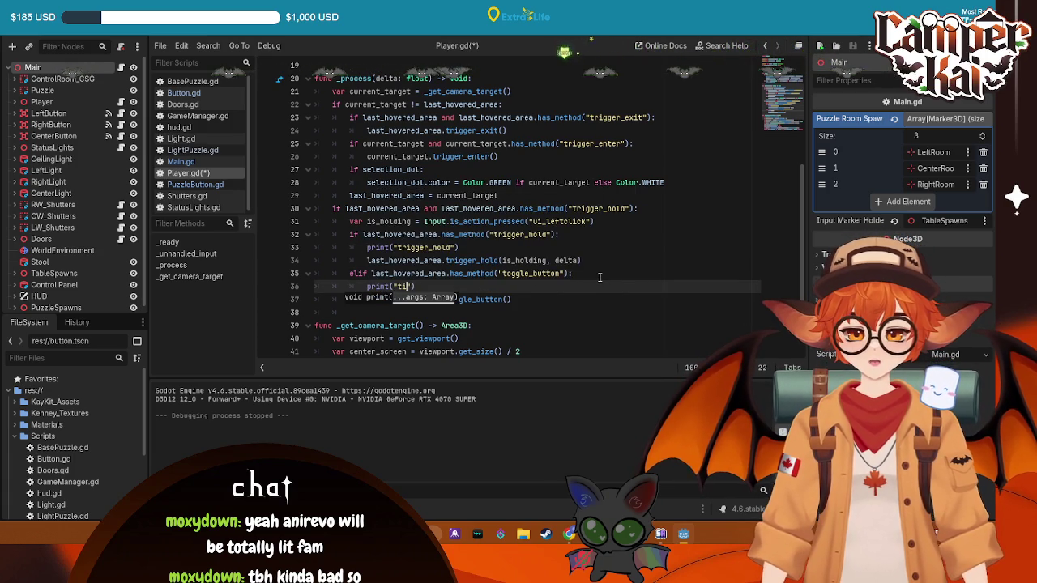
{"action": "type", "text": "ggle"}
{"action": "type", "text": "_butto"}
{"action": "type", "text": "n"}
{"action": "key", "text": "F5"}
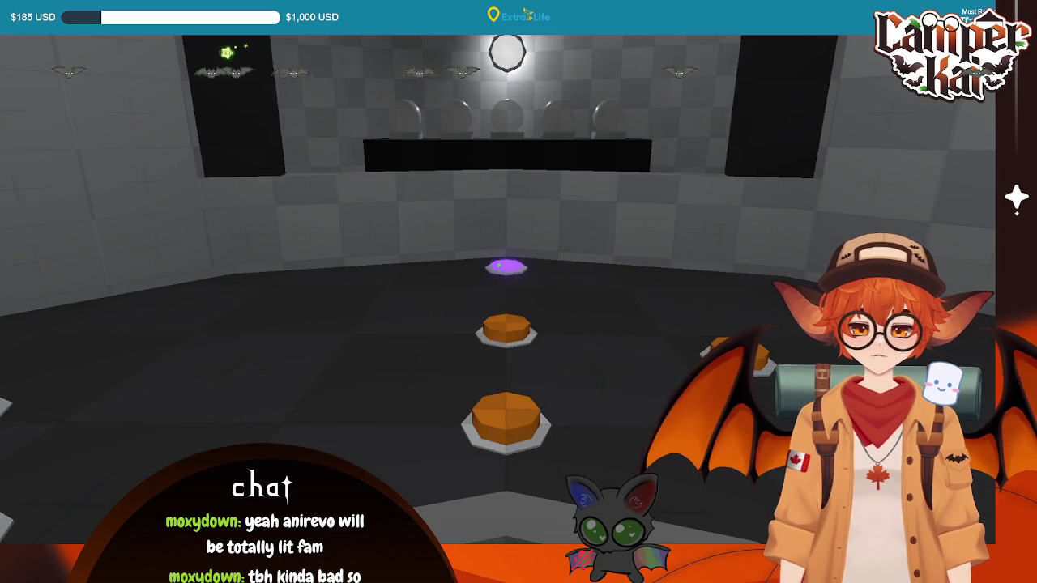
{"action": "key", "text": "Escape"}
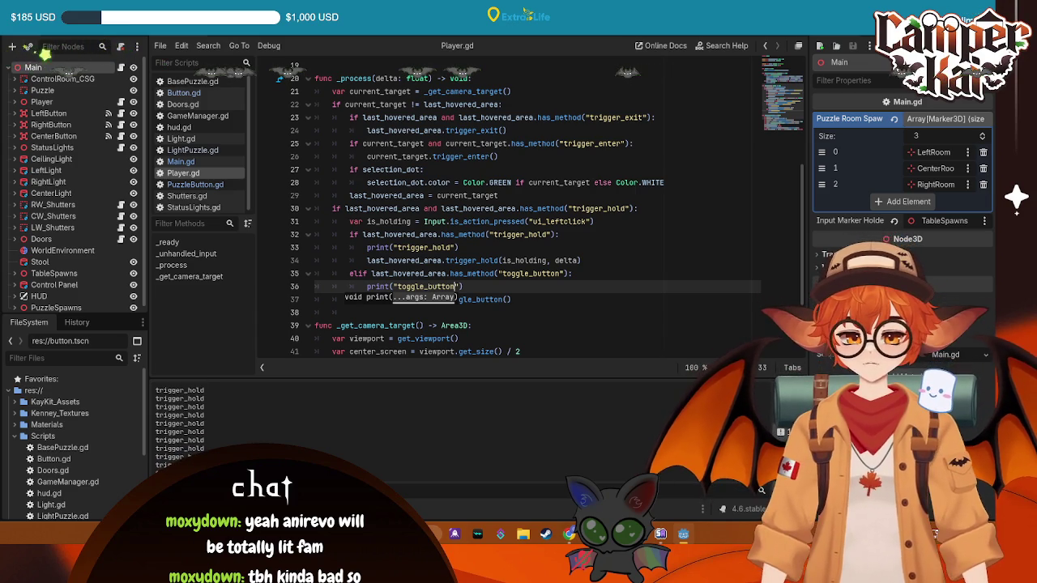
- Delete both debug print lines from _process and save Player.gd
{"action": "left_click", "coordinate": [470, 294]}
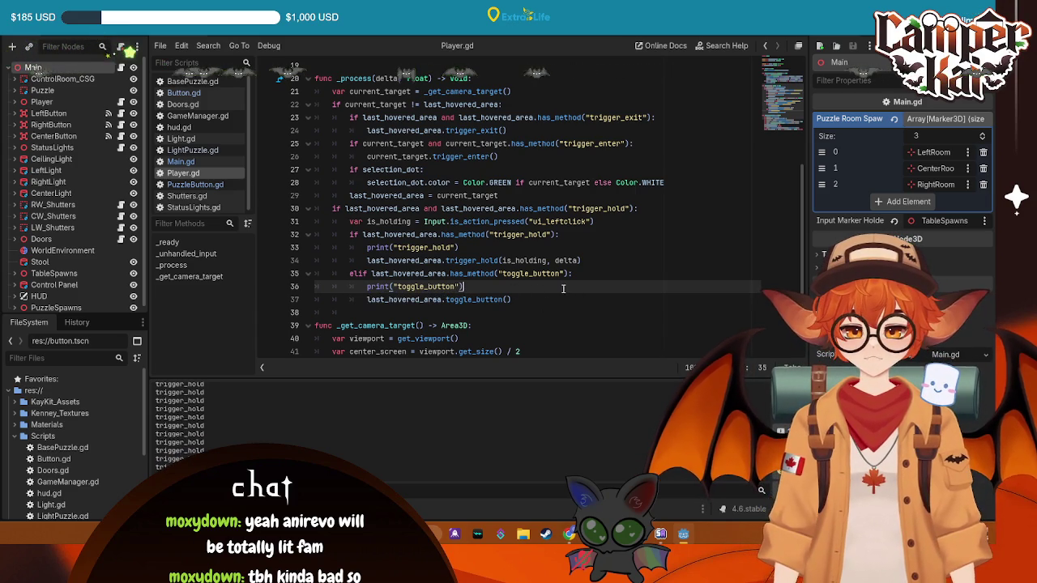
{"action": "left_click_drag", "start_coordinate": [464, 287], "coordinate": [331, 286]}
{"action": "left_click_drag", "start_coordinate": [458, 248], "coordinate": [294, 246]}
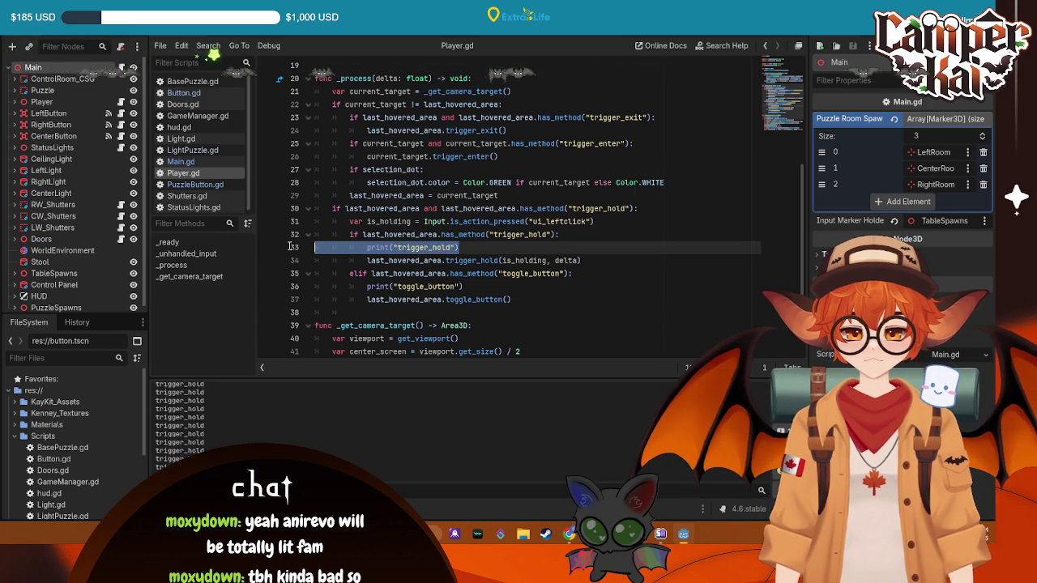
{"action": "key", "text": "BackSpace"}
{"action": "key", "text": "BackSpace"}
{"action": "left_click_drag", "start_coordinate": [463, 273], "coordinate": [286, 273]}
{"action": "key", "text": "BackSpace"}
{"action": "key", "text": "BackSpace"}
{"action": "key", "text": "ctrl+s"}
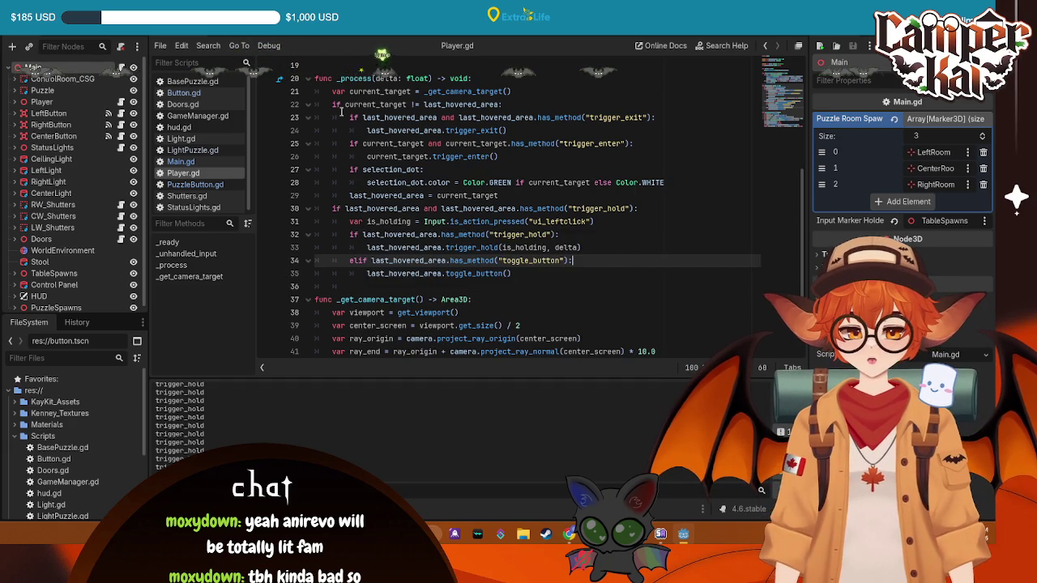
- Compare the toggle_button function name in PuzzleButton.gd with its call in Player.gd
{"action": "left_click", "coordinate": [327, 42]}
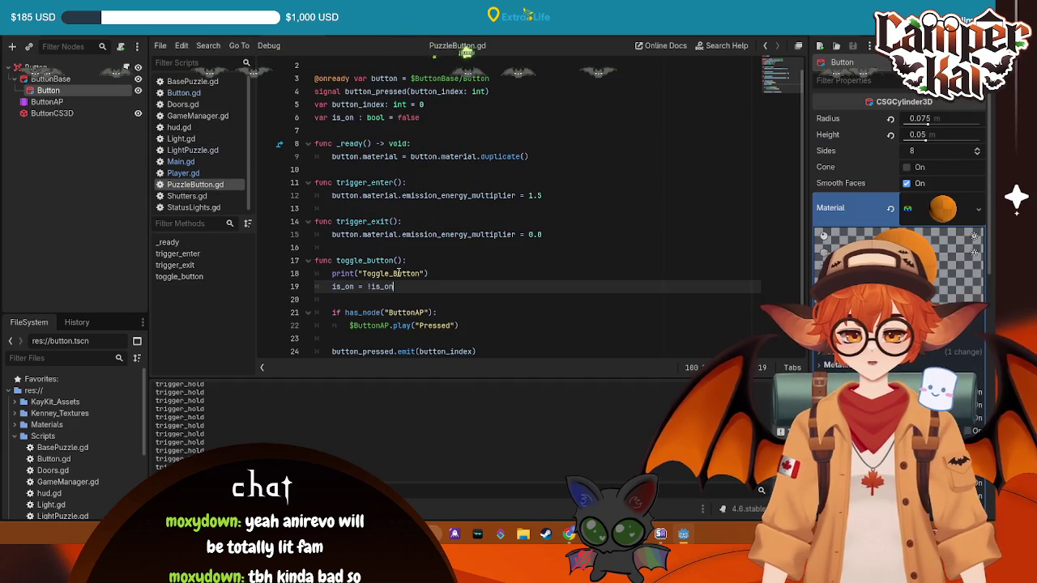
{"action": "left_click_drag", "start_coordinate": [395, 260], "coordinate": [336, 261]}
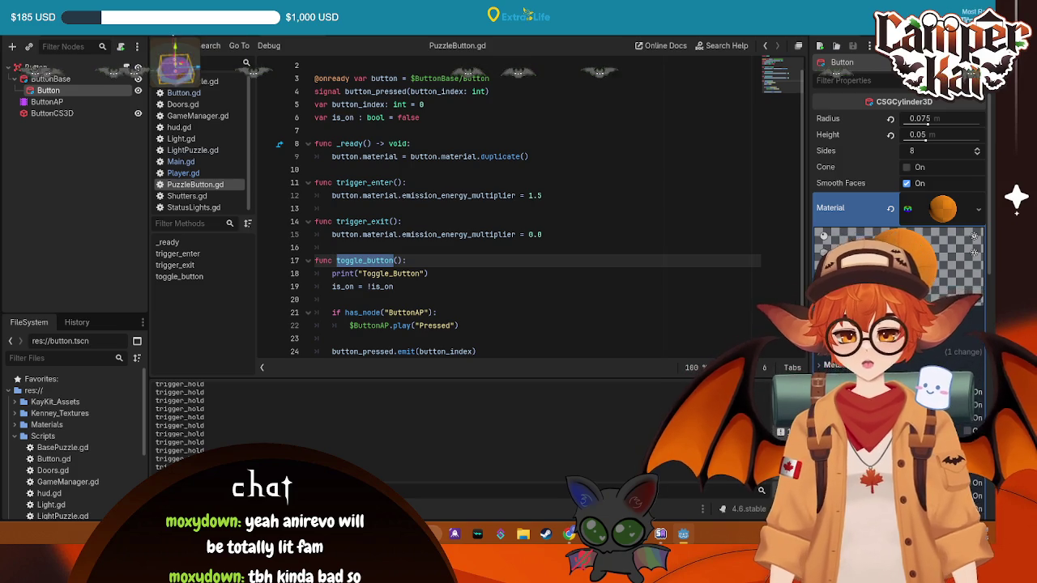
{"action": "left_click", "coordinate": [183, 173]}
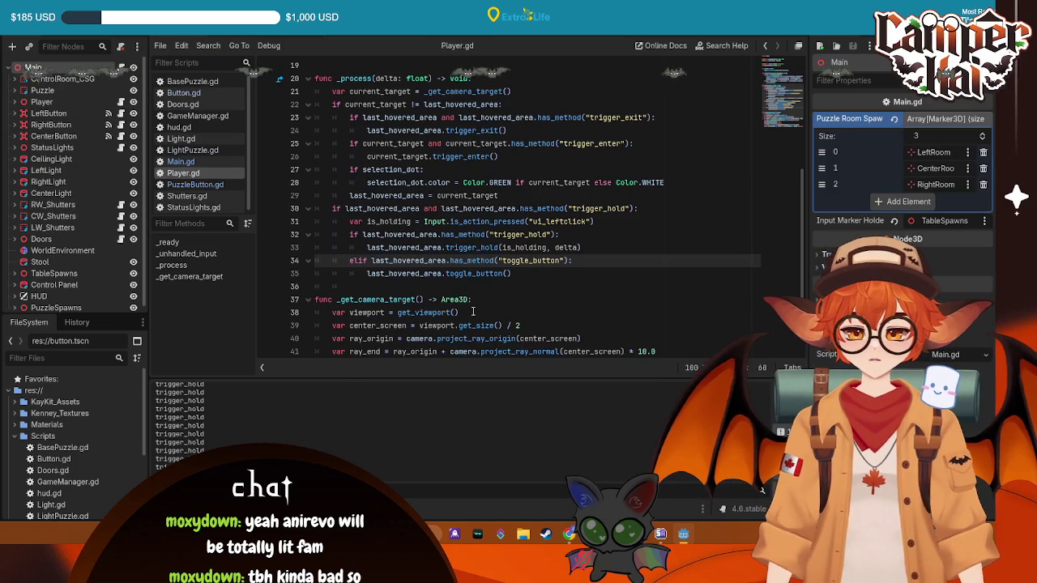
{"action": "double_click", "coordinate": [559, 260]}
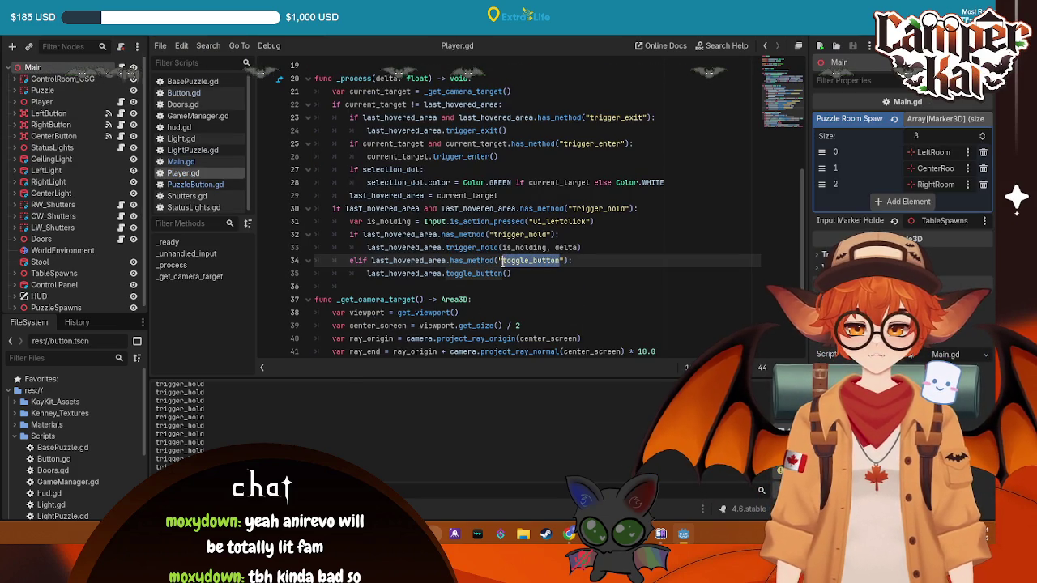
- Add an indented blank line after the toggle_button call and select the whole Player script
{"action": "left_click", "coordinate": [349, 286]}
{"action": "key", "text": "Tab"}
{"action": "key", "text": "Tab"}
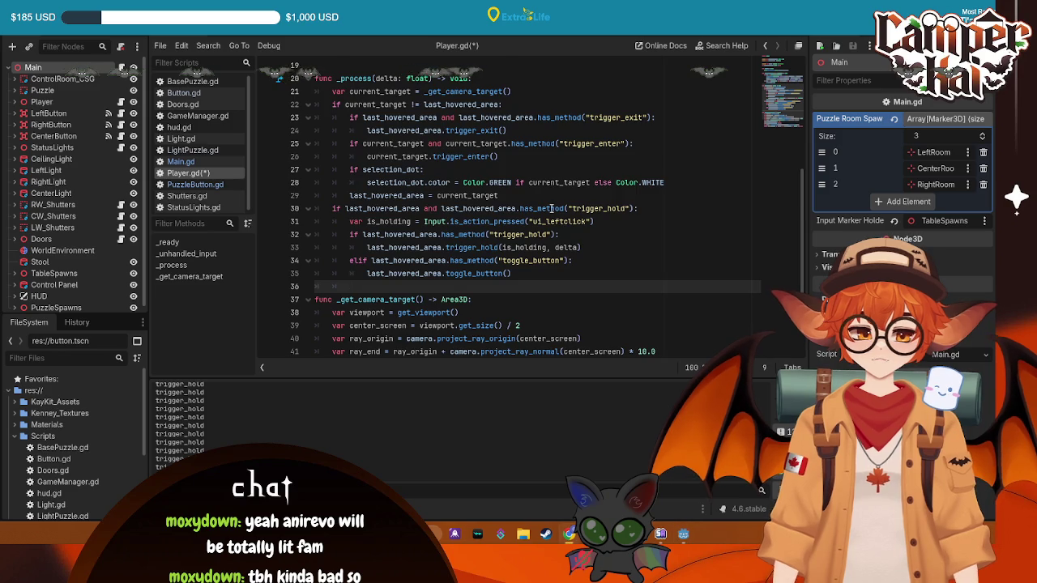
{"action": "scroll", "coordinate": [623, 329], "scroll_direction": "down", "scroll_amount": 2}
{"action": "mouse_move", "coordinate": [671, 344]}
{"action": "left_mouse_down"}
{"action": "mouse_move", "coordinate": [487, 302]}
{"action": "mouse_move", "coordinate": [373, 70]}
{"action": "left_mouse_up"}
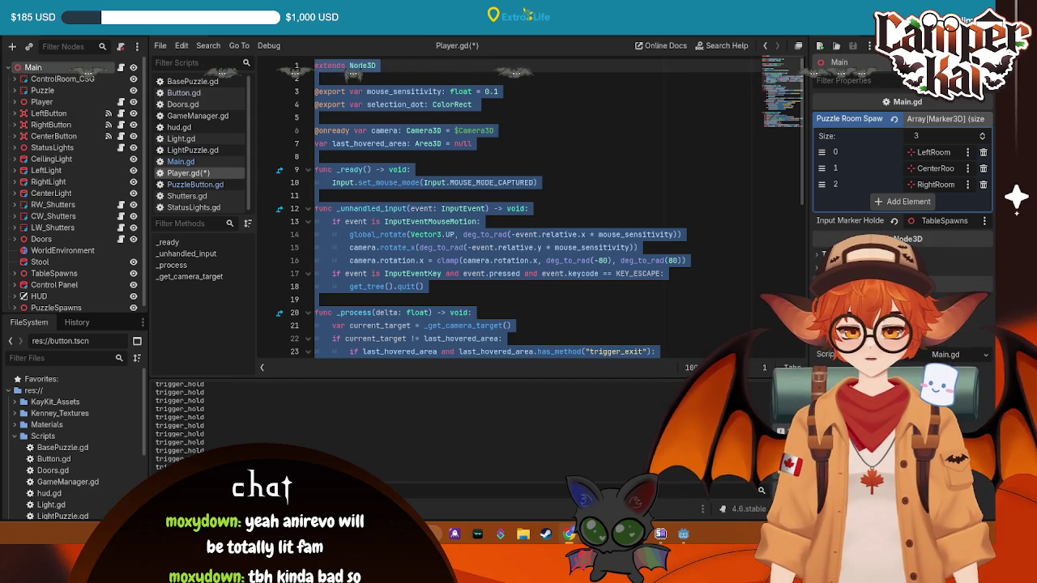
- Glance at the PuzzleButton and Main scripts, then return to Player.gd
{"action": "left_click", "coordinate": [308, 36]}
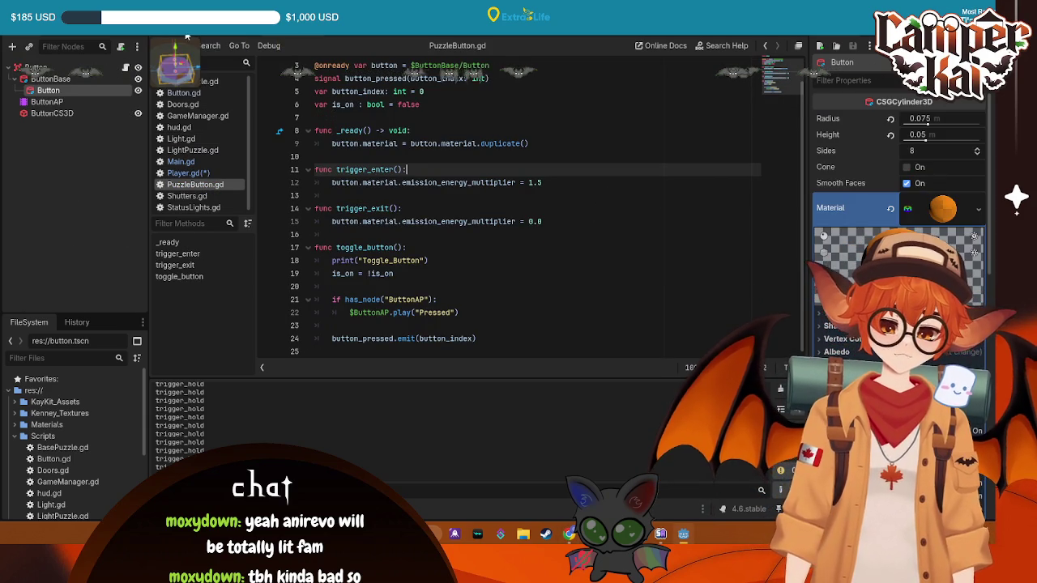
{"action": "key", "text": "ctrl+Tab"}
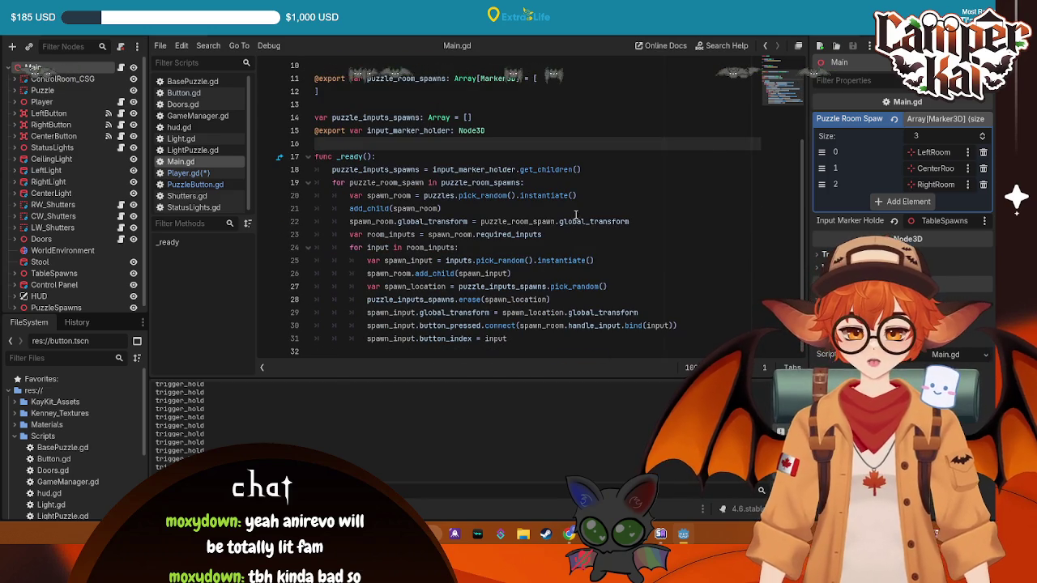
{"action": "scroll", "coordinate": [370, 260], "scroll_direction": "up", "scroll_amount": 3}
{"action": "left_click", "coordinate": [188, 173]}
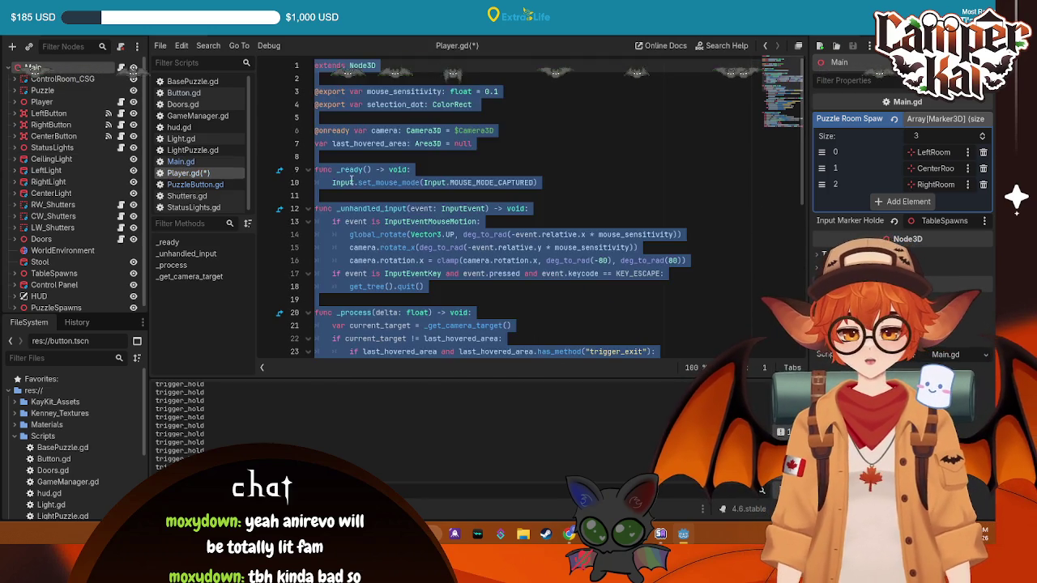
{"action": "scroll", "coordinate": [555, 224], "scroll_direction": "down", "scroll_amount": 4}
- Remove the nested trigger_hold check and unindent the trigger_hold call one level
{"action": "left_click_drag", "start_coordinate": [503, 183], "coordinate": [333, 183]}
{"action": "left_click", "coordinate": [621, 195]}
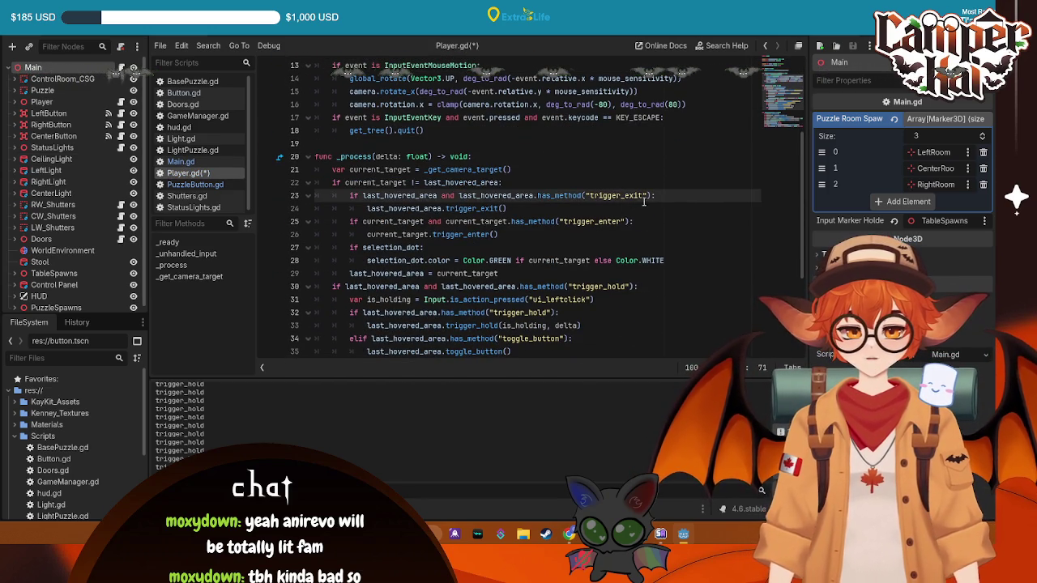
{"action": "scroll", "coordinate": [508, 217], "scroll_direction": "down", "scroll_amount": 1}
{"action": "left_click", "coordinate": [386, 208]}
{"action": "left_click", "coordinate": [425, 234]}
{"action": "left_click", "coordinate": [462, 260]}
{"action": "left_click", "coordinate": [509, 313]}
{"action": "left_click_drag", "start_coordinate": [504, 314], "coordinate": [244, 299]}
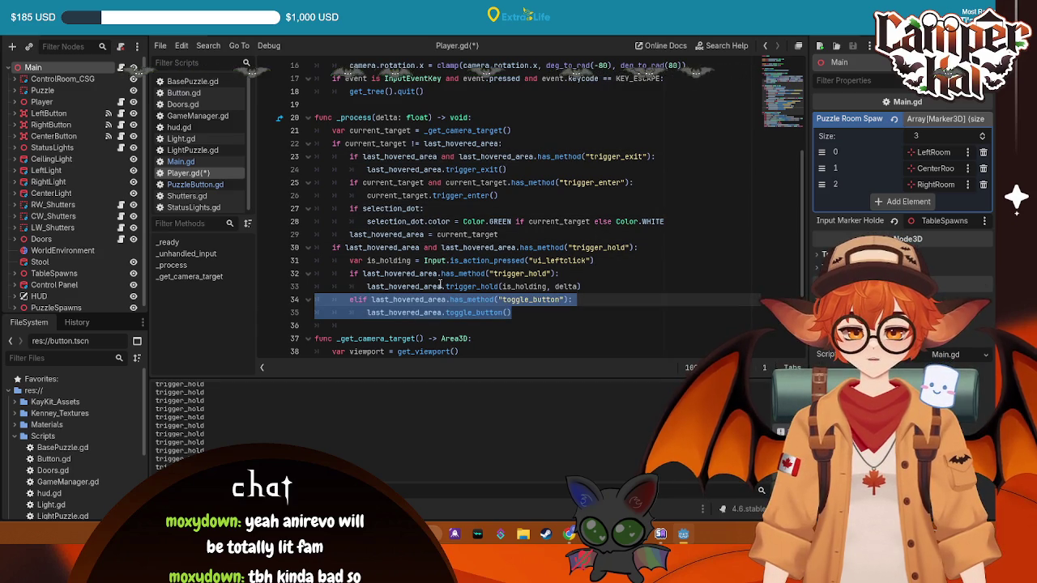
{"action": "left_click_drag", "start_coordinate": [562, 274], "coordinate": [315, 273]}
{"action": "key", "text": "BackSpace"}
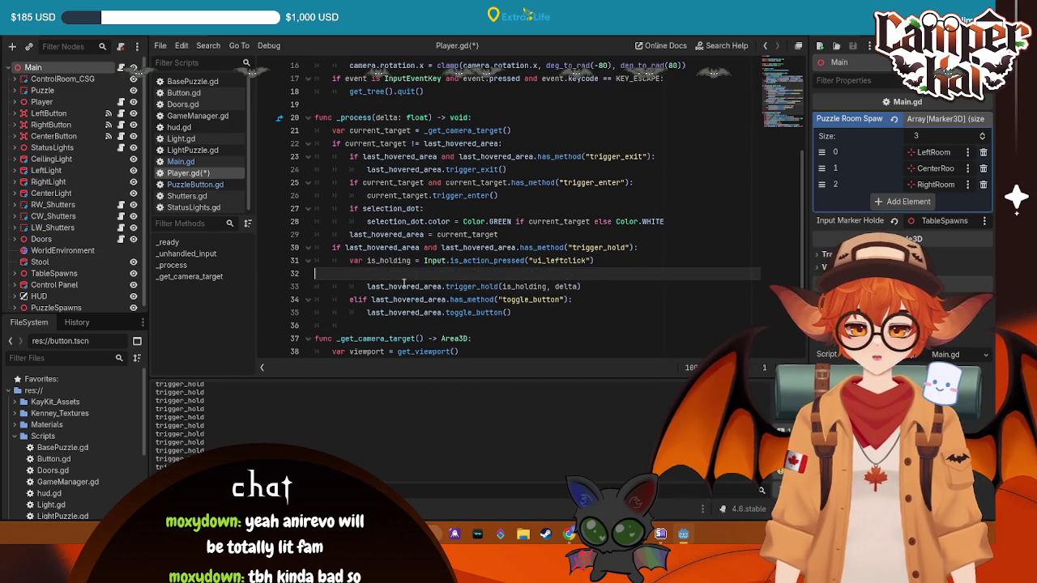
{"action": "key", "text": "BackSpace"}
{"action": "left_click", "coordinate": [368, 273]}
{"action": "key", "text": "BackSpace"}
- Delete the old elif toggle_button block and its leftover empty line
{"action": "left_click_drag", "start_coordinate": [511, 299], "coordinate": [315, 286]}
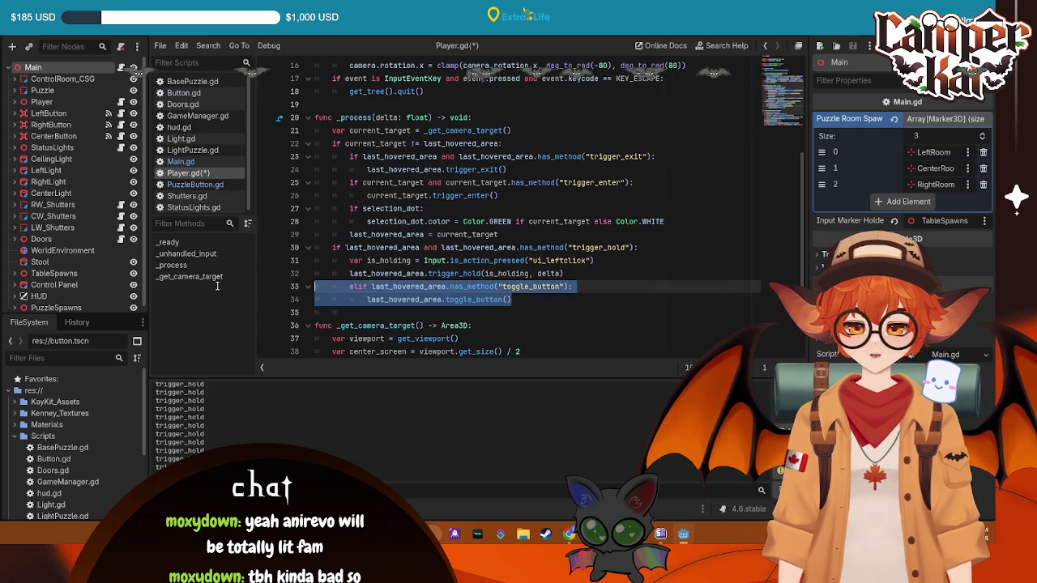
{"action": "left_click", "coordinate": [582, 281]}
{"action": "mouse_move", "coordinate": [556, 306]}
{"action": "left_mouse_down"}
{"action": "mouse_move", "coordinate": [243, 287]}
{"action": "mouse_move", "coordinate": [203, 273]}
{"action": "mouse_move", "coordinate": [204, 283]}
{"action": "left_mouse_up"}
{"action": "key", "text": "BackSpace"}
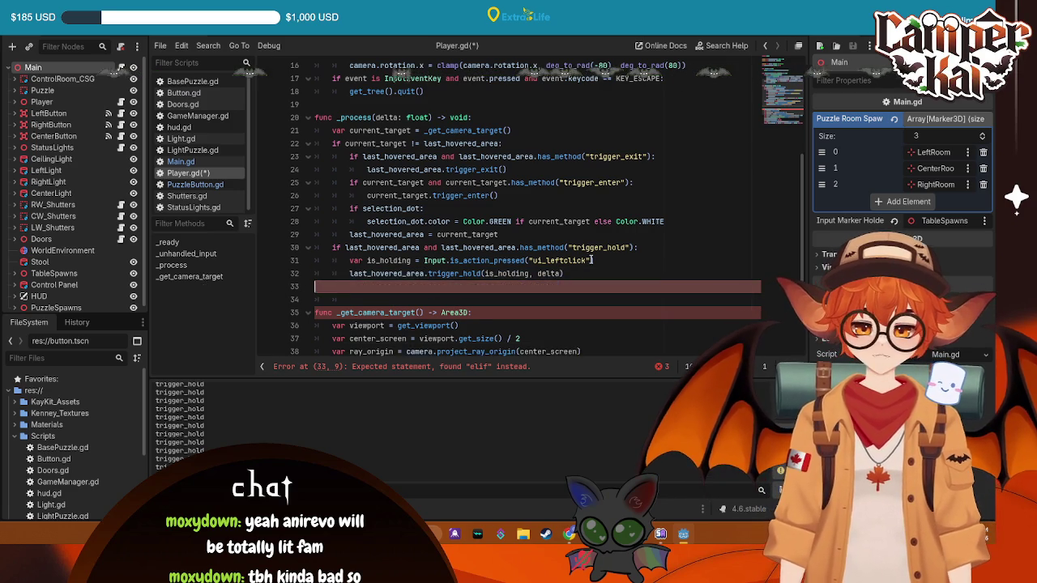
{"action": "key", "text": "BackSpace"}
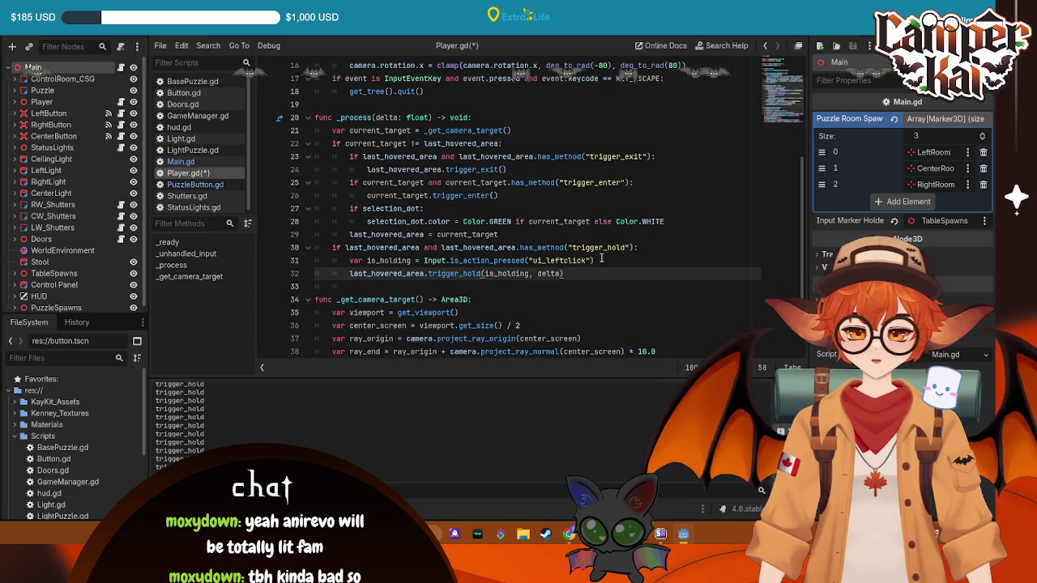
- Start a new elif line after the trigger_hold call
{"action": "left_click", "coordinate": [523, 234]}
{"action": "left_click", "coordinate": [454, 143]}
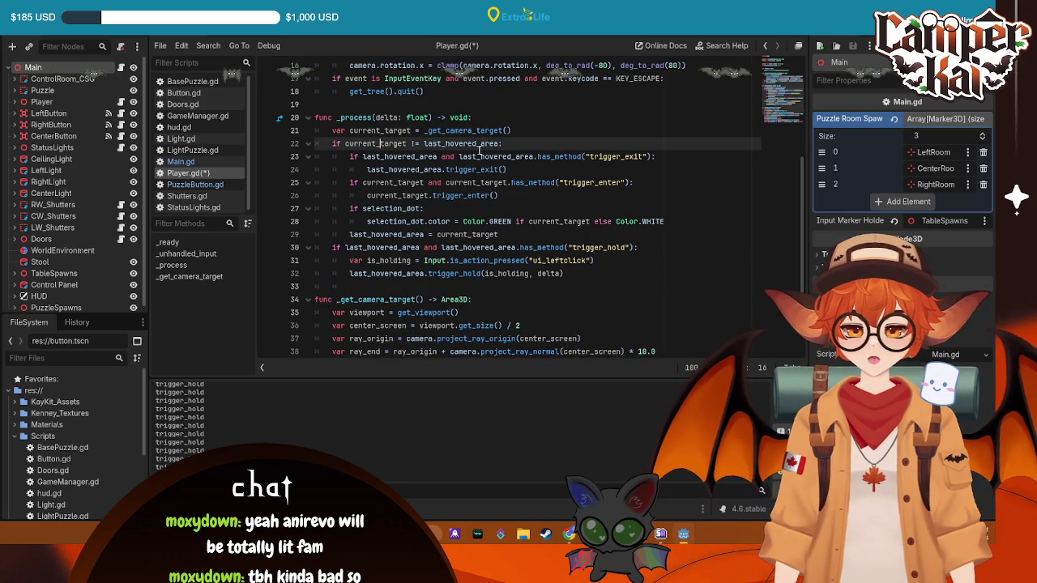
{"action": "left_click", "coordinate": [398, 208]}
{"action": "left_click", "coordinate": [602, 275]}
{"action": "key", "text": "Return"}
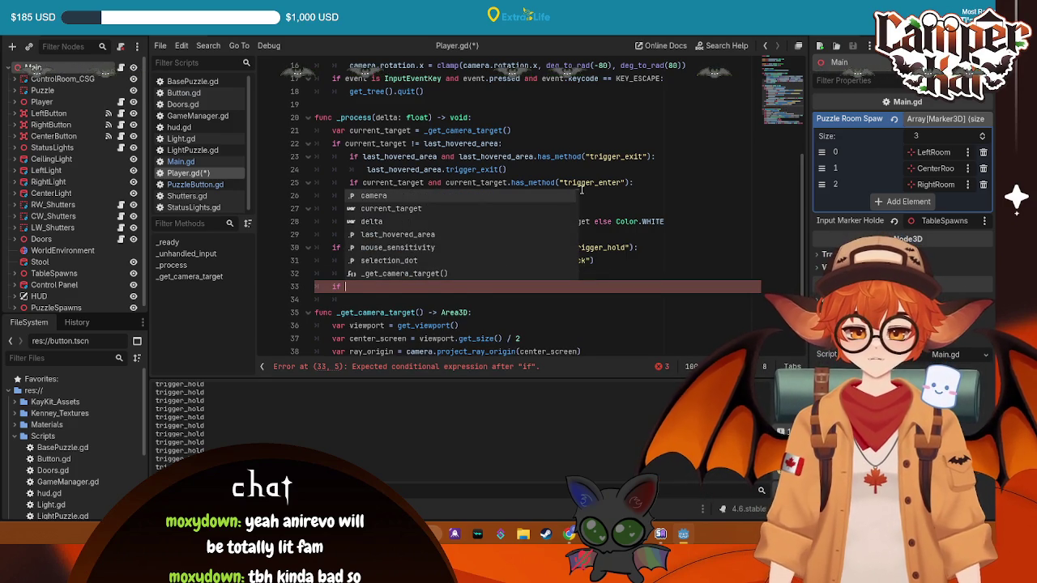
{"action": "key", "text": "BackSpace"}
{"action": "key", "text": "BackSpace"}
{"action": "key", "text": "BackSpace"}
{"action": "type", "text": "elidf"}
{"action": "key", "text": "BackSpace"}
{"action": "key", "text": "BackSpace"}
{"action": "type", "text": "f"}
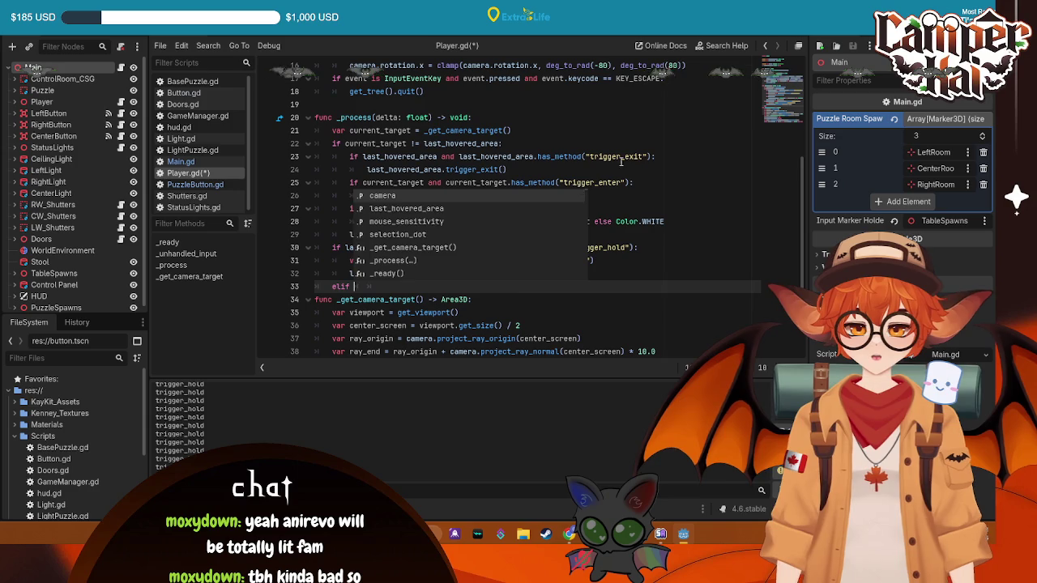
{"action": "key", "text": "Tab"}
{"action": "key", "text": "Tab"}
- Paste line 30's condition after elif and change it to check "toggle_button"
{"action": "left_click_drag", "start_coordinate": [441, 247], "coordinate": [647, 252]}
{"action": "left_click_drag", "start_coordinate": [346, 243], "coordinate": [640, 249]}
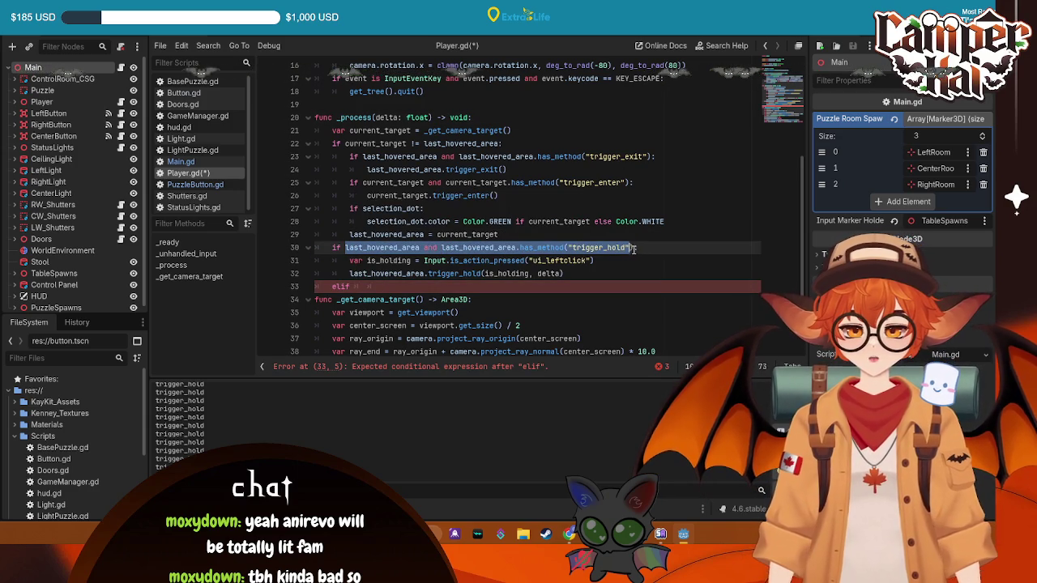
{"action": "left_click", "coordinate": [409, 287]}
{"action": "type", "text": "last_hovered_area and last_hovered_area.has_method(\"trigger_hold\"):"}
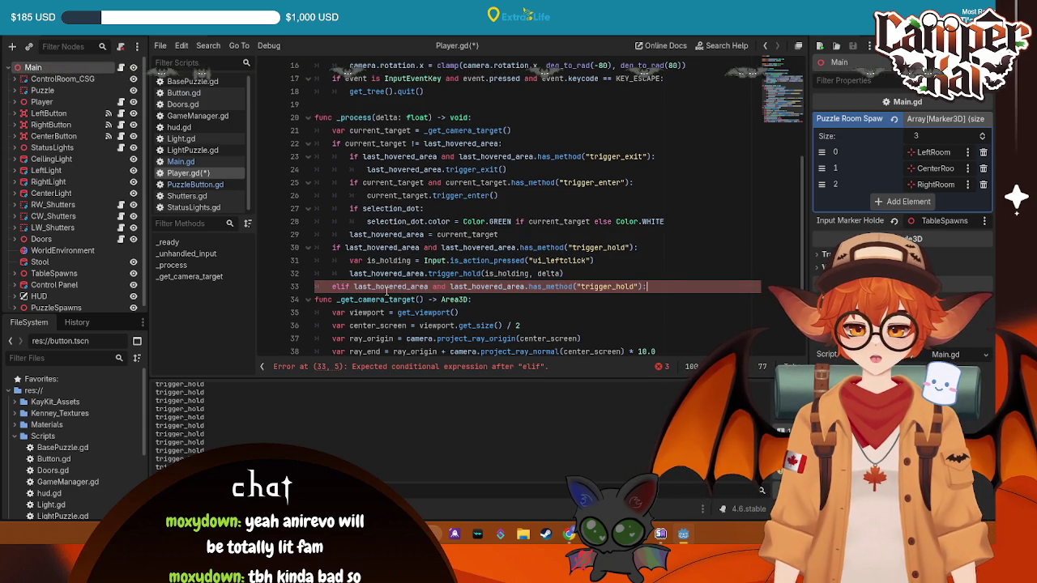
{"action": "left_click_drag", "start_coordinate": [636, 286], "coordinate": [600, 286]}
{"action": "type", "text": "co"}
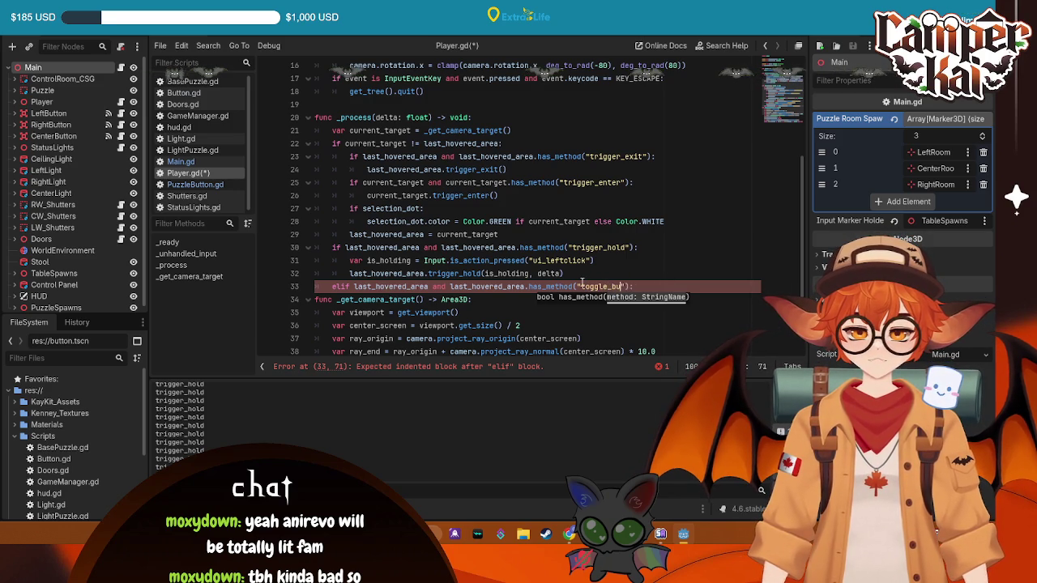
{"action": "key", "text": "BackSpace"}
{"action": "key", "text": "BackSpace"}
{"action": "type", "text": "tton"}
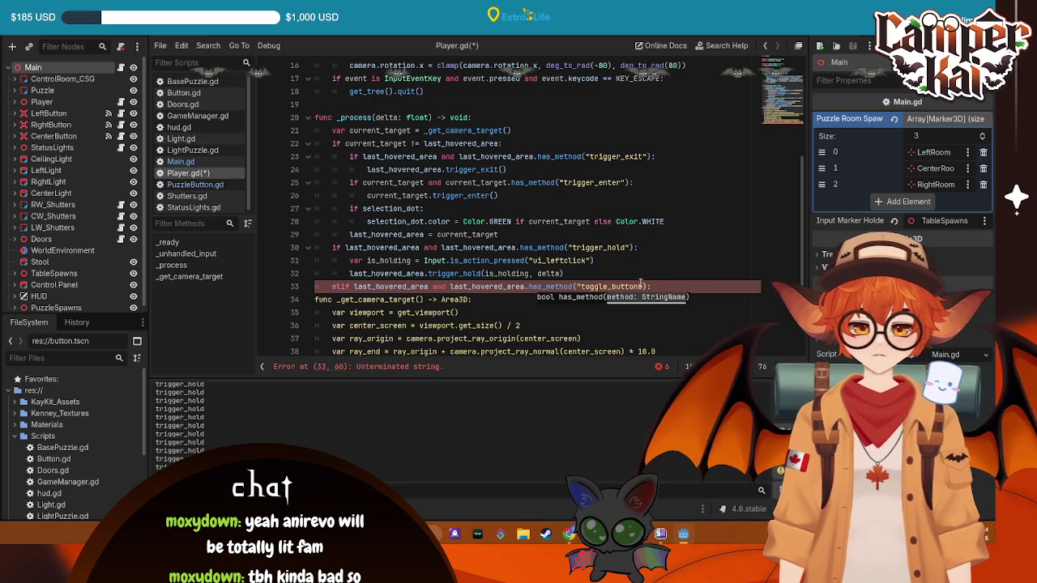
{"action": "type", "text": "\""}
{"action": "key", "text": "End"}
{"action": "key", "text": "Return"}
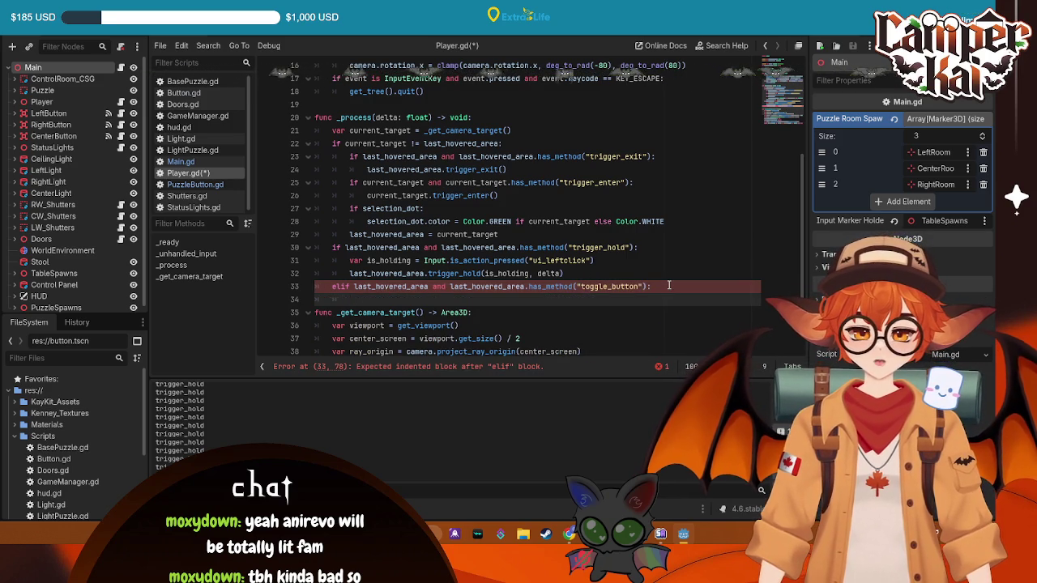
- Copy the is_holding and trigger_hold lines 31–32 and paste them under the new elif
{"action": "left_click", "coordinate": [605, 260]}
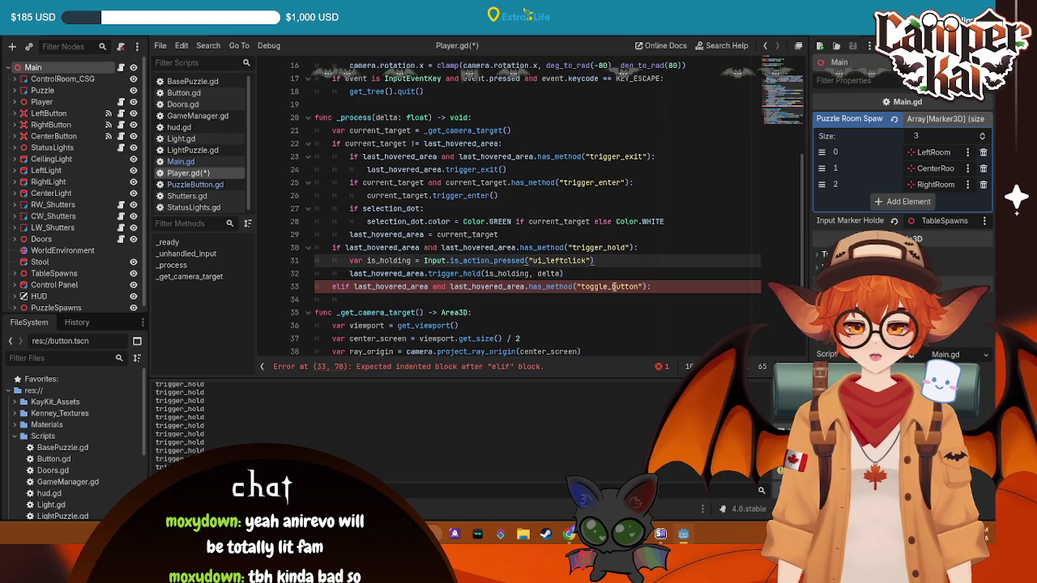
{"action": "left_click_drag", "start_coordinate": [604, 260], "coordinate": [350, 261]}
{"action": "left_click_drag", "start_coordinate": [566, 273], "coordinate": [316, 261]}
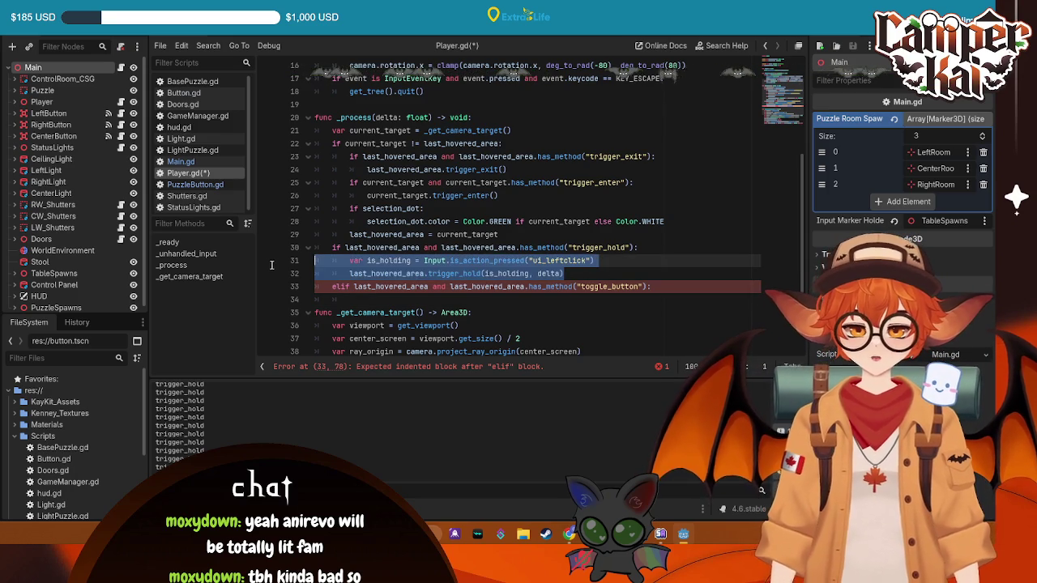
{"action": "key", "text": "ctrl+c"}
{"action": "left_click", "coordinate": [399, 299]}
{"action": "key", "text": "ctrl+v"}
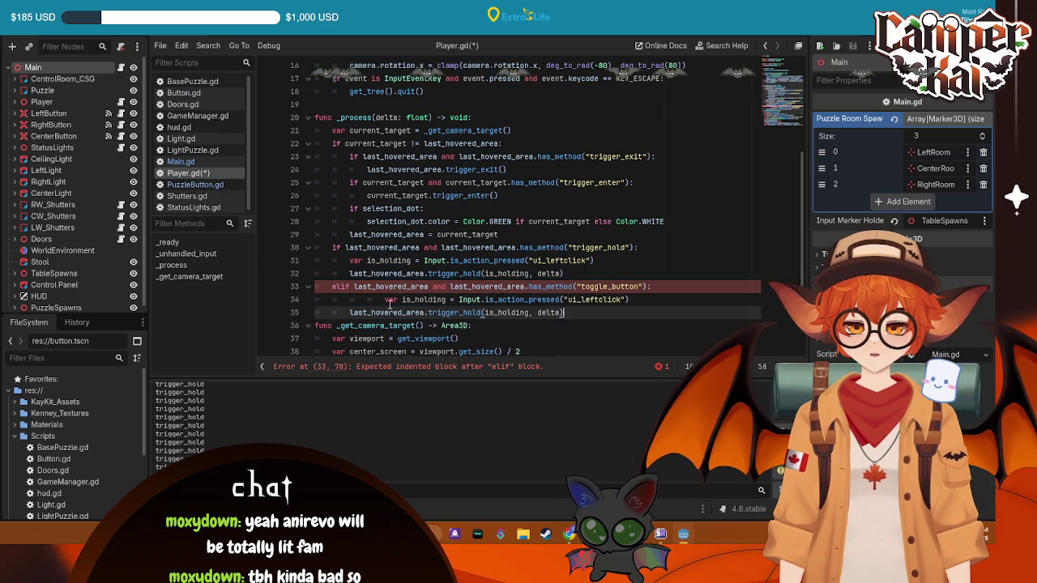
- Re-indent the pasted lines and rename the copied is_holding variable to is_pressed
{"action": "key", "text": "BackSpace"}
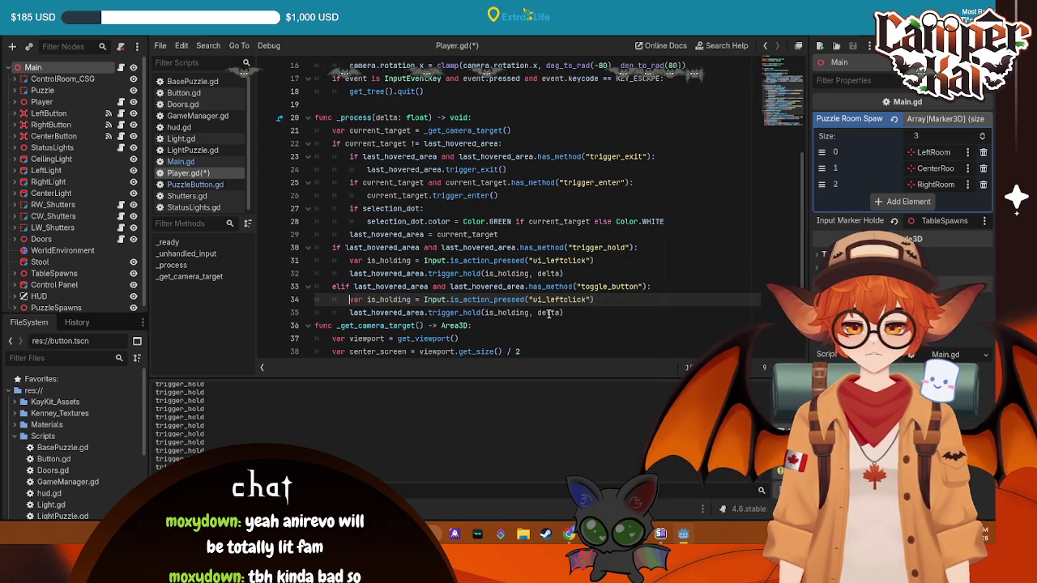
{"action": "left_click_drag", "start_coordinate": [412, 300], "coordinate": [367, 300]}
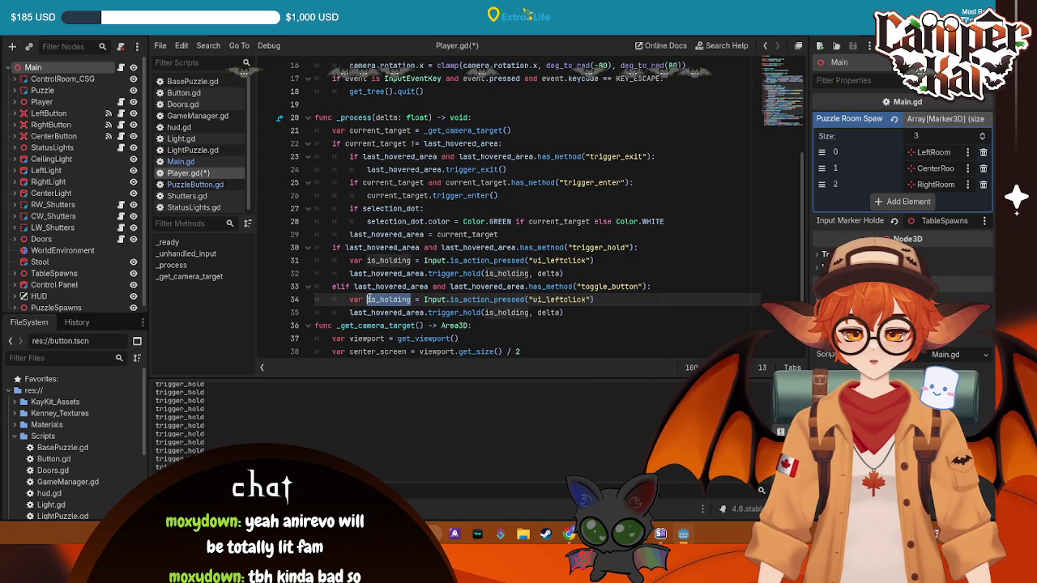
{"action": "left_click_drag", "start_coordinate": [596, 300], "coordinate": [354, 302]}
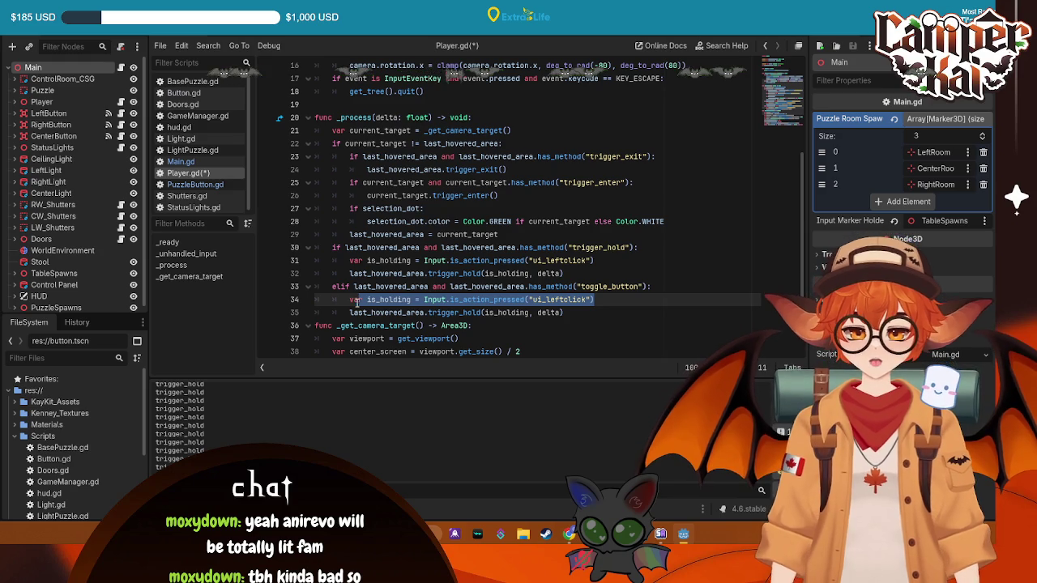
{"action": "key", "text": "Down"}
{"action": "key", "text": "Down"}
{"action": "key", "text": "End"}
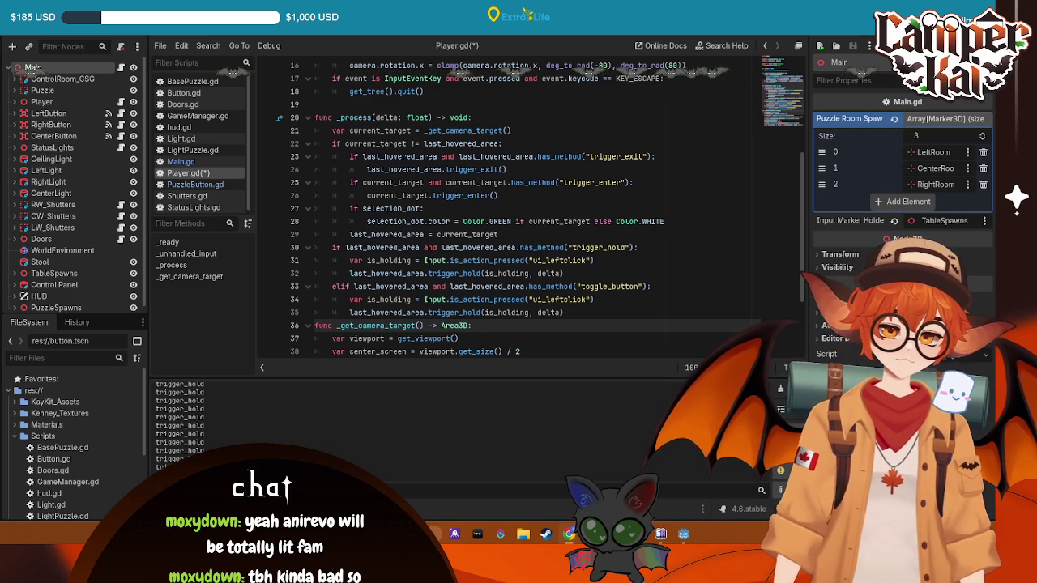
{"action": "mouse_move", "coordinate": [570, 314]}
{"action": "left_mouse_down"}
{"action": "mouse_move", "coordinate": [348, 301]}
{"action": "mouse_move", "coordinate": [349, 275]}
{"action": "mouse_move", "coordinate": [348, 300]}
{"action": "left_mouse_up"}
{"action": "key", "text": "ctrl+v"}
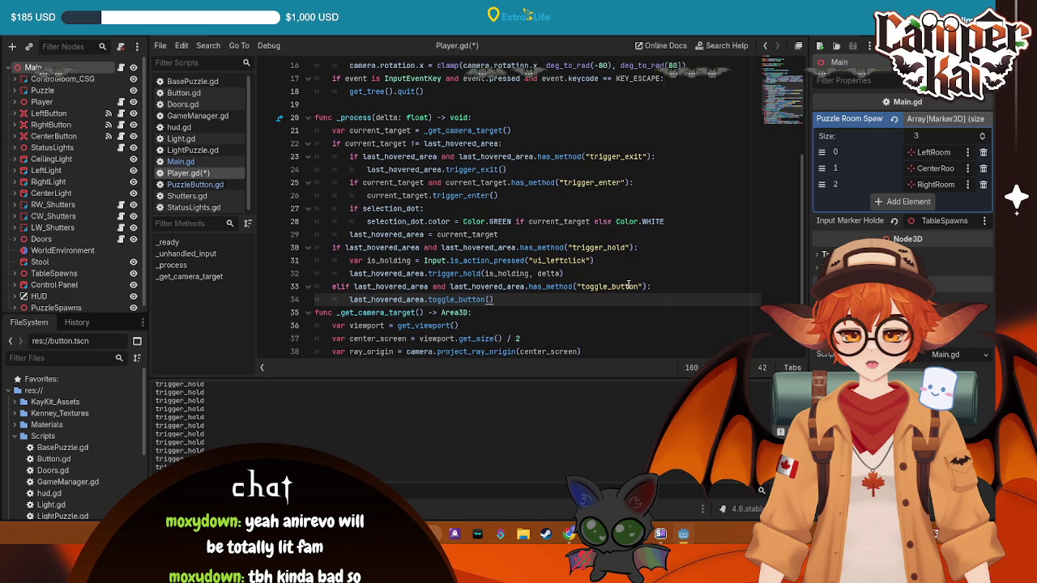
{"action": "key", "text": "ctrl+z"}
{"action": "left_click", "coordinate": [586, 301]}
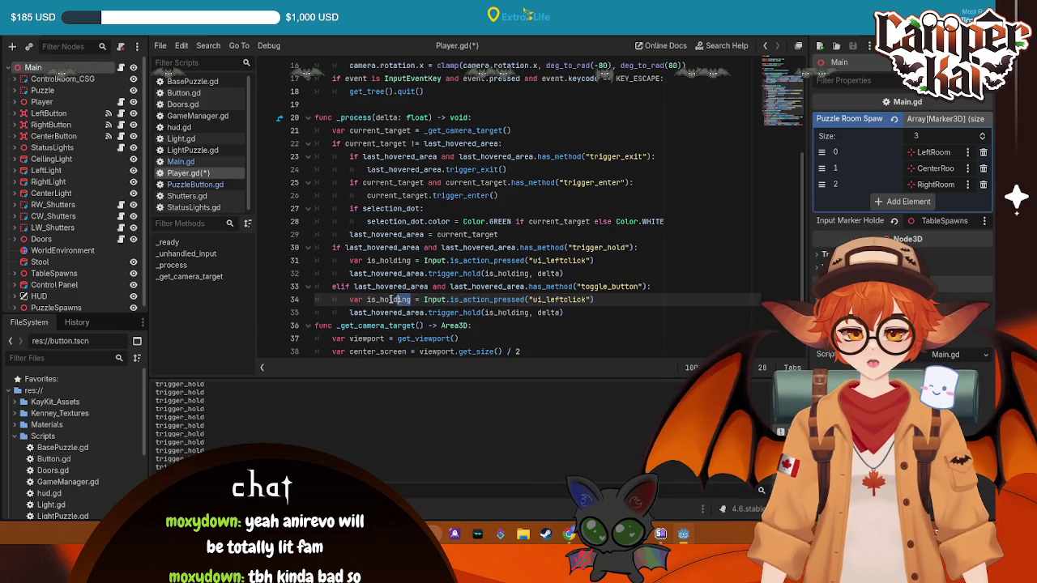
{"action": "type", "text": "pressed"}
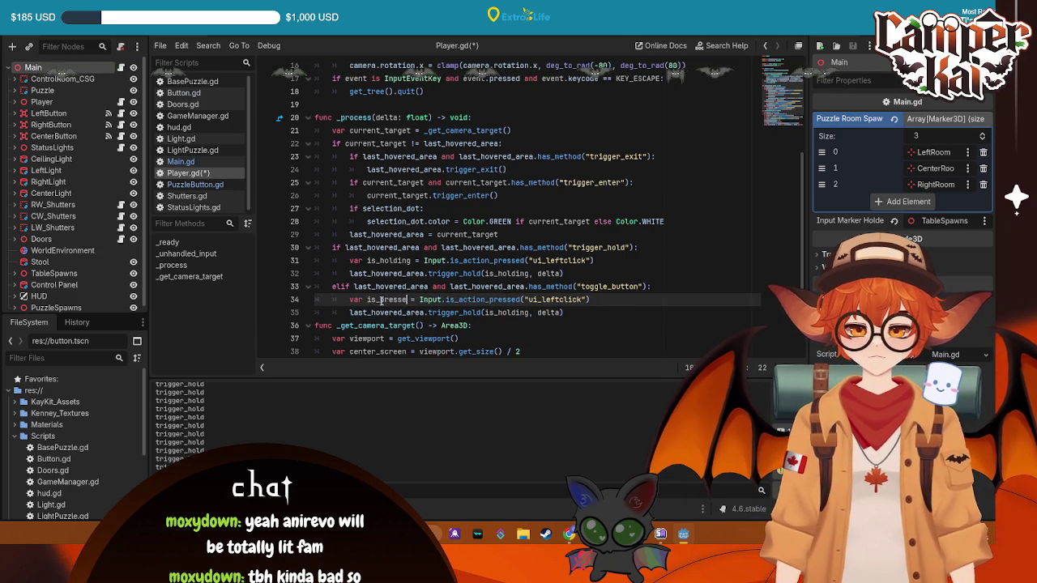
- Nest the call under a new 'if is_pressed:' check, remove the trigger_hold call, and run the game
{"action": "key", "text": "Return"}
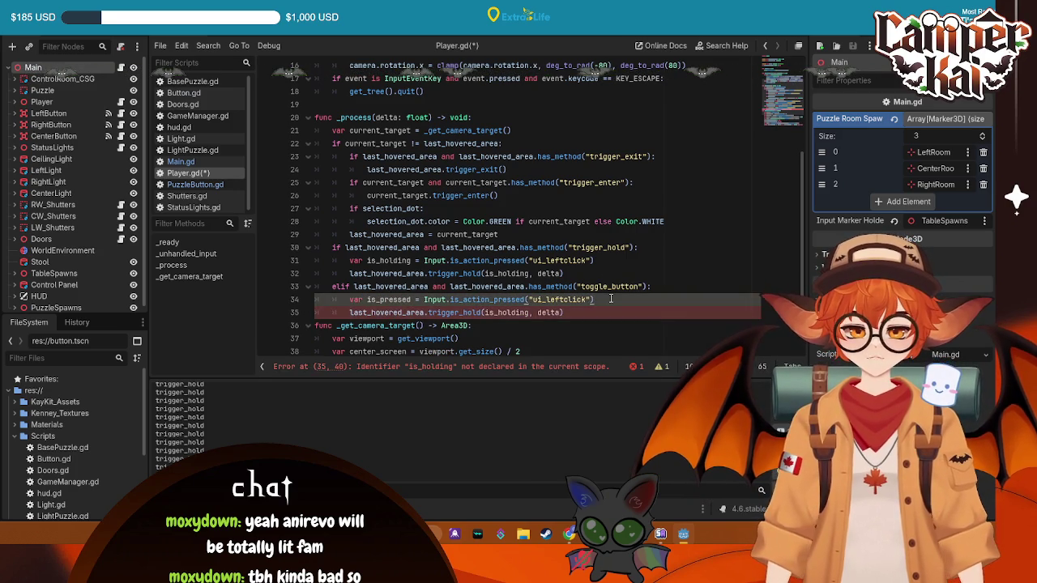
{"action": "type", "text": "if "}
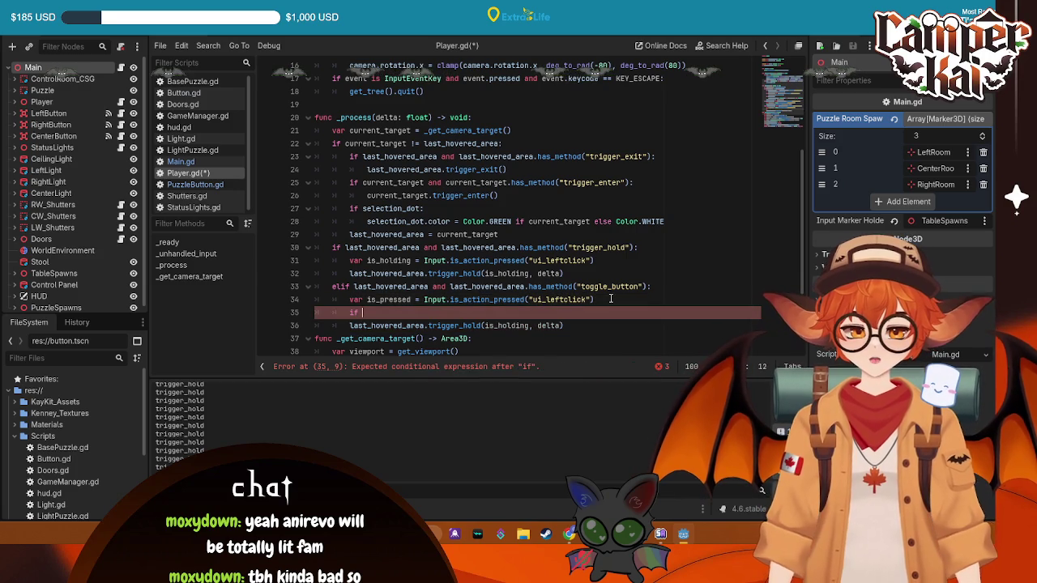
{"action": "type", "text": "i"}
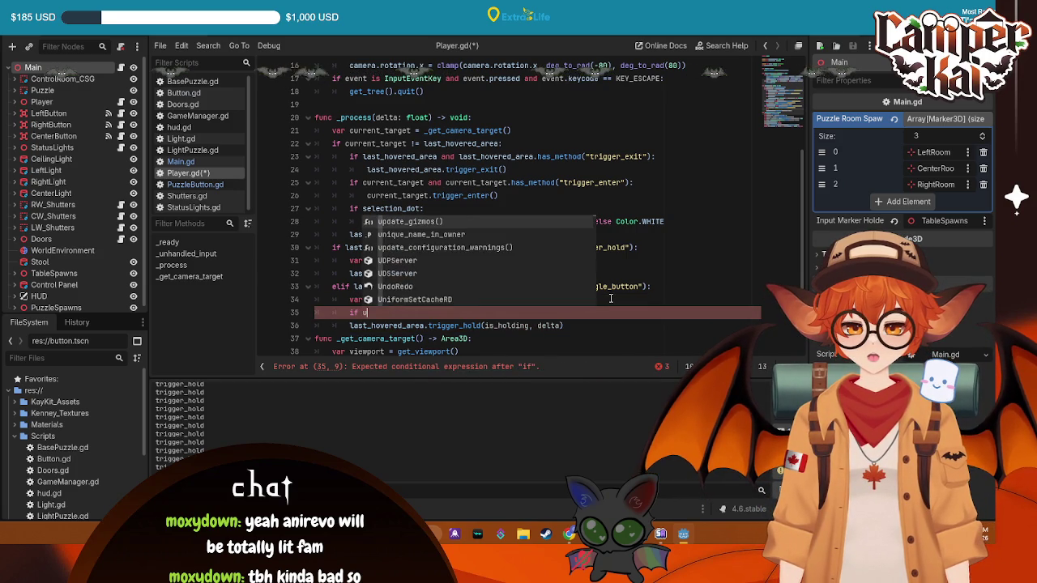
{"action": "type", "text": "s_pressed:"}
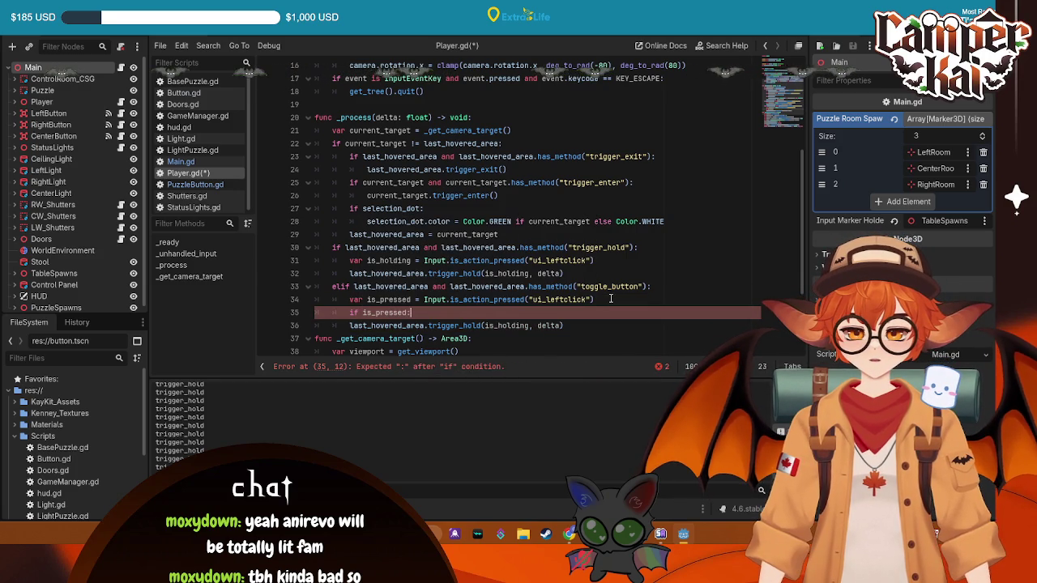
{"action": "left_click", "coordinate": [350, 325]}
{"action": "key", "text": "Tab"}
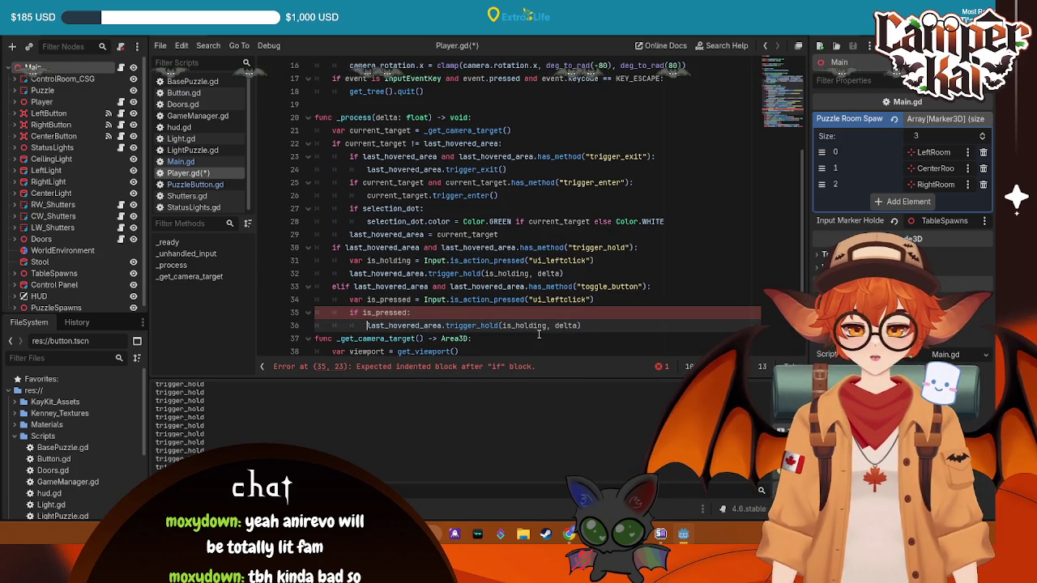
{"action": "left_click_drag", "start_coordinate": [592, 326], "coordinate": [456, 327]}
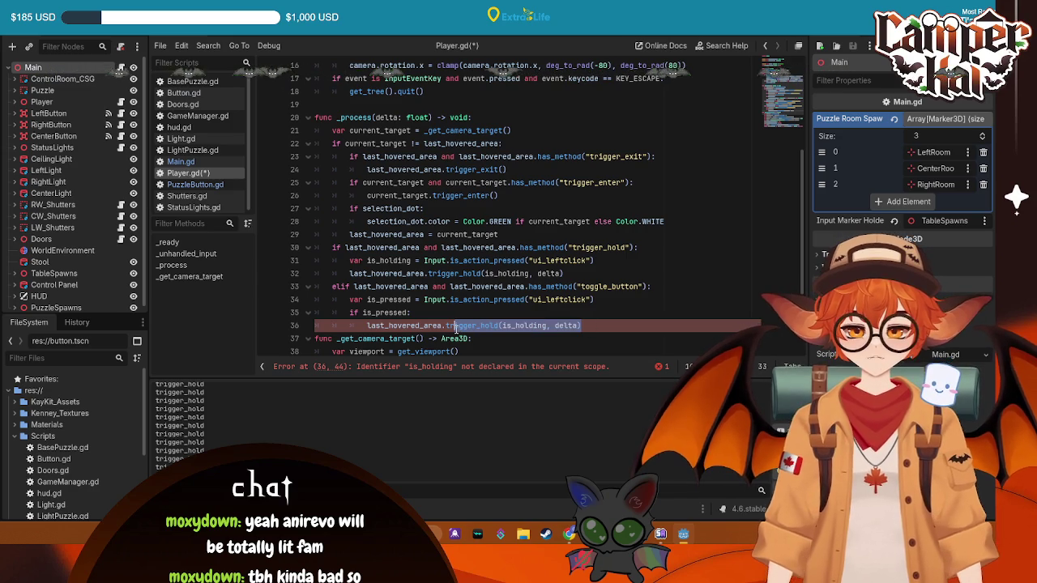
{"action": "key", "text": "BackSpace"}
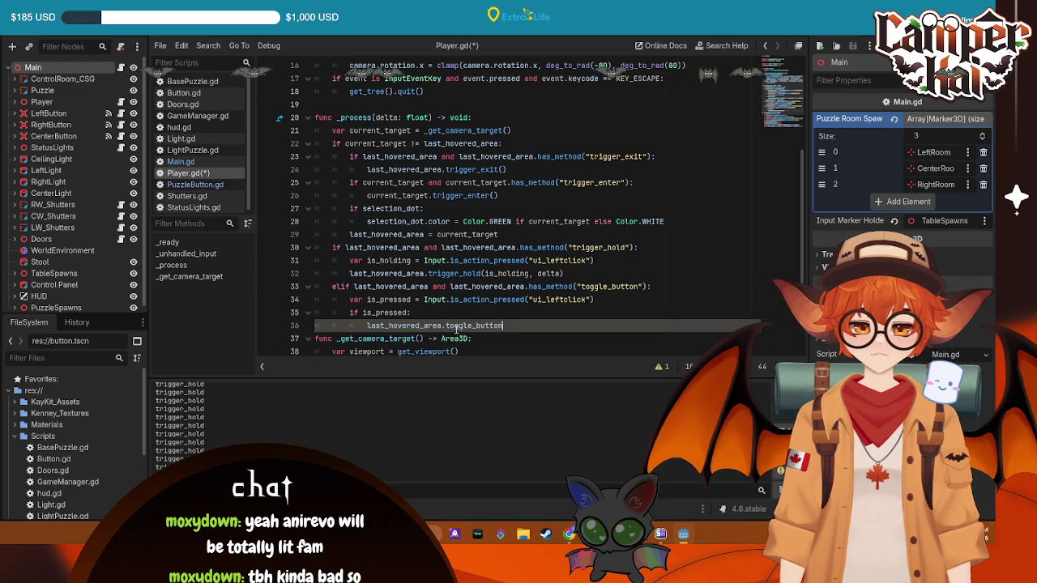
{"action": "key", "text": "F5"}
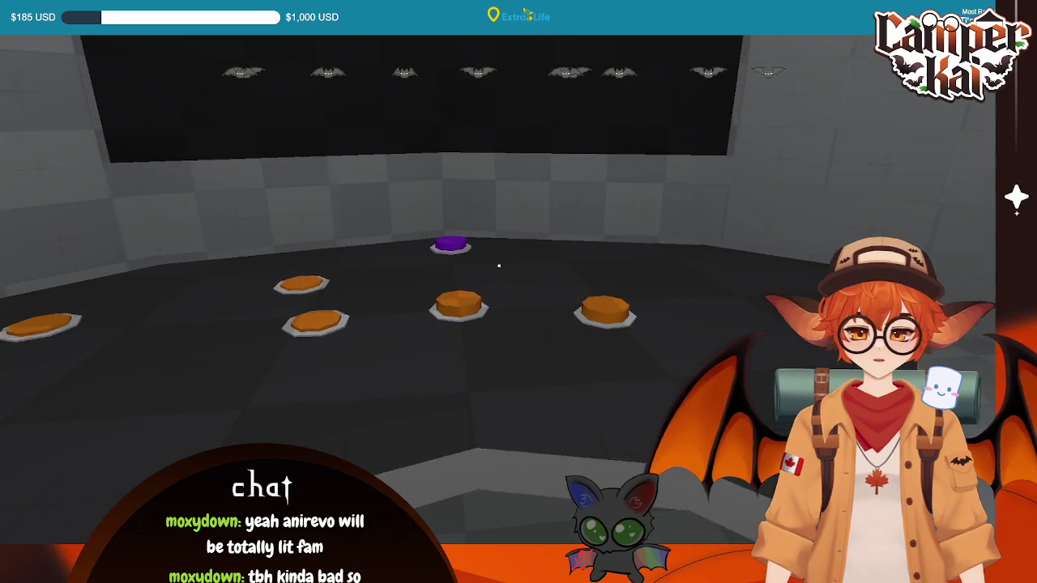
- Click an aimed-at button in the running puzzle room, then quit back to the editor
{"action": "left_click", "coordinate": [499, 266]}
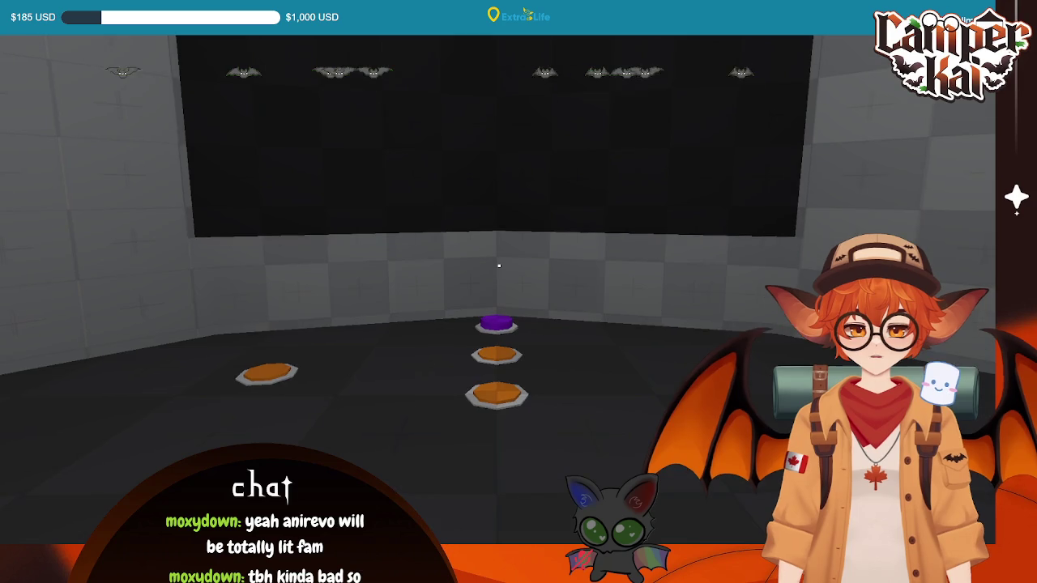
{"action": "key", "text": "Escape"}
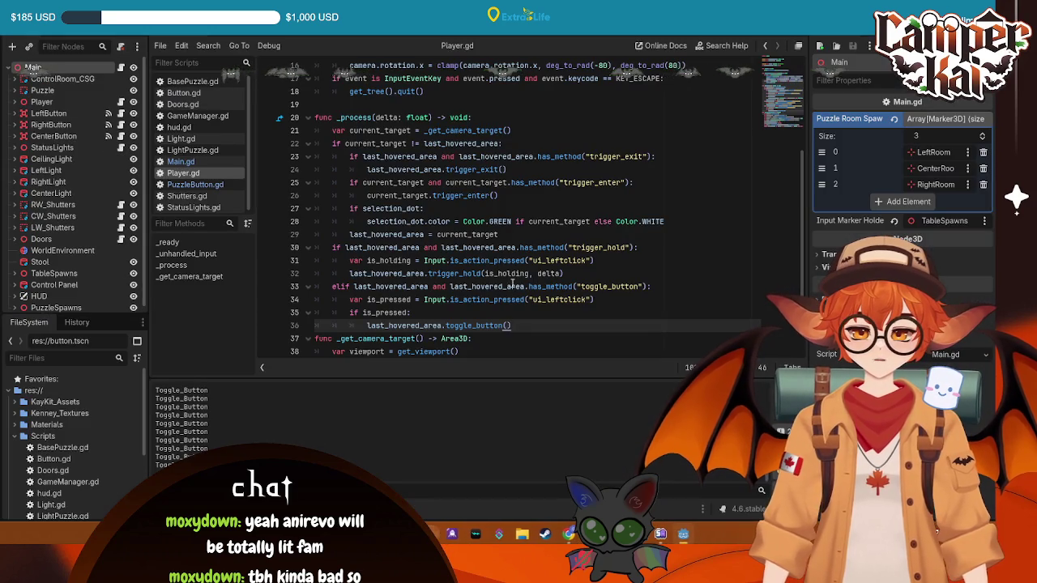
- In PuzzleButton.gd, indent the has_node and play lines under a new 'if is_on:' check
{"action": "key", "text": "ctrl+Tab"}
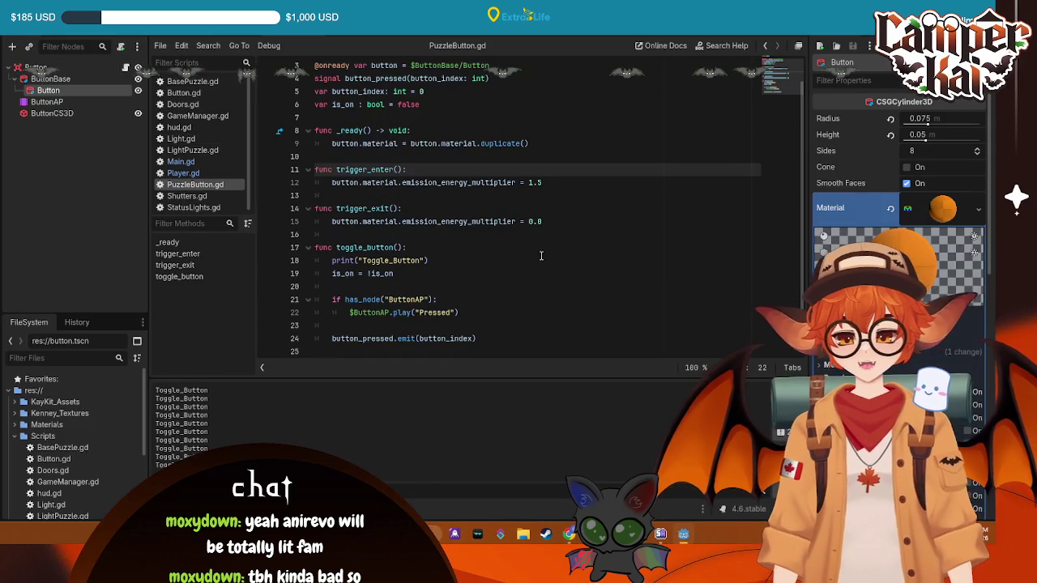
{"action": "left_click", "coordinate": [431, 286]}
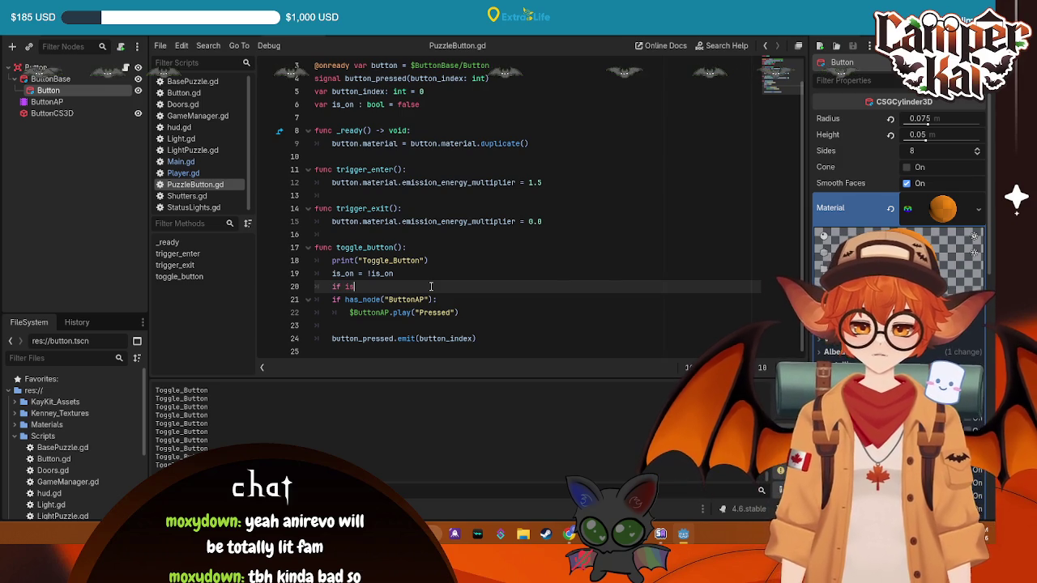
{"action": "type", "text": "_on"}
{"action": "key", "text": "Escape"}
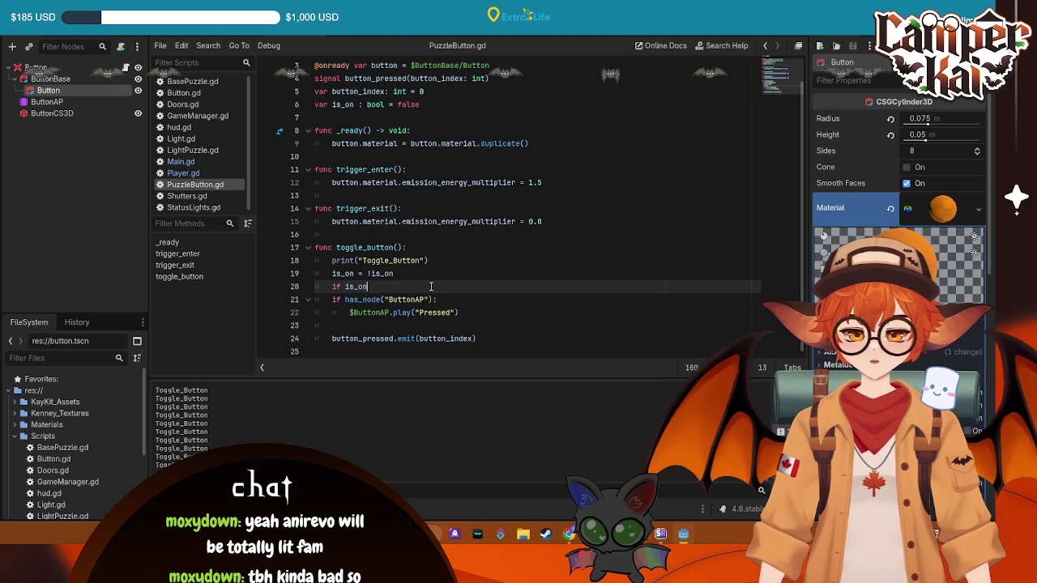
{"action": "type", "text": ":"}
{"action": "left_click_drag", "start_coordinate": [317, 300], "coordinate": [458, 313]}
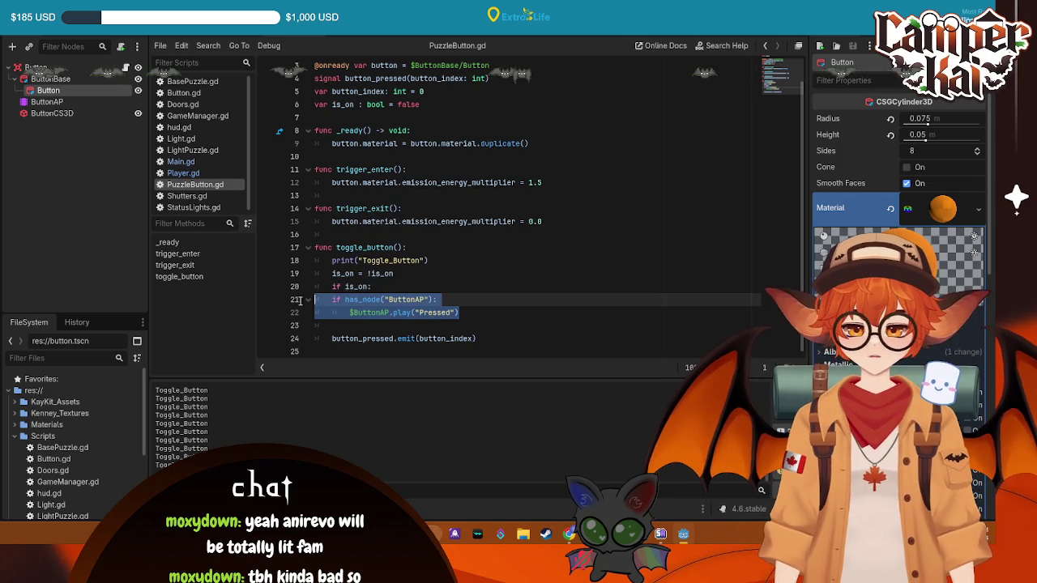
{"action": "key", "text": "Tab"}
- Add an else branch containing a copy of the has_node and play lines
{"action": "left_click", "coordinate": [494, 312]}
{"action": "key", "text": "Return"}
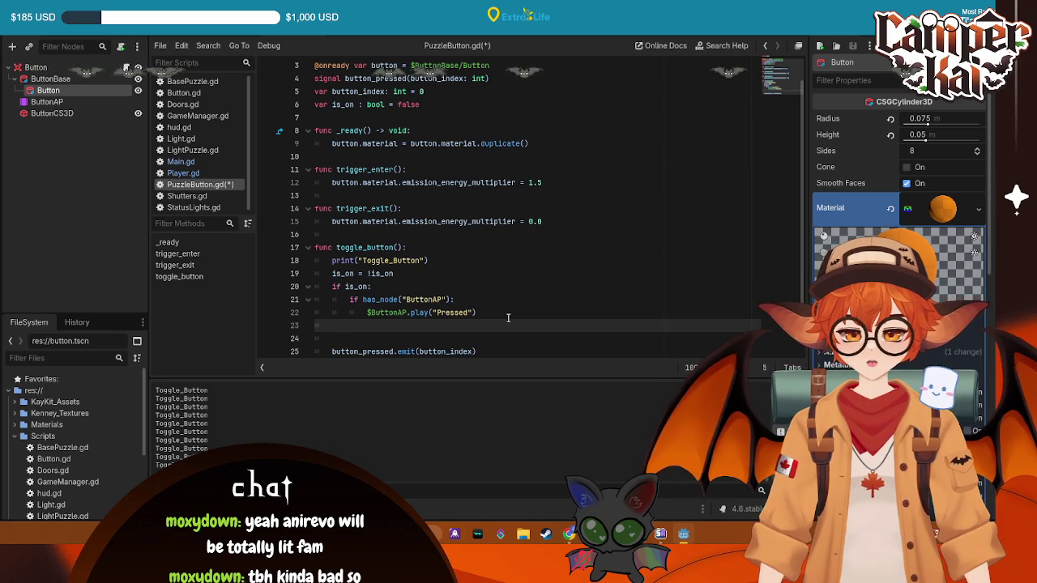
{"action": "type", "text": "else:"}
{"action": "key", "text": "Return"}
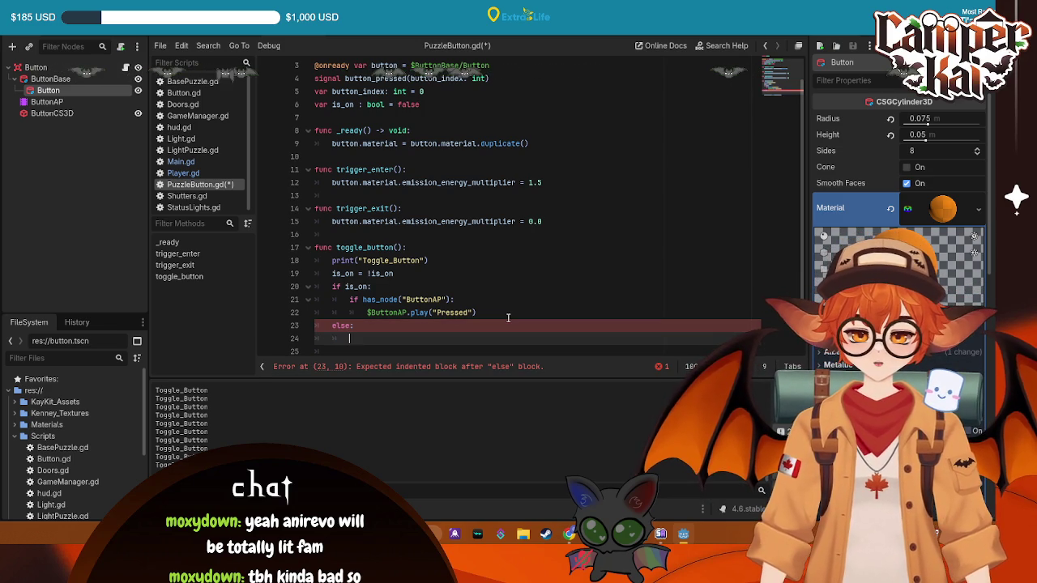
{"action": "mouse_move", "coordinate": [491, 313]}
{"action": "left_mouse_down"}
{"action": "mouse_move", "coordinate": [325, 314]}
{"action": "mouse_move", "coordinate": [354, 300]}
{"action": "left_mouse_up"}
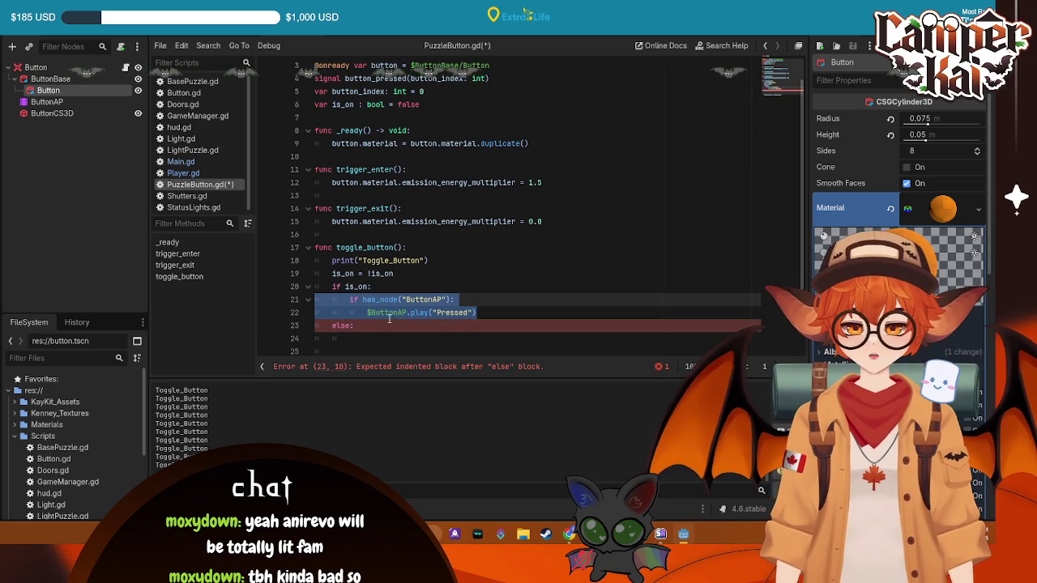
{"action": "key", "text": "ctrl+c"}
{"action": "left_click", "coordinate": [370, 338]}
{"action": "key", "text": "ctrl+v"}
{"action": "key", "text": "Tab"}
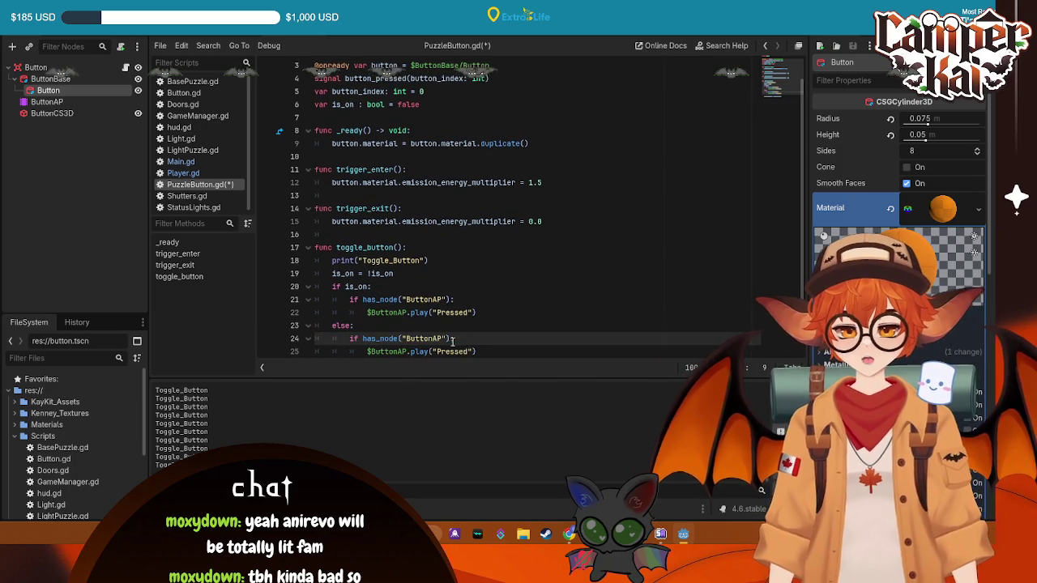
- Change the else branch's call to play_backwards("Pressed"), save the script, and test-run the game
{"action": "scroll", "coordinate": [464, 351], "scroll_direction": "down", "scroll_amount": 1}
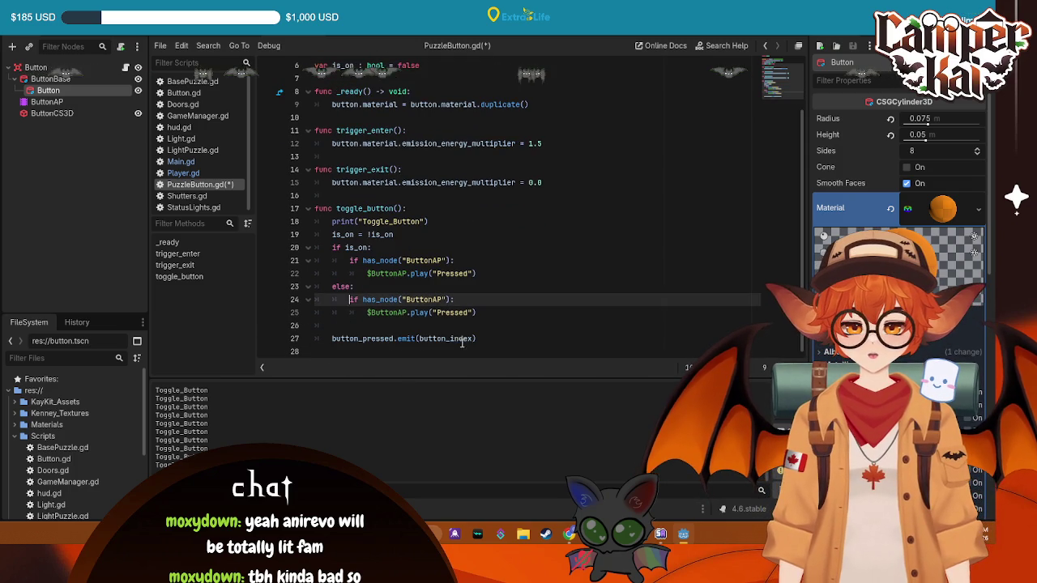
{"action": "left_click", "coordinate": [430, 312]}
{"action": "type", "text": "bac"}
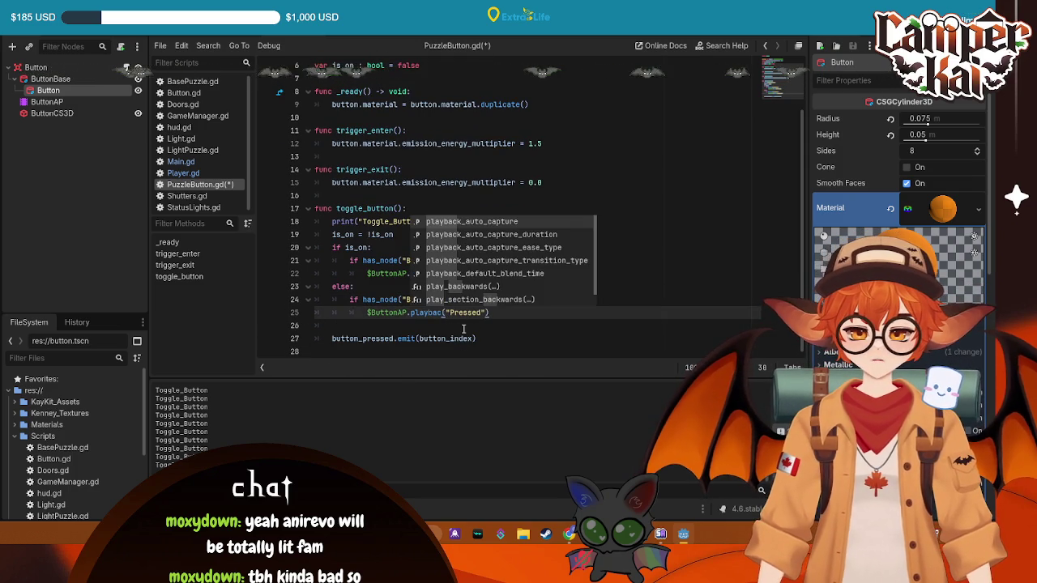
{"action": "key", "text": "Down"}
{"action": "key", "text": "Down"}
{"action": "key", "text": "Down"}
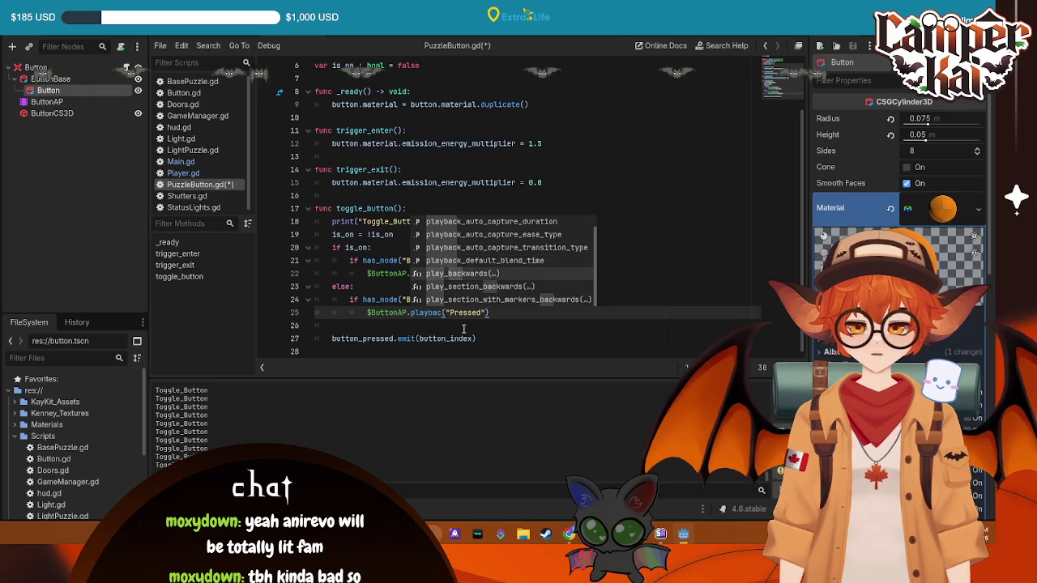
{"action": "key", "text": "Return"}
{"action": "left_click", "coordinate": [667, 244]}
{"action": "key", "text": "ctrl+s"}
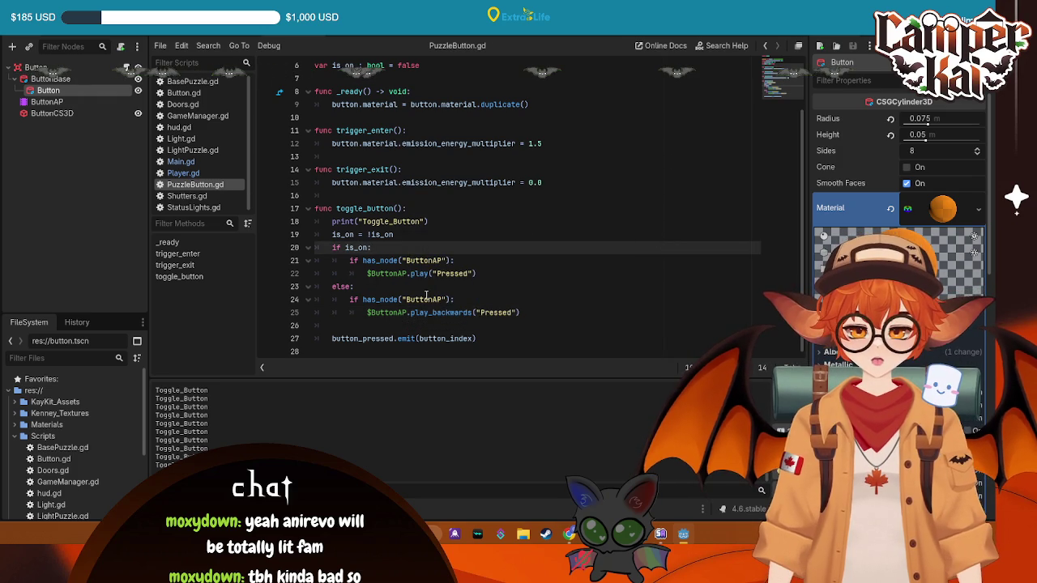
{"action": "key", "text": "F5"}
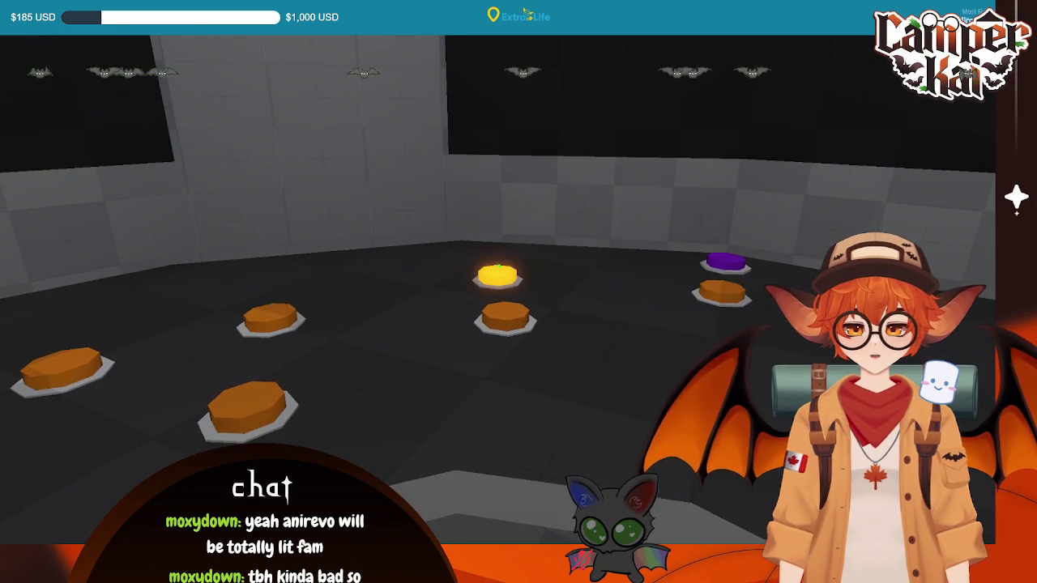
- Quit the game and delete the print("Toggle_Button") line from toggle_button
{"action": "key", "text": "F8"}
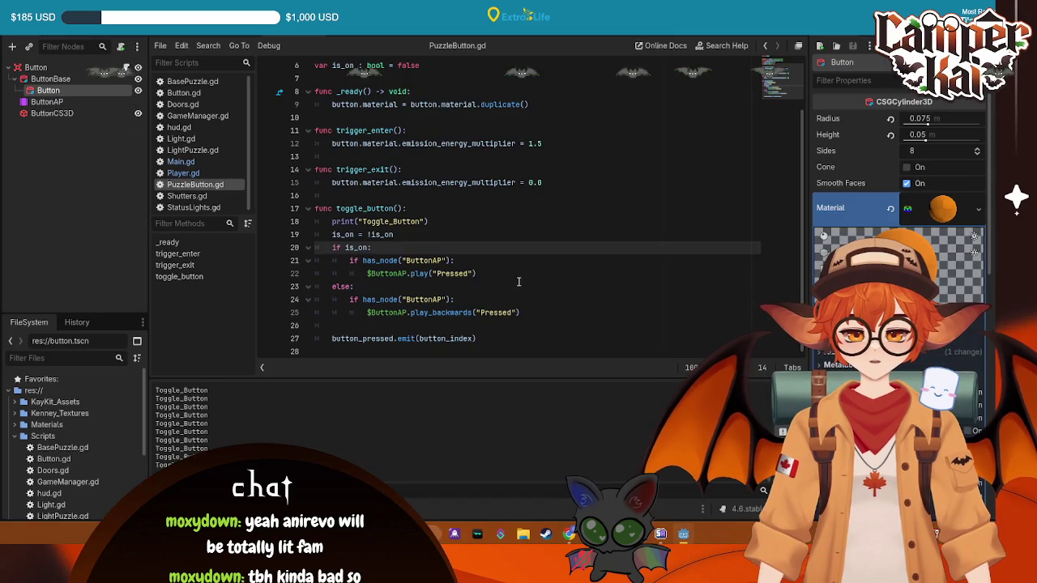
{"action": "mouse_move", "coordinate": [478, 340]}
{"action": "left_mouse_down"}
{"action": "mouse_move", "coordinate": [324, 129]}
{"action": "mouse_move", "coordinate": [309, 88]}
{"action": "left_mouse_up"}
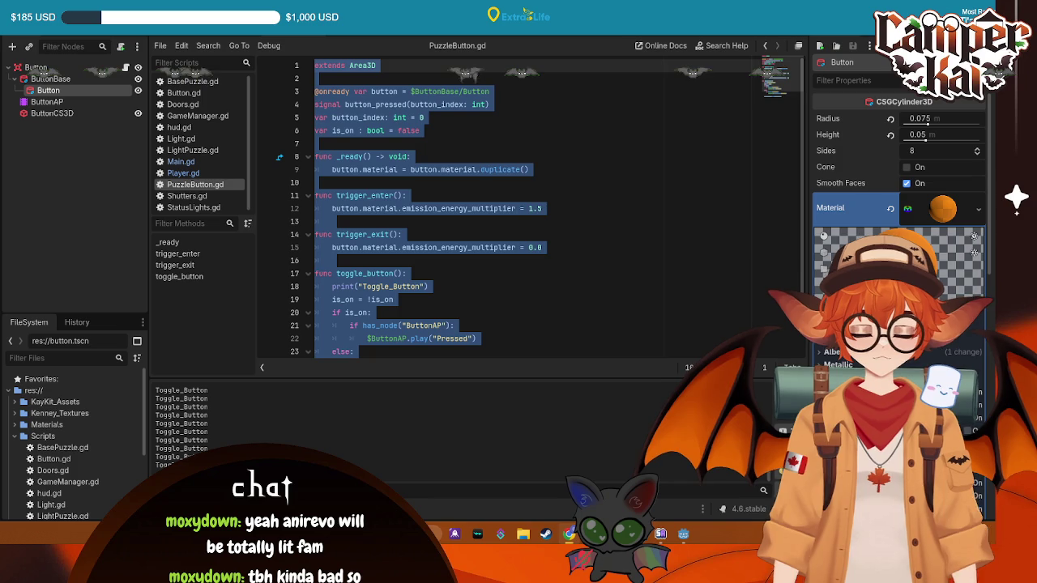
{"action": "left_click", "coordinate": [486, 299]}
{"action": "scroll", "coordinate": [491, 246], "scroll_direction": "down", "scroll_amount": 2}
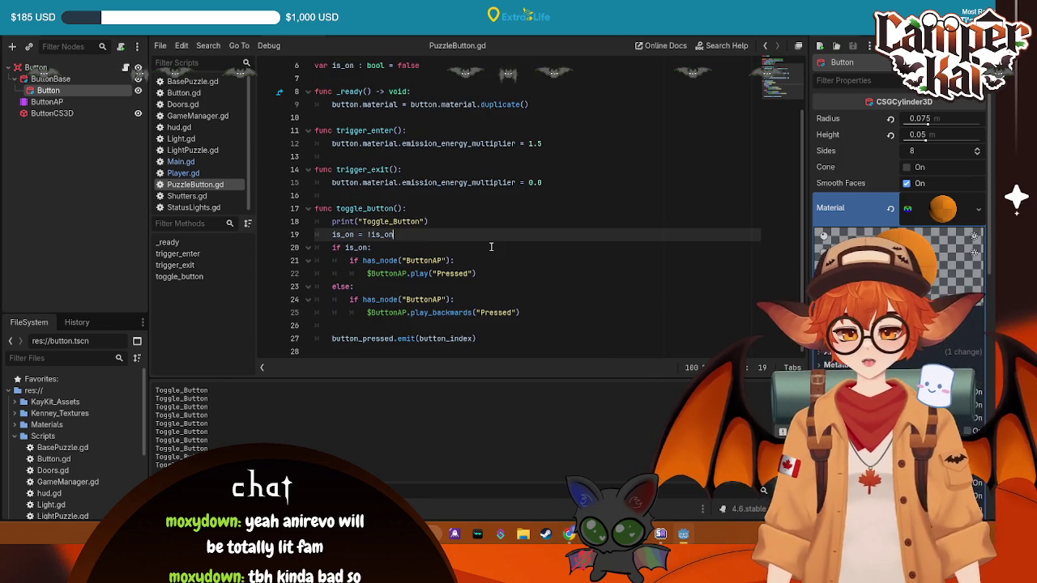
{"action": "left_click_drag", "start_coordinate": [428, 221], "coordinate": [288, 226]}
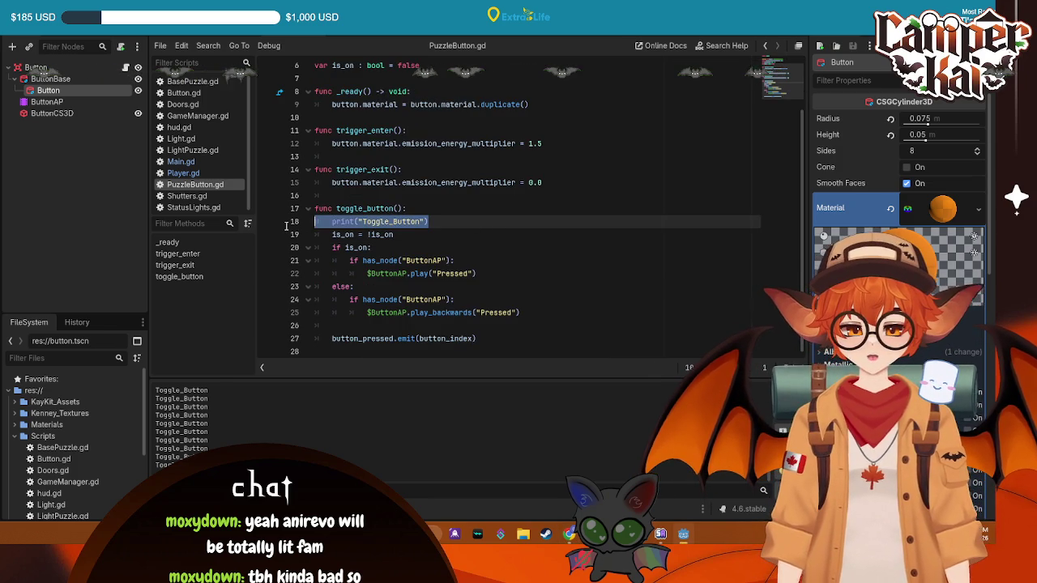
{"action": "key", "text": "BackSpace"}
{"action": "key", "text": "BackSpace"}
{"action": "key", "text": "Down"}
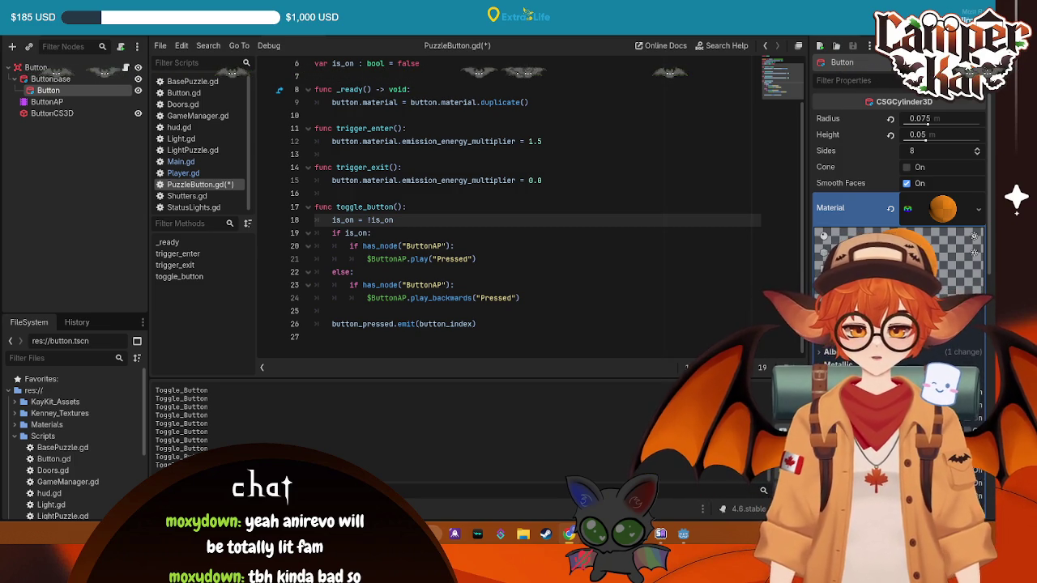
- Review the button_pressed.emit line, save PuzzleButton.gd, and launch another test run
{"action": "left_click", "coordinate": [485, 201]}
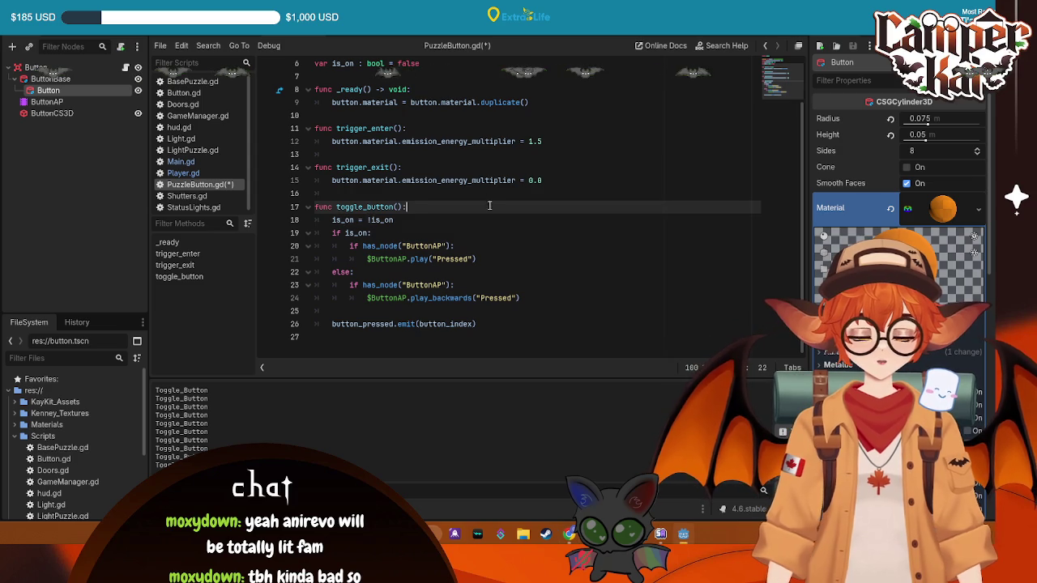
{"action": "left_click", "coordinate": [481, 323]}
{"action": "key", "text": "Up"}
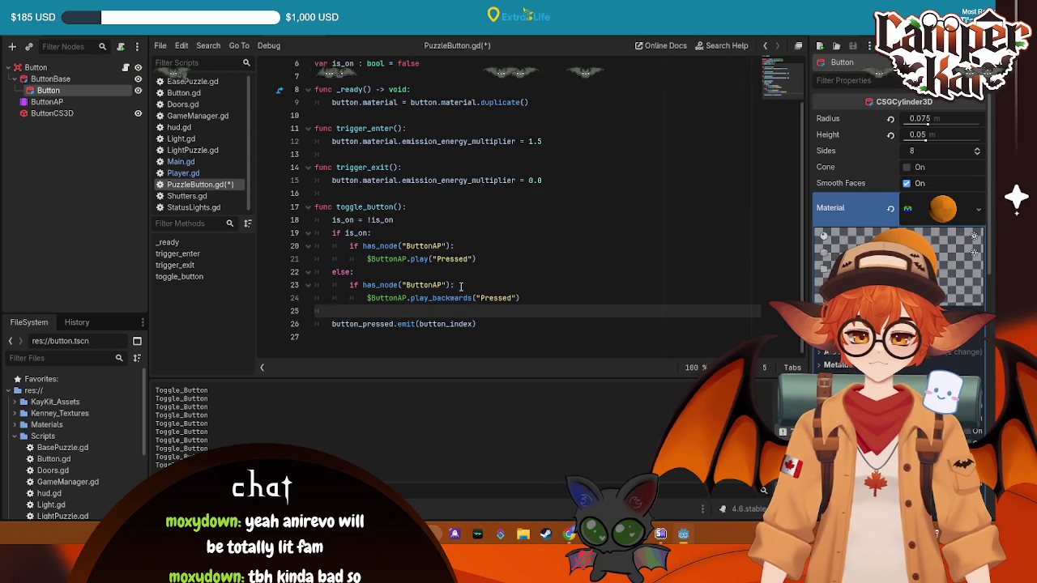
{"action": "left_click_drag", "start_coordinate": [476, 324], "coordinate": [332, 325]}
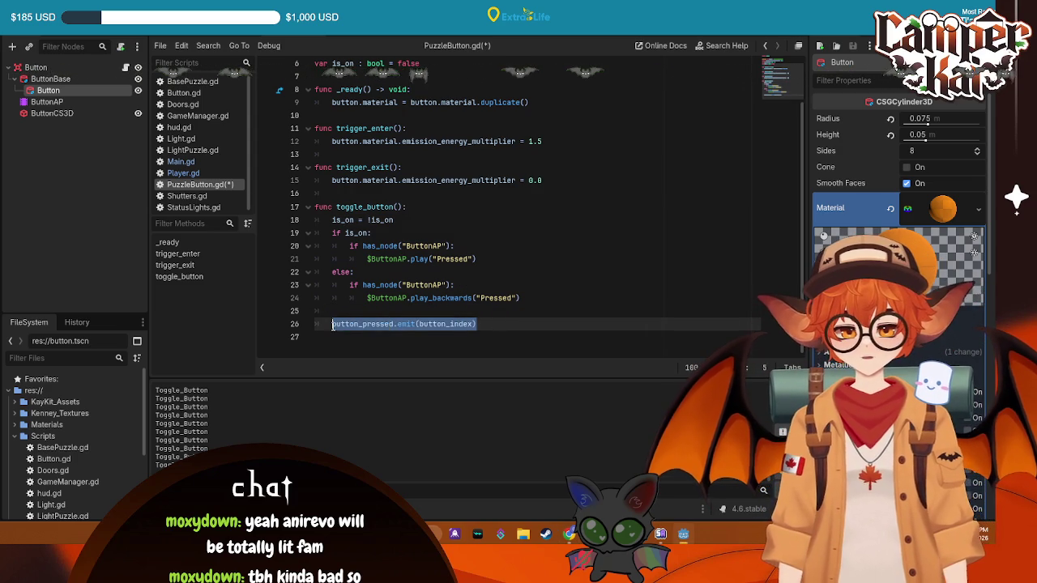
{"action": "left_click", "coordinate": [380, 324]}
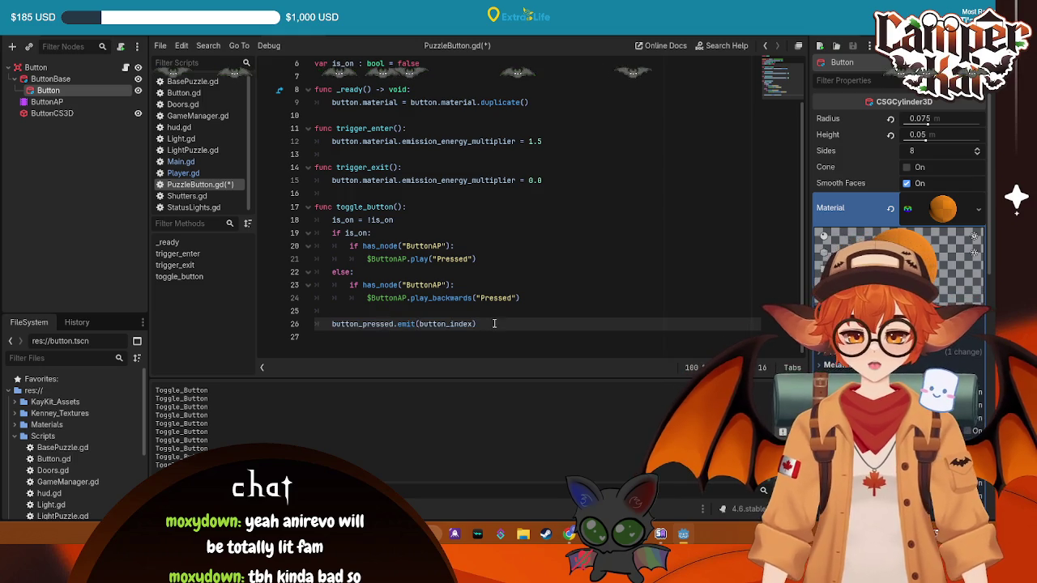
{"action": "left_click_drag", "start_coordinate": [494, 324], "coordinate": [332, 325]}
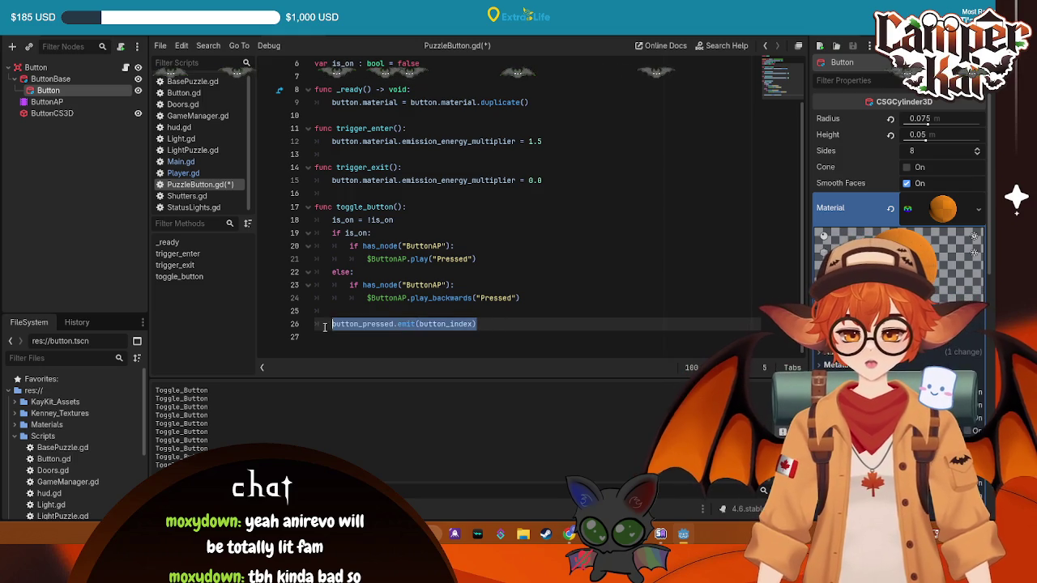
{"action": "left_click", "coordinate": [435, 298]}
{"action": "key", "text": "Down"}
{"action": "key", "text": "ctrl+s"}
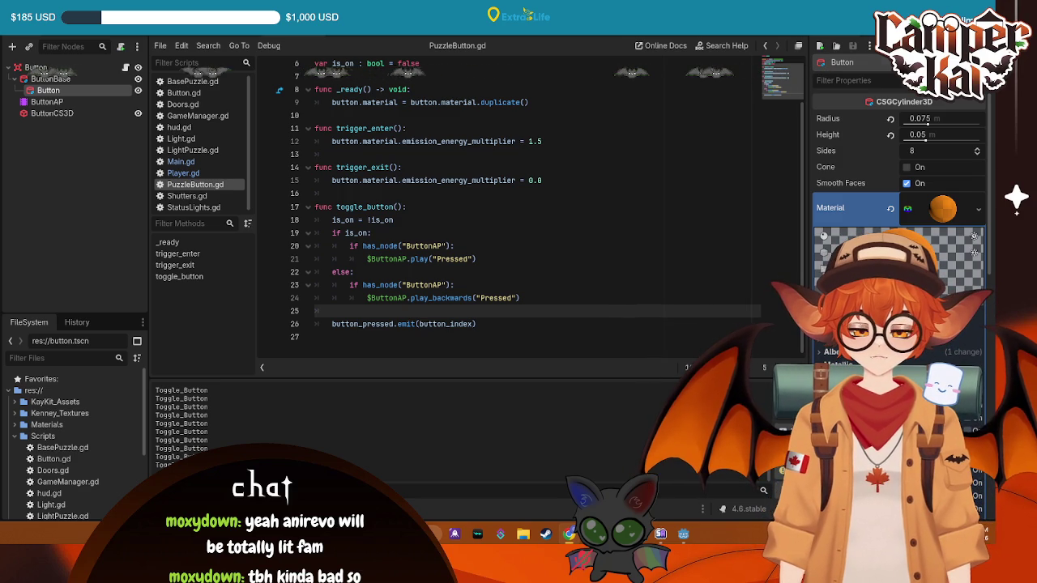
{"action": "key", "text": "F5"}
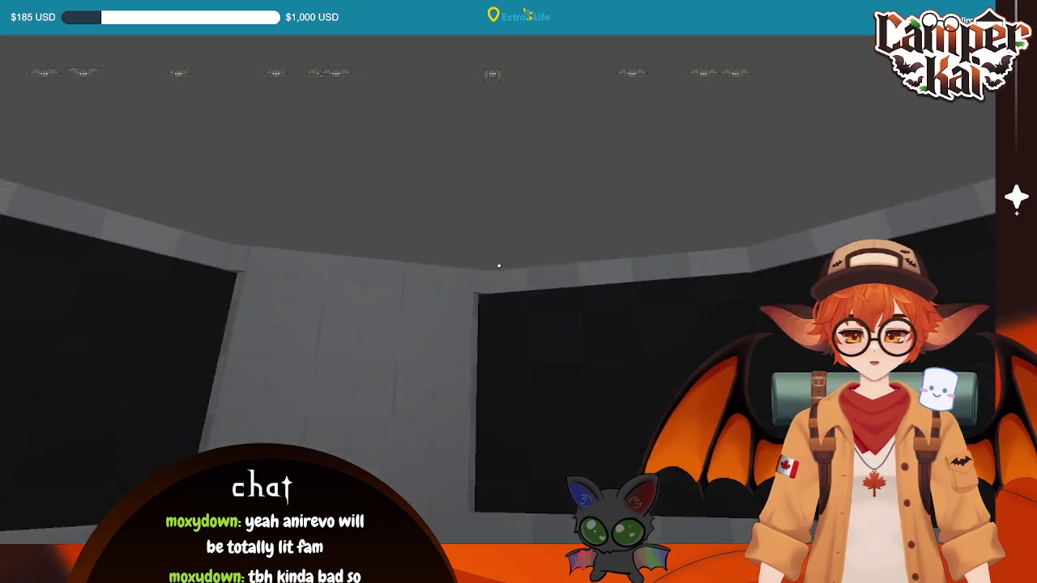
{"action": "key", "text": "a"}
{"action": "key", "text": "w"}
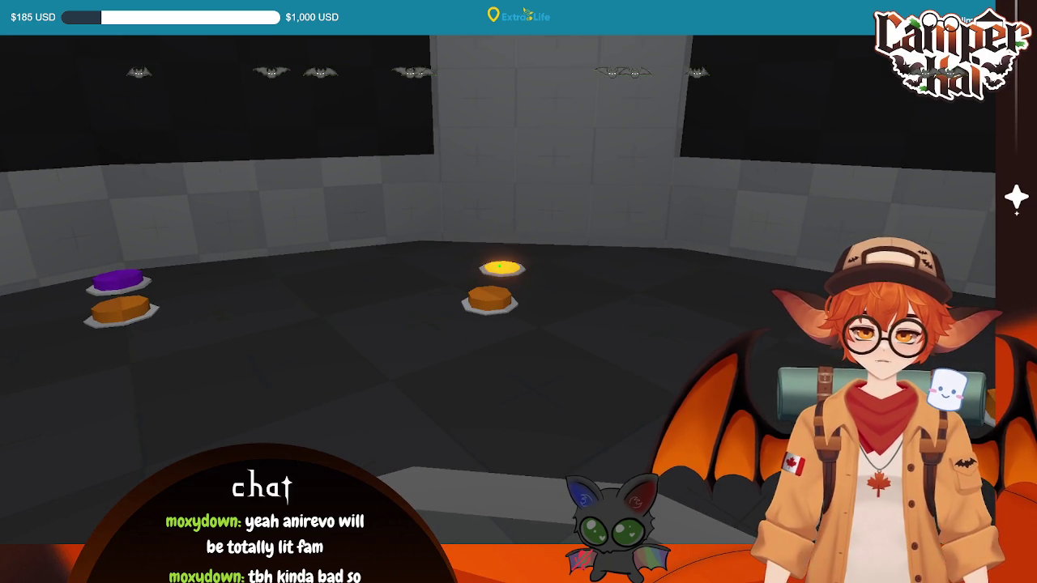
{"action": "key", "text": "F8"}
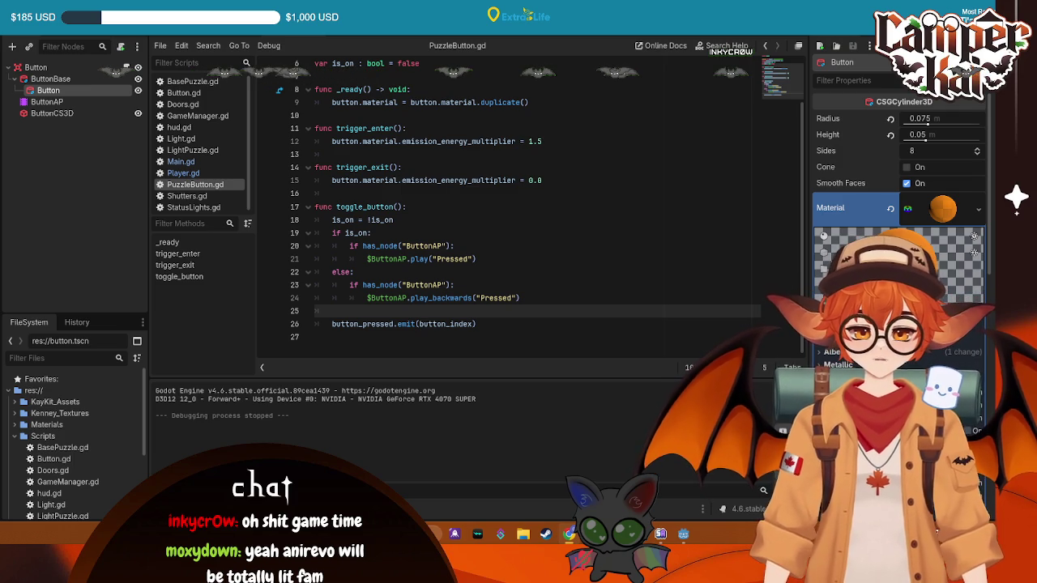
- Select ButtonAP, choose the Pressed animation and preview it in the 3D view
{"action": "left_click", "coordinate": [47, 101]}
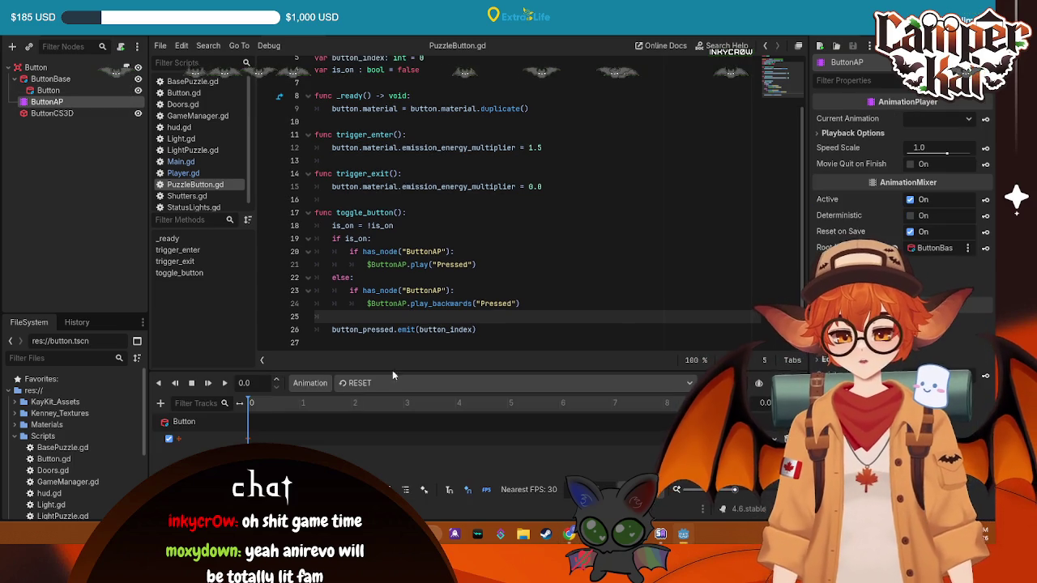
{"action": "left_click", "coordinate": [356, 383]}
{"action": "left_click", "coordinate": [361, 401]}
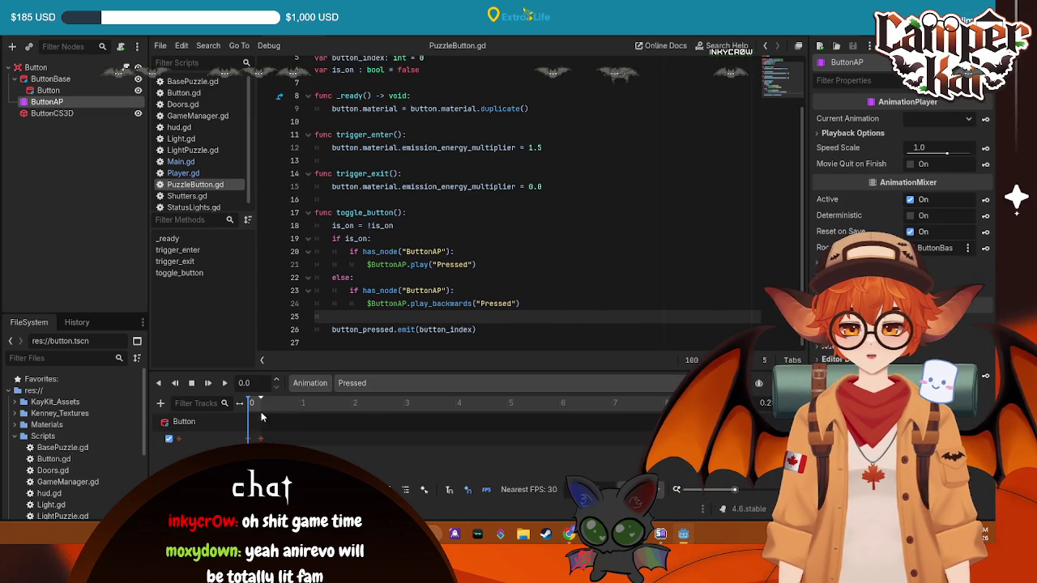
{"action": "key", "text": "ctrl+F2"}
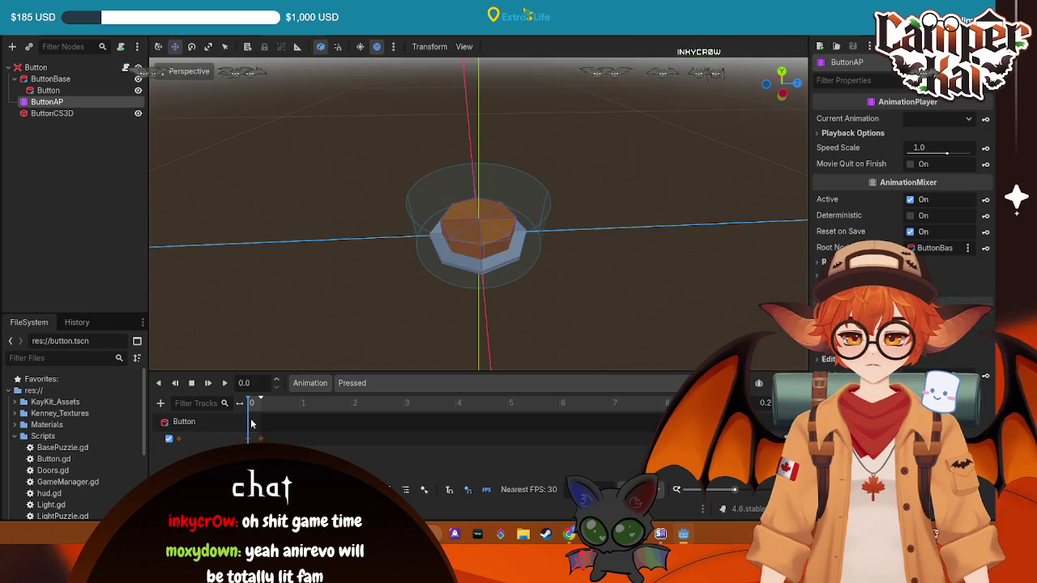
{"action": "left_click", "coordinate": [225, 385]}
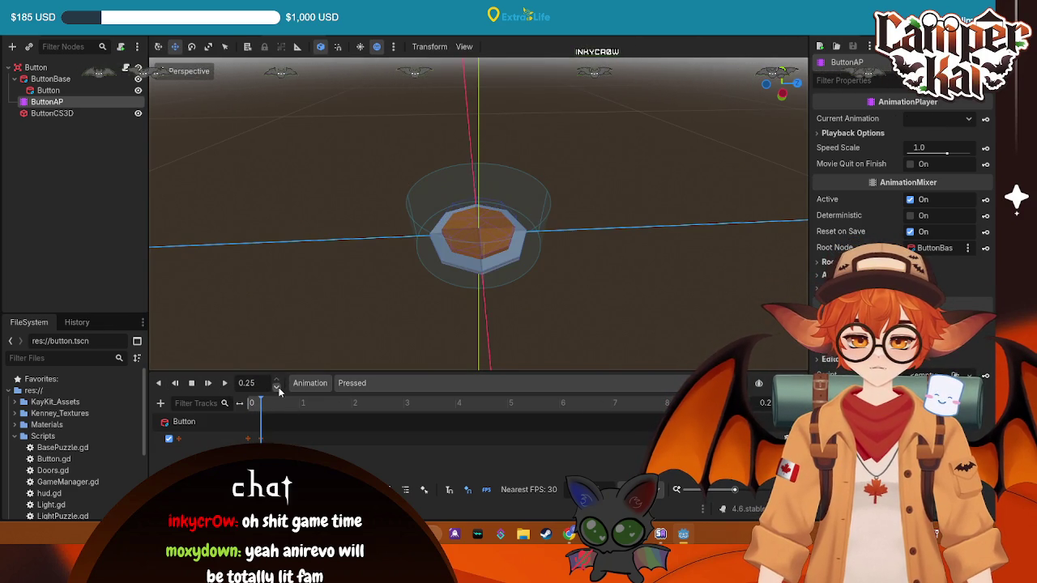
- Deselect the animation player and return to PuzzleButton.gd in the Script editor
{"action": "left_click", "coordinate": [312, 383]}
{"action": "left_click", "coordinate": [312, 383]}
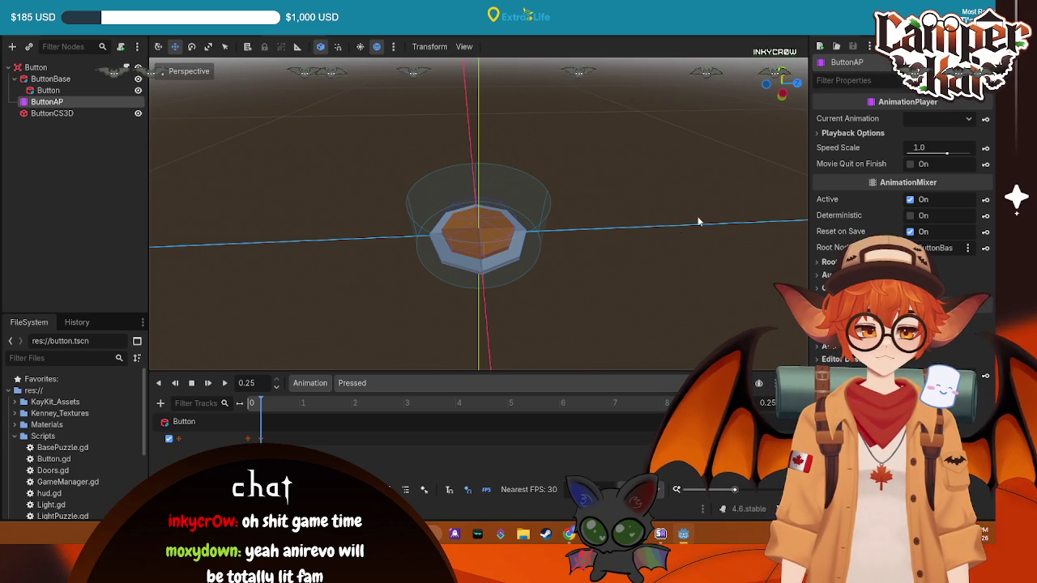
{"action": "left_click", "coordinate": [670, 196]}
{"action": "key", "text": "ctrl+F3"}
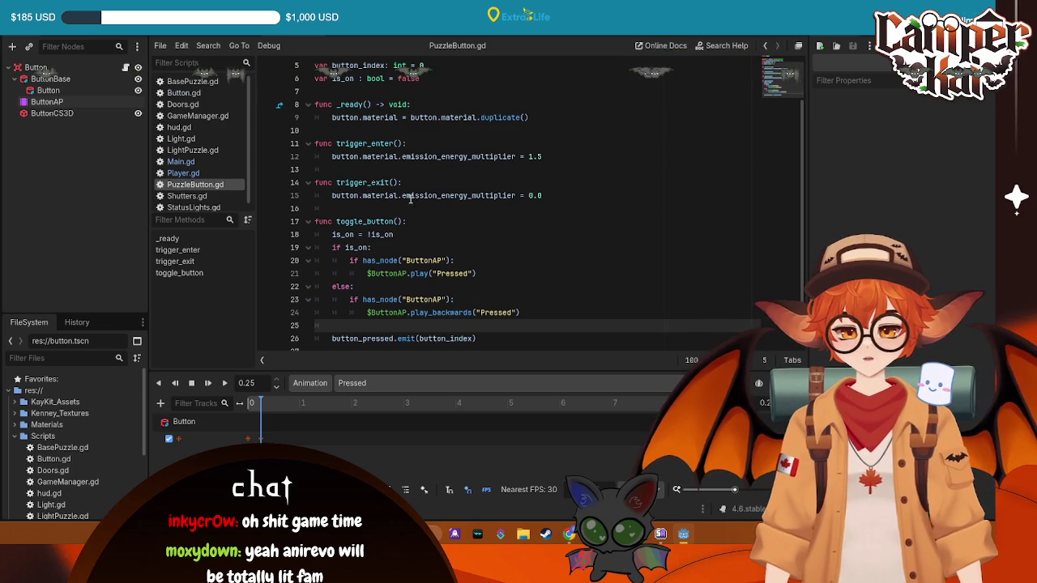
- Open the Main scene, look over Main.gd, and run the project with F5
{"action": "left_click", "coordinate": [308, 34]}
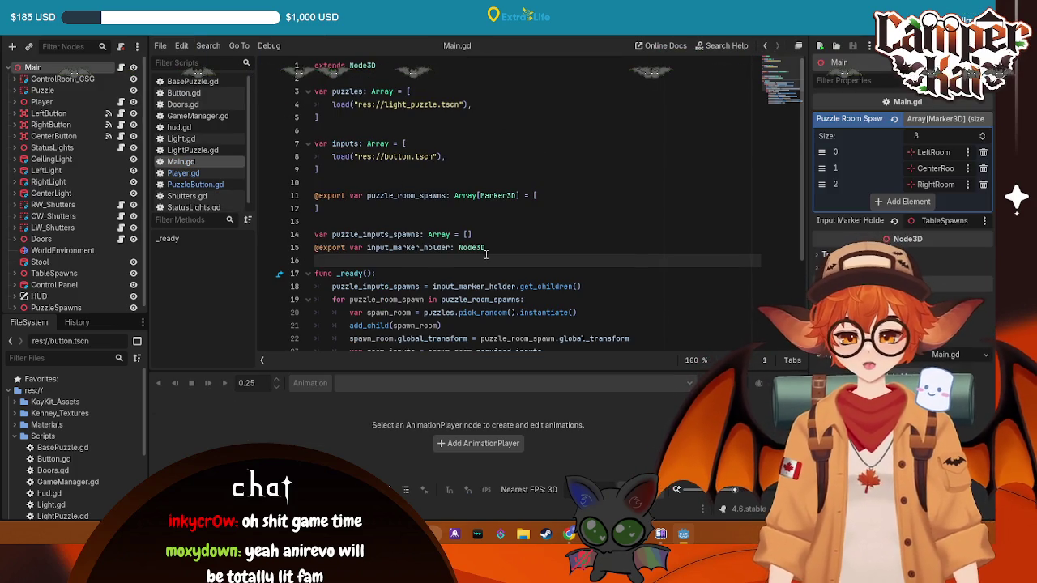
{"action": "scroll", "coordinate": [495, 265], "scroll_direction": "down", "scroll_amount": 3}
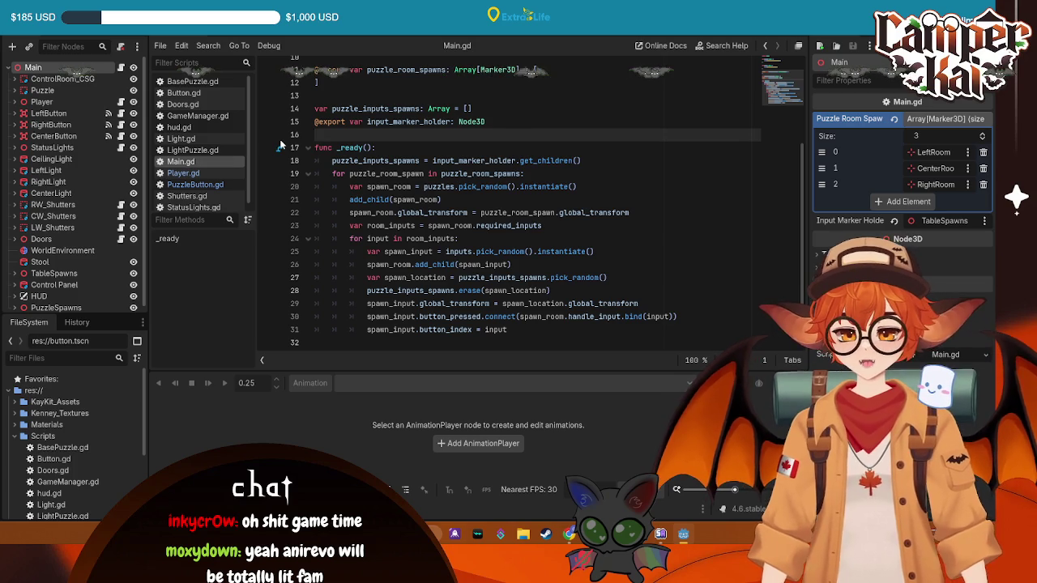
{"action": "scroll", "coordinate": [453, 153], "scroll_direction": "up", "scroll_amount": 3}
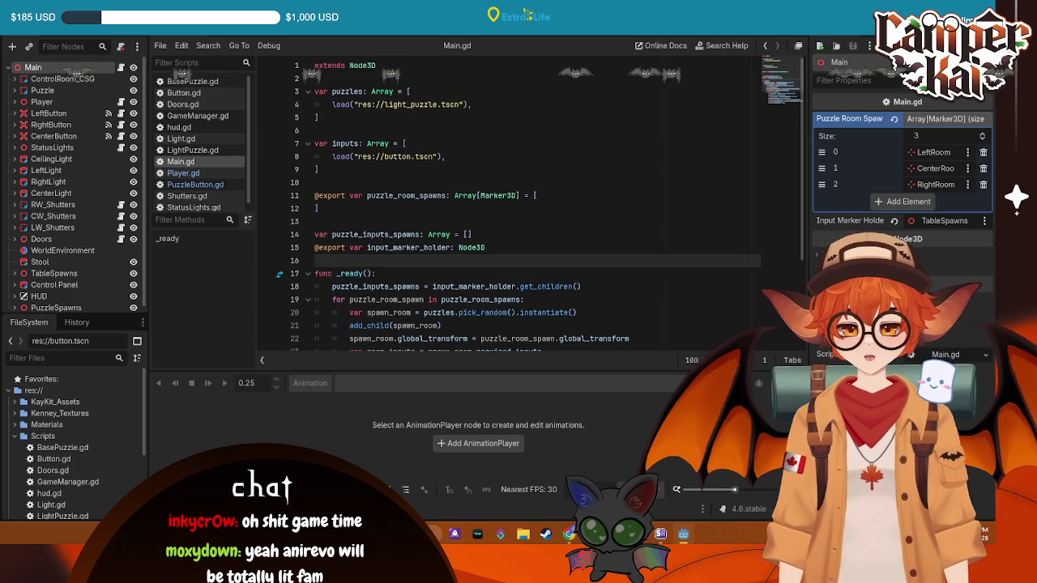
{"action": "key", "text": "F5"}
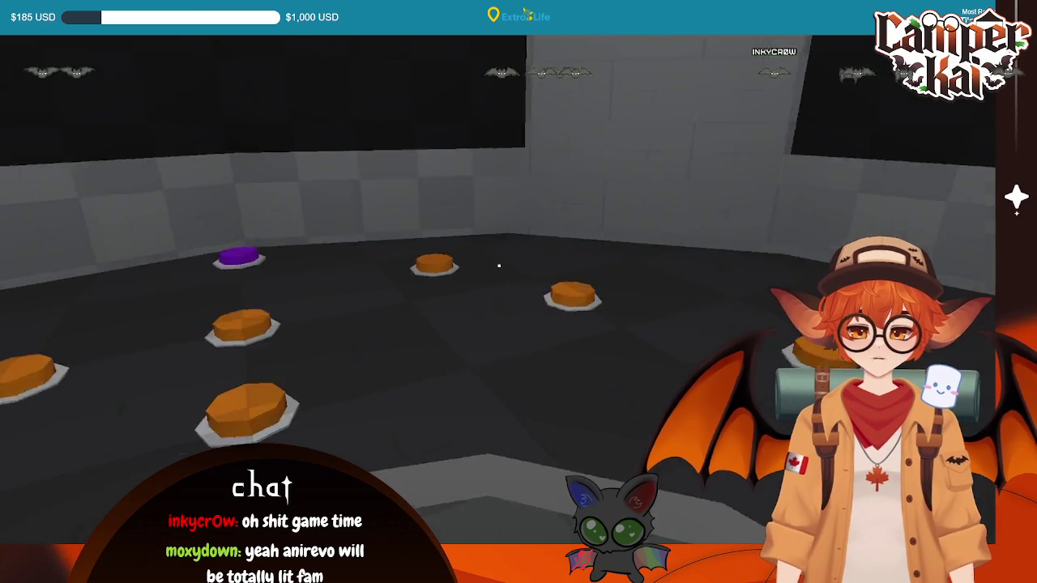
- Press the purple floor button in the running game, then stop the test run
{"action": "left_click", "coordinate": [499, 266]}
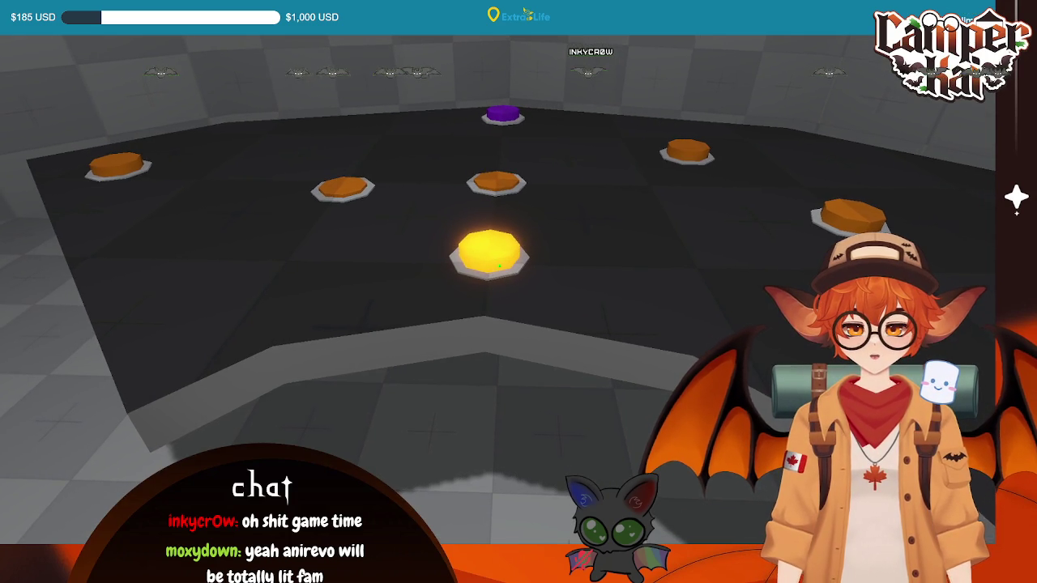
{"action": "key", "text": "F8"}
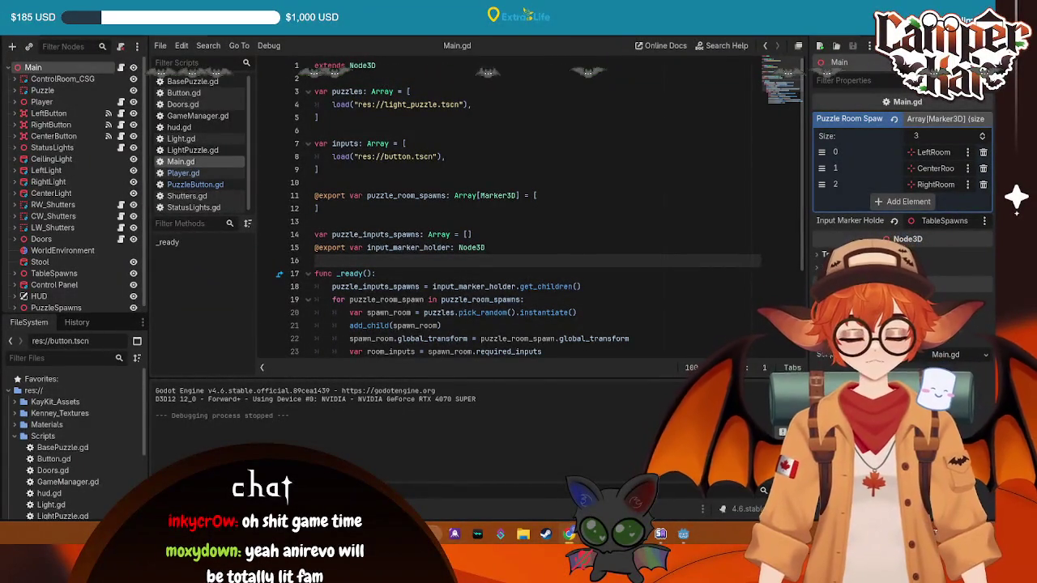
- In Player.gd, move the ui_leftclick input check into the if and delete the is_pressed line
{"action": "scroll", "coordinate": [412, 270], "scroll_direction": "down", "scroll_amount": 3}
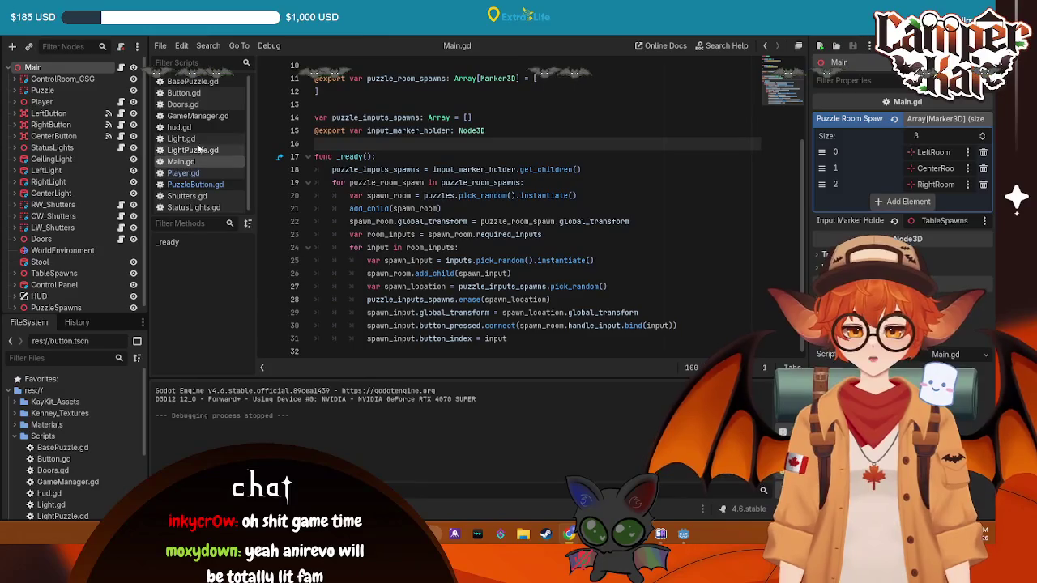
{"action": "left_click", "coordinate": [195, 172]}
{"action": "scroll", "coordinate": [411, 222], "scroll_direction": "down", "scroll_amount": 3}
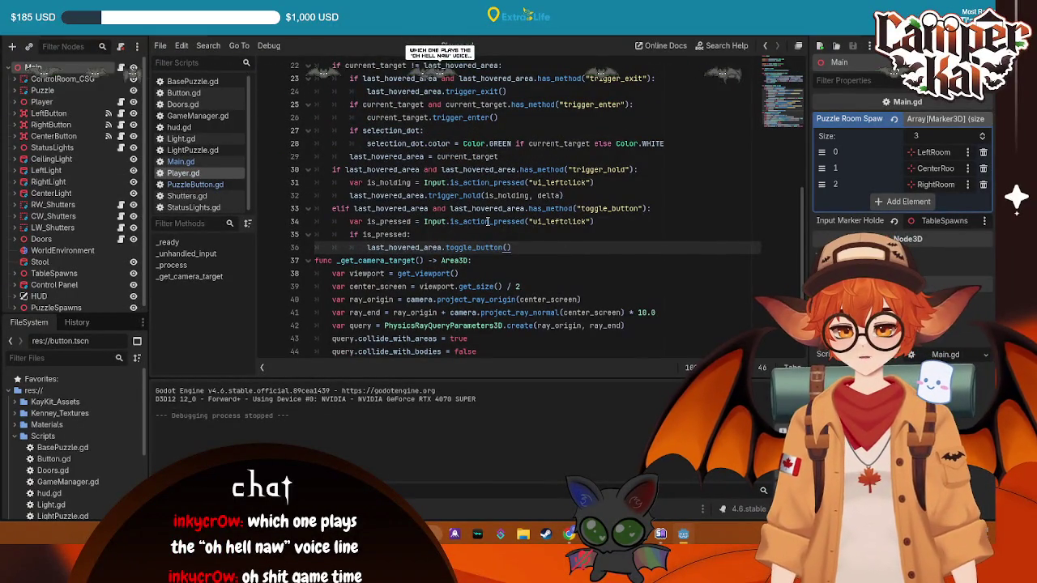
{"action": "mouse_move", "coordinate": [488, 220]}
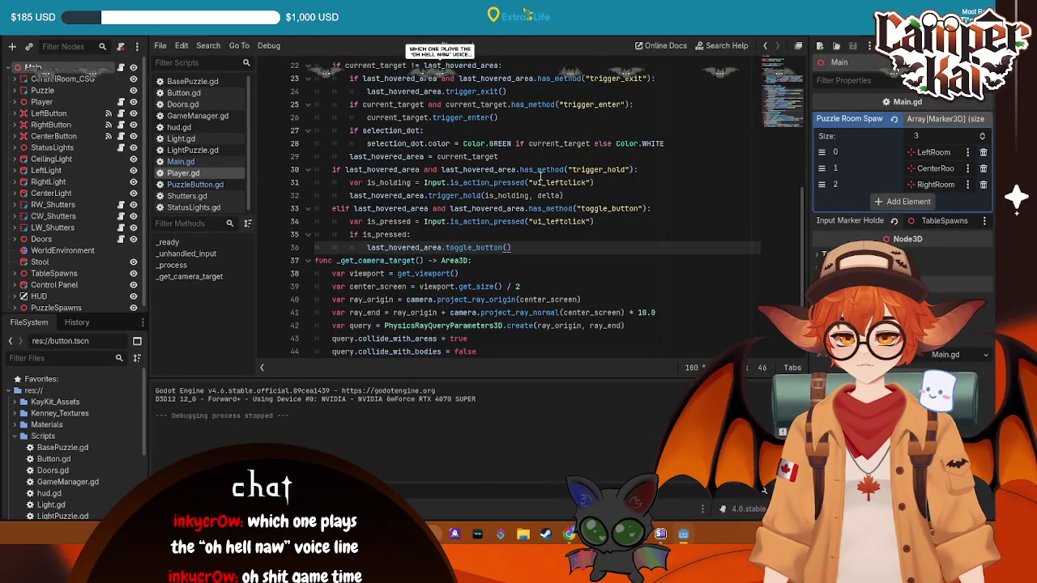
{"action": "left_click", "coordinate": [559, 207]}
{"action": "left_click", "coordinate": [577, 221]}
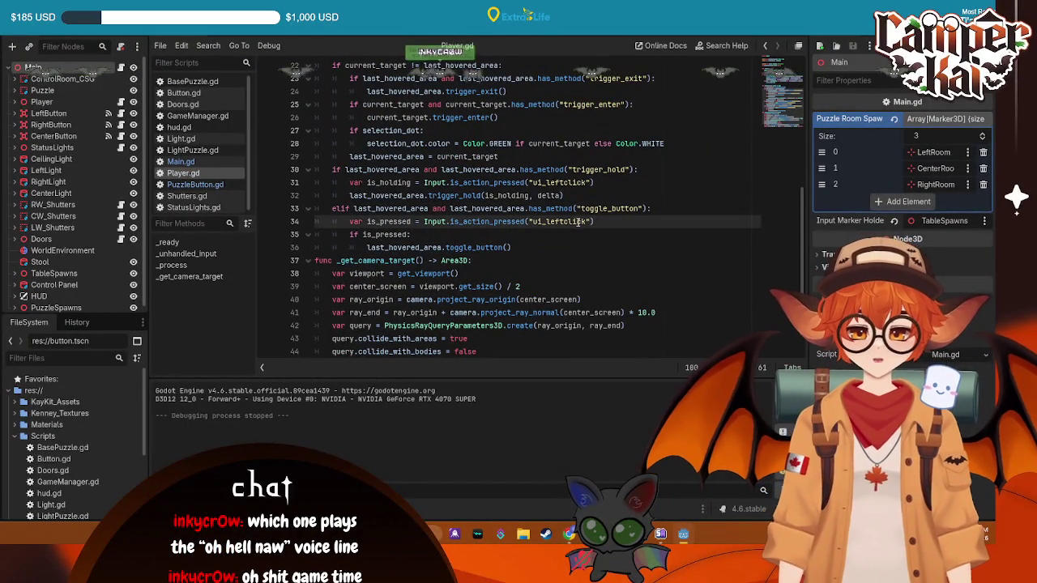
{"action": "mouse_move", "coordinate": [505, 225]}
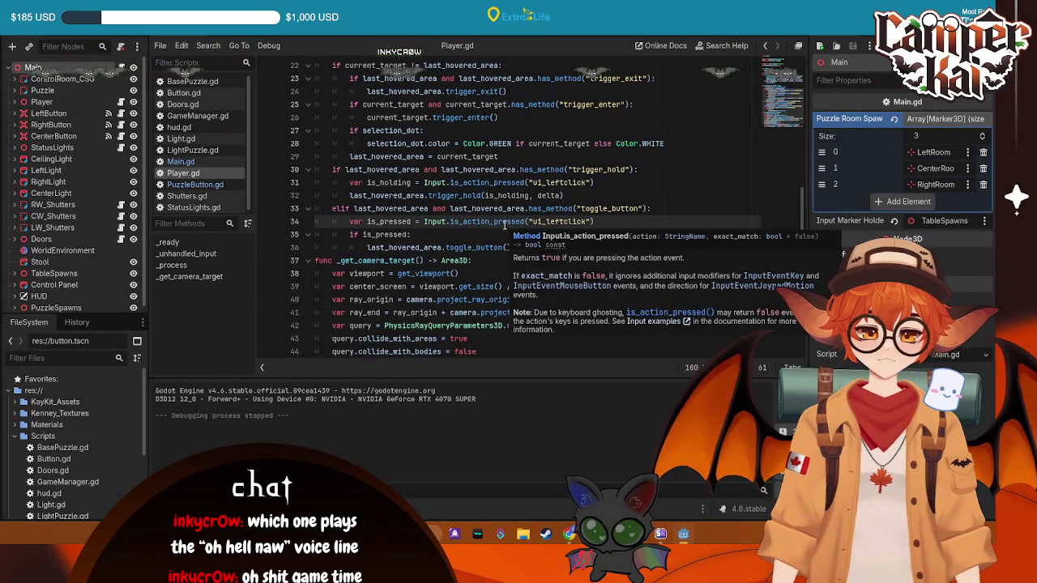
{"action": "key", "text": "Down"}
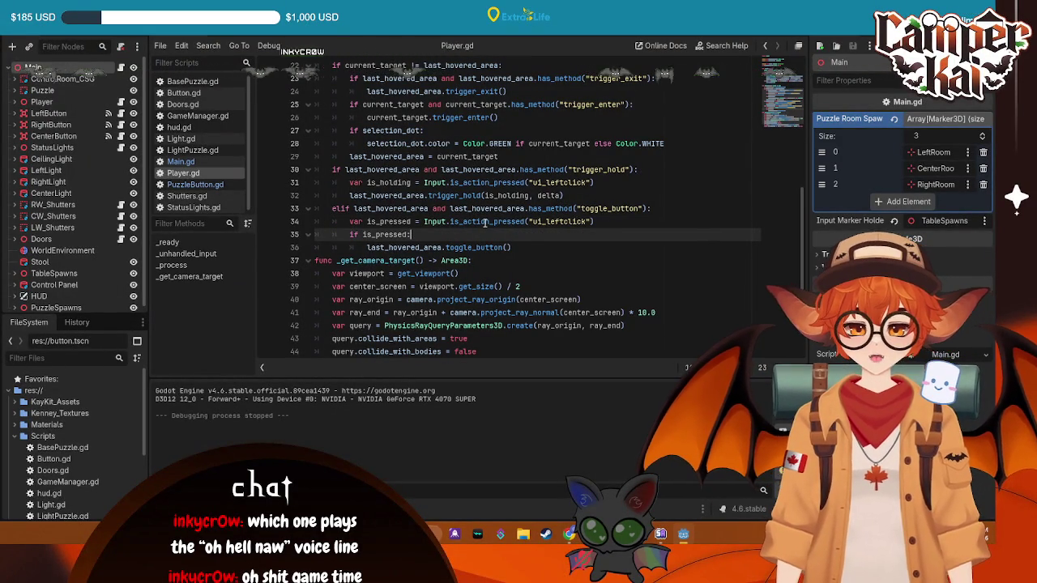
{"action": "mouse_move", "coordinate": [485, 222]}
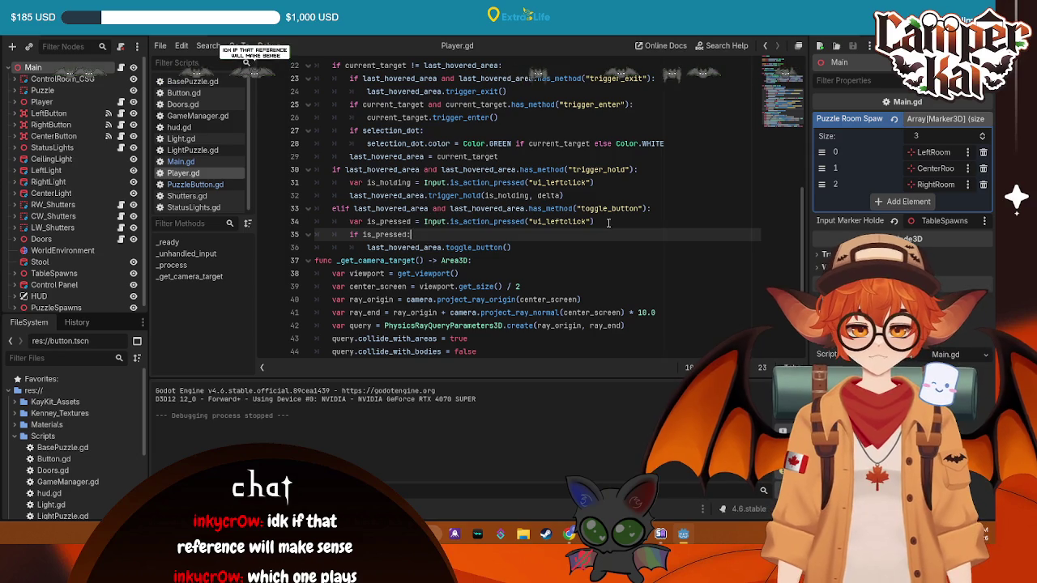
{"action": "left_click_drag", "start_coordinate": [597, 221], "coordinate": [424, 223]}
{"action": "key", "text": "ctrl+c"}
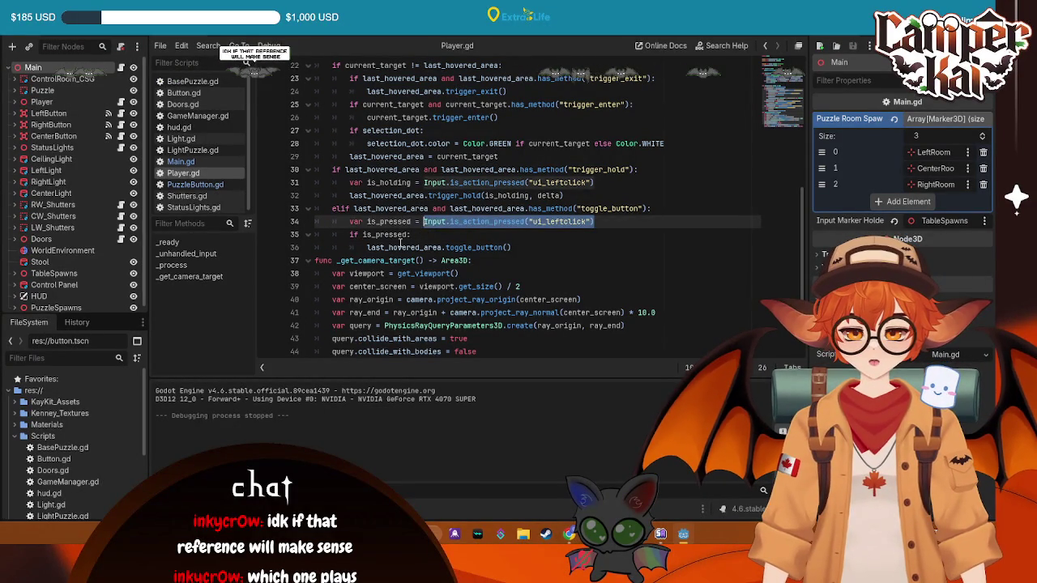
{"action": "left_click", "coordinate": [409, 235]}
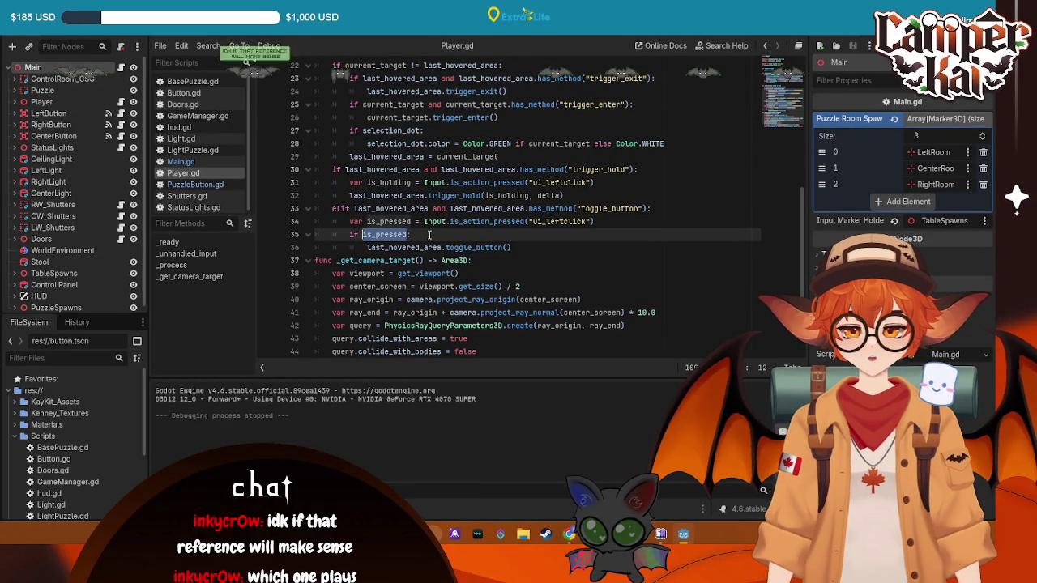
{"action": "key", "text": "ctrl+v"}
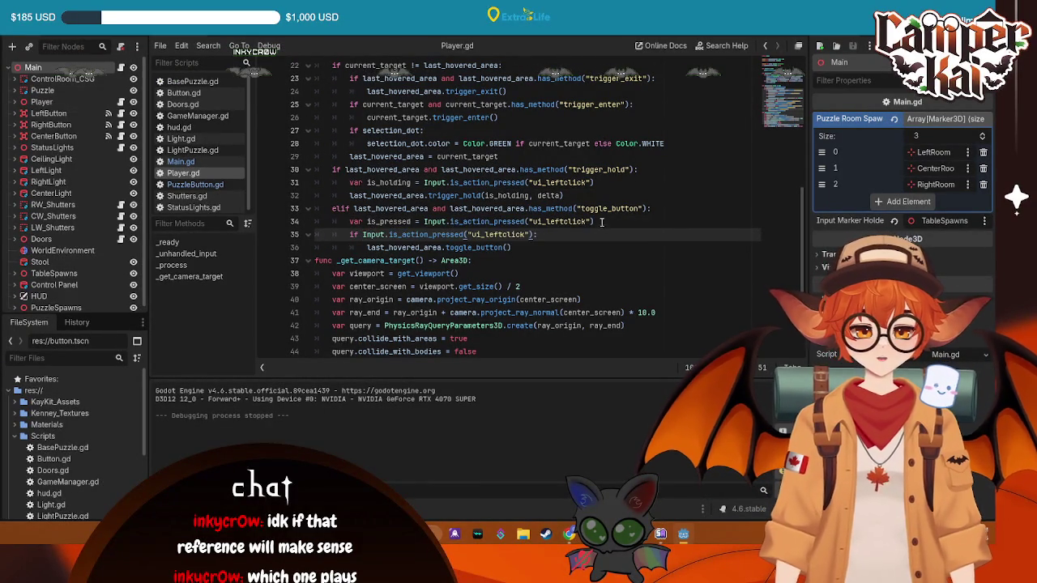
{"action": "left_click_drag", "start_coordinate": [602, 224], "coordinate": [320, 221]}
{"action": "key", "text": "BackSpace"}
{"action": "key", "text": "BackSpace"}
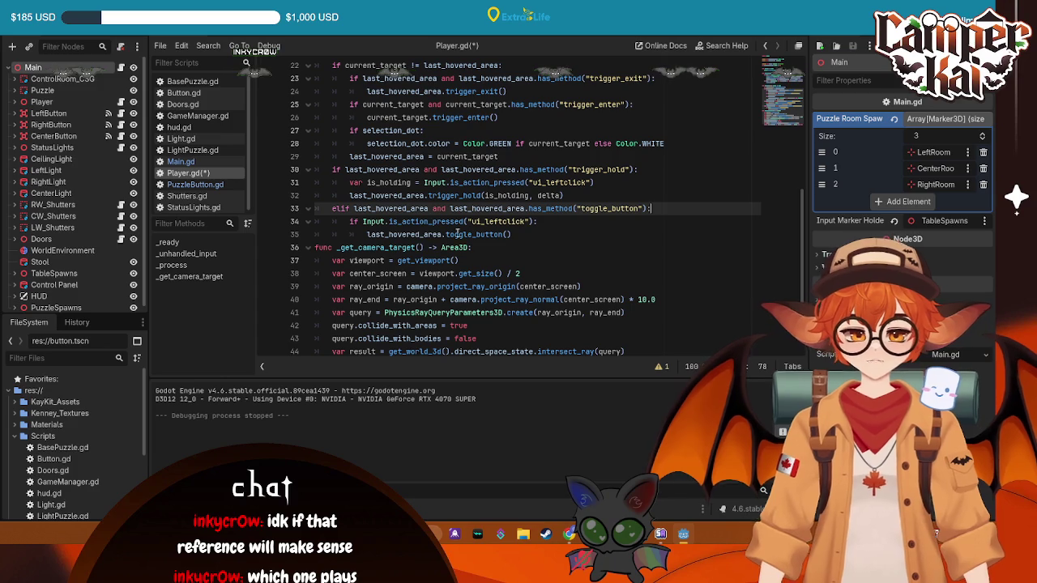
- Change the check to is_action_just_pressed and save Player.gd
{"action": "left_click", "coordinate": [432, 221]}
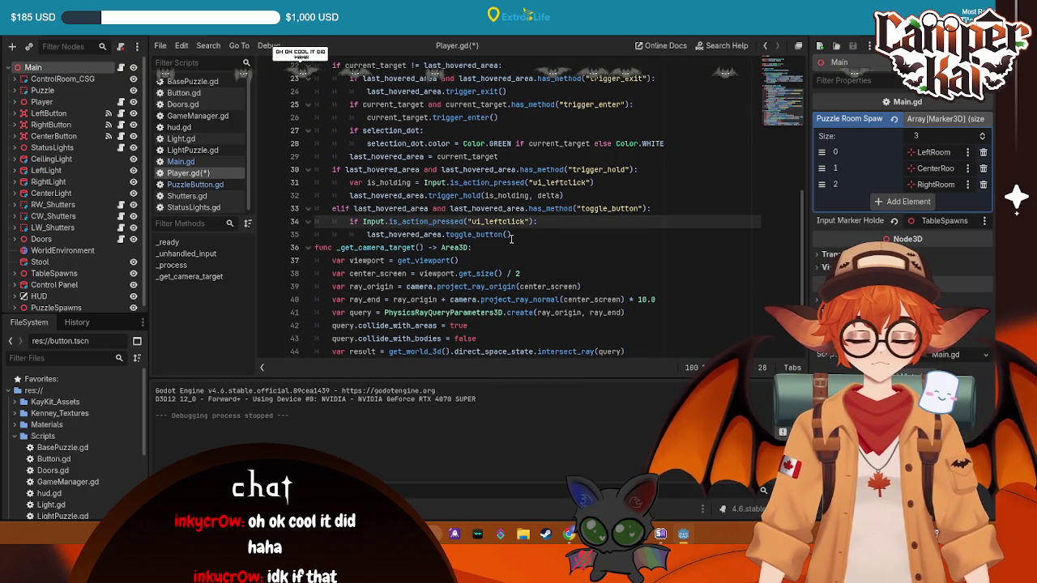
{"action": "type", "text": "just_"}
{"action": "key", "text": "ctrl+s"}
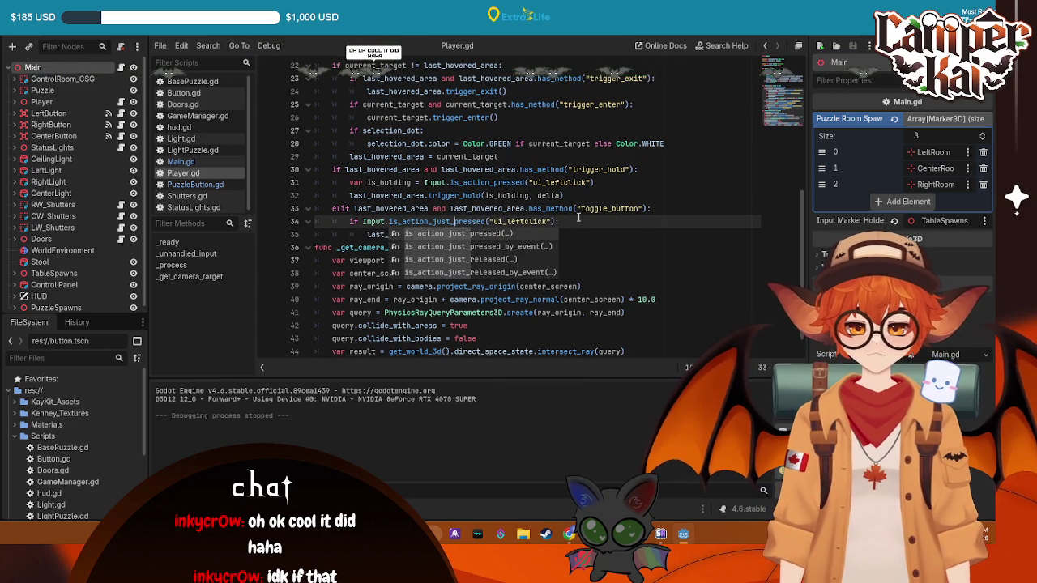
- Run the game to test the once-per-click toggle, then stop it
{"action": "left_click", "coordinate": [653, 187]}
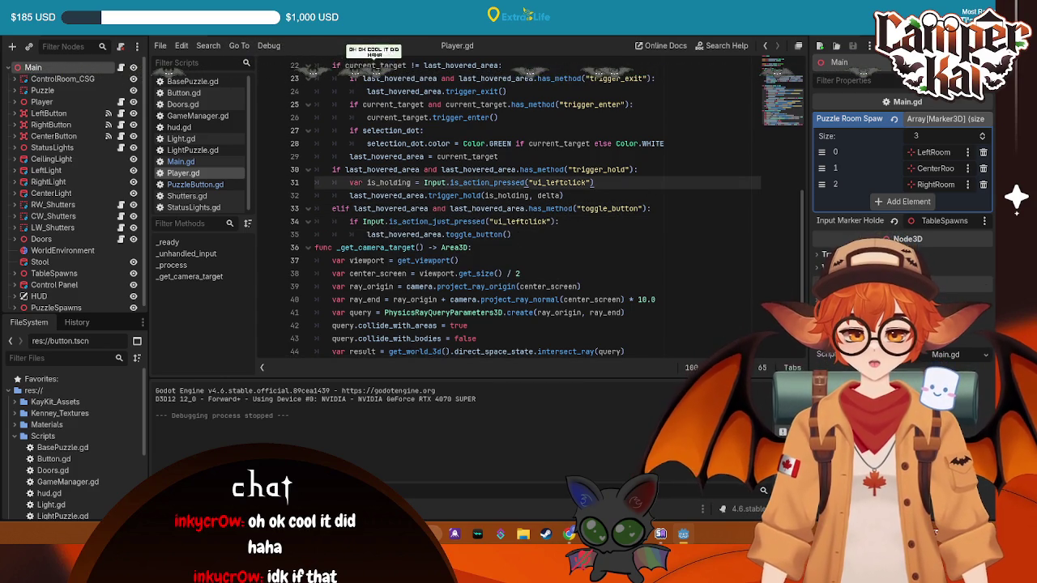
{"action": "key", "text": "F5"}
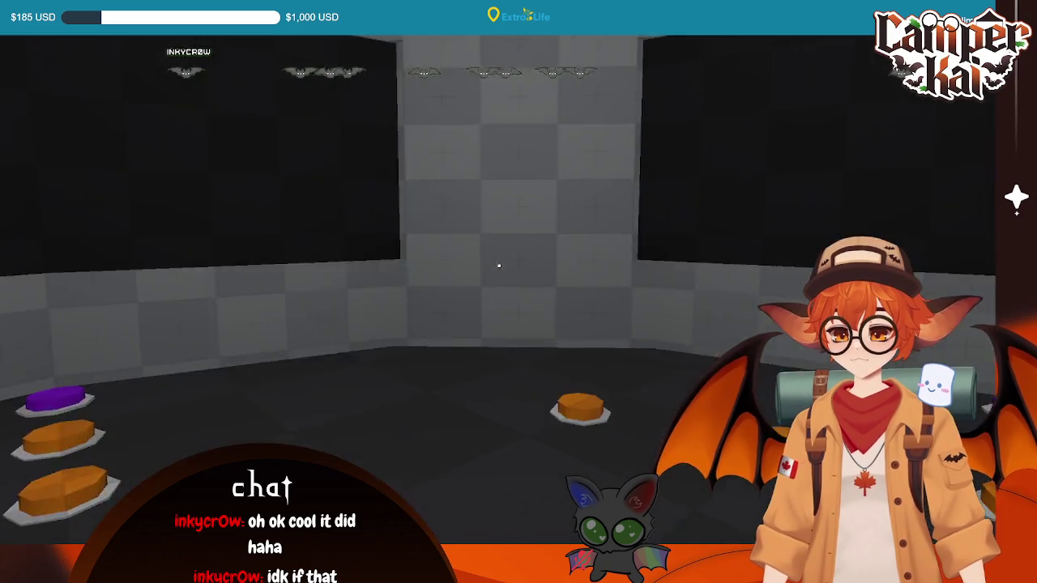
{"action": "key", "text": "F8"}
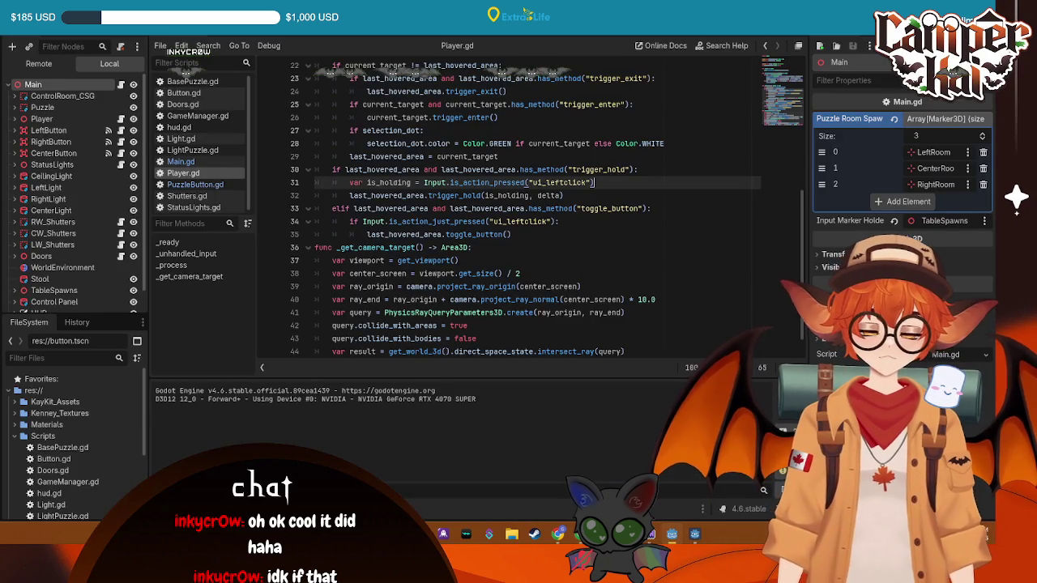
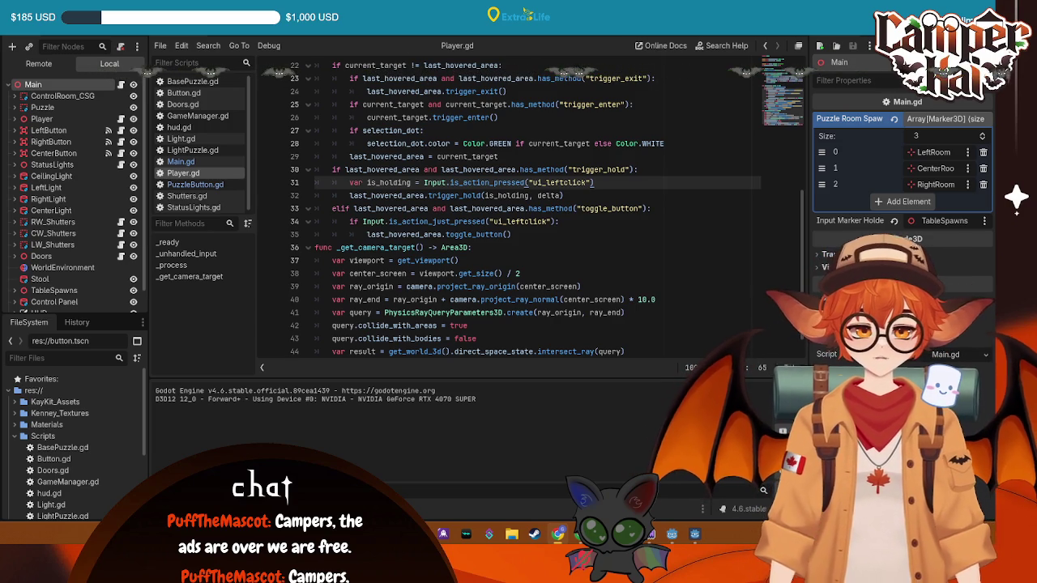
- Test-run the puzzle room, stop it, and open the button_pressed error from Errors (4)
{"action": "key", "text": "F5"}
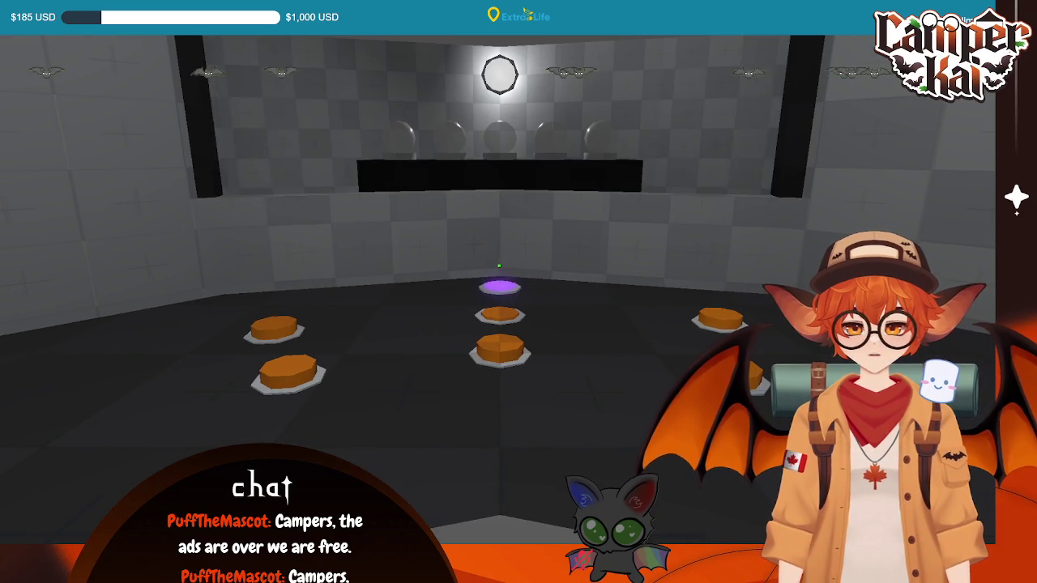
{"action": "key", "text": "Escape"}
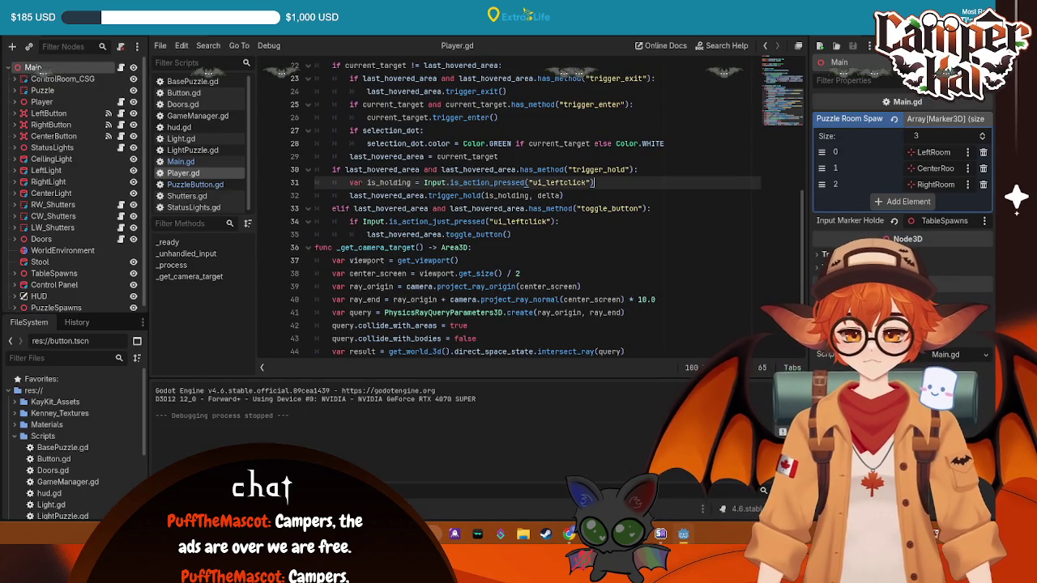
{"action": "left_click", "coordinate": [234, 379]}
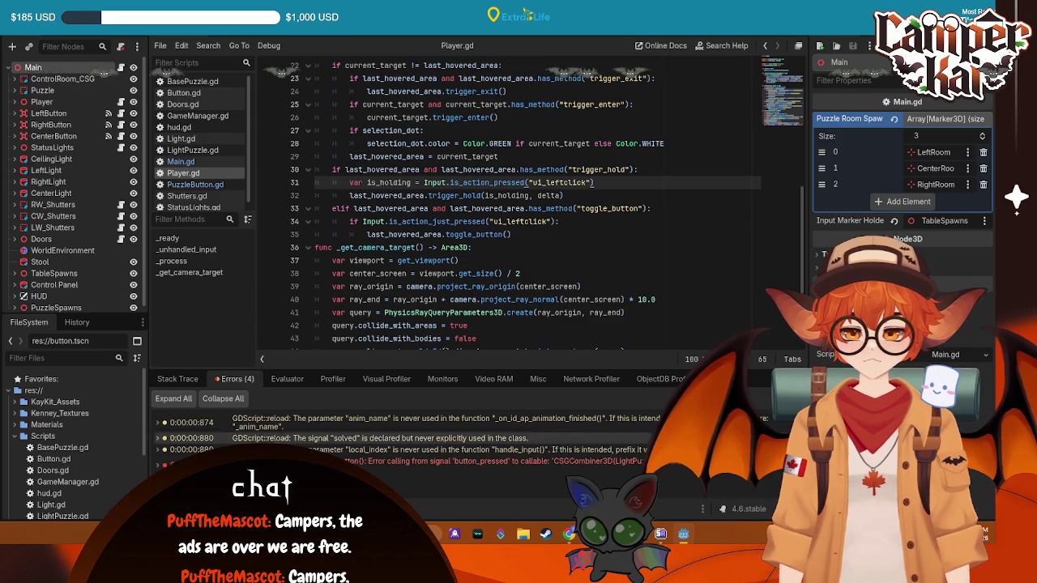
{"action": "left_click", "coordinate": [389, 463]}
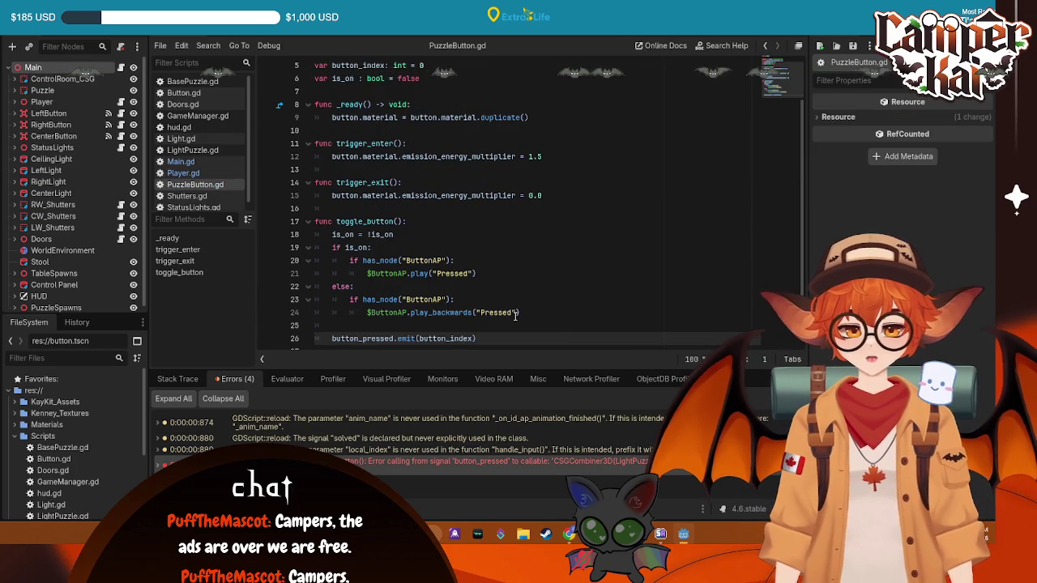
- Review the button_pressed emit on line 26 of PuzzleButton.gd and select the whole script
{"action": "scroll", "coordinate": [453, 275], "scroll_direction": "up", "scroll_amount": 2}
{"action": "scroll", "coordinate": [475, 286], "scroll_direction": "down", "scroll_amount": 2}
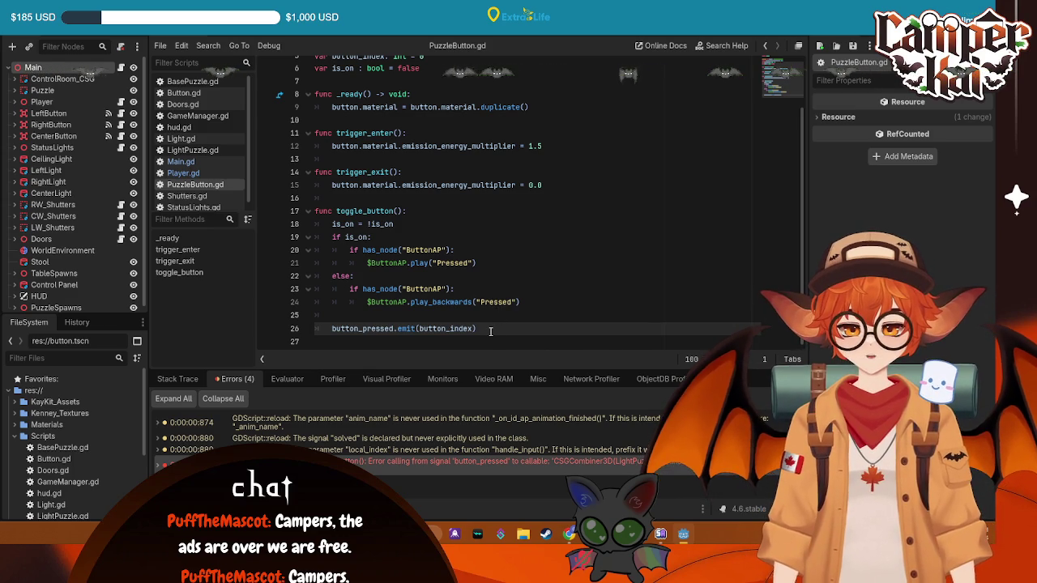
{"action": "mouse_move", "coordinate": [474, 329]}
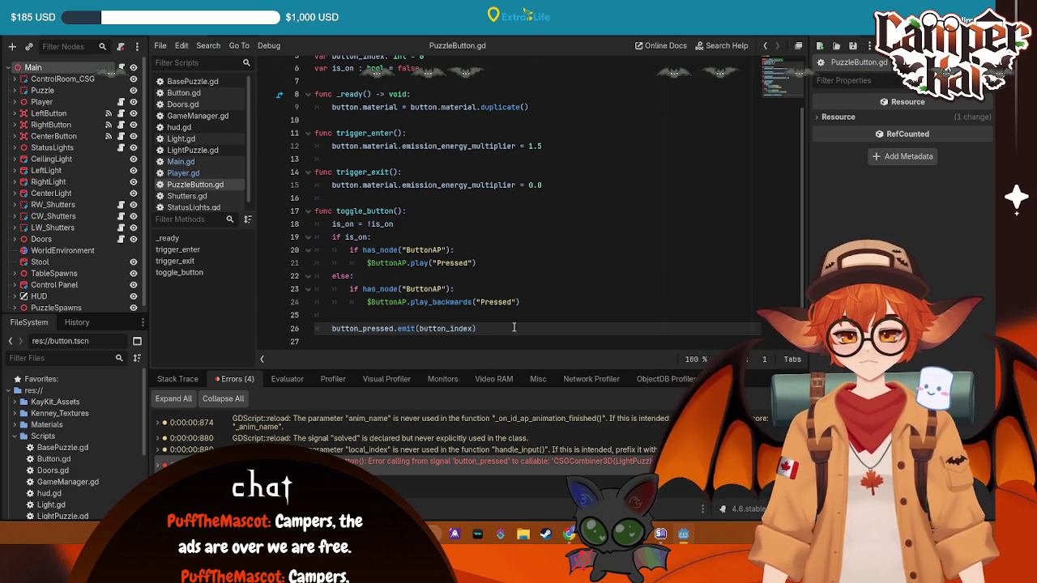
{"action": "key", "text": "ctrl+a"}
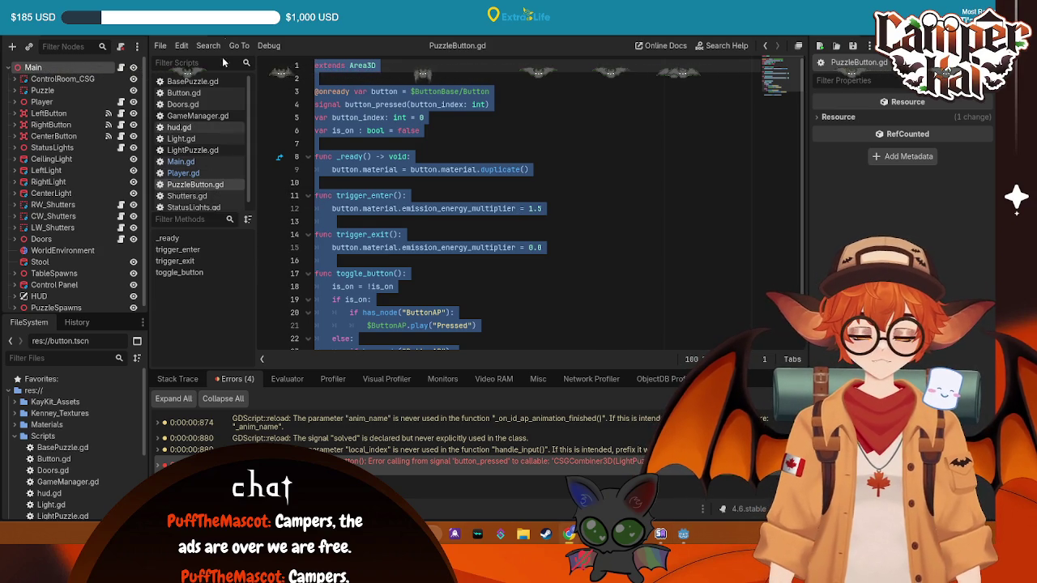
- Copy the LightPuzzle.gd code from the right-click menu
{"action": "left_click", "coordinate": [193, 150]}
{"action": "right_click", "coordinate": [409, 235]}
{"action": "left_click", "coordinate": [454, 290]}
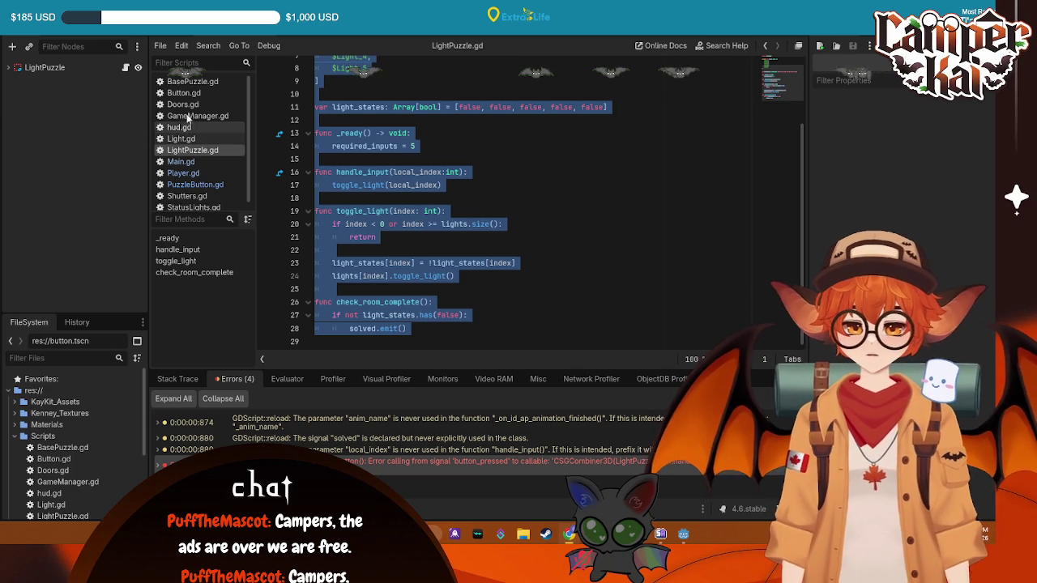
- Look through GameManager.gd and BasePuzzle.gd, then select the Main.gd code
{"action": "left_click", "coordinate": [195, 117]}
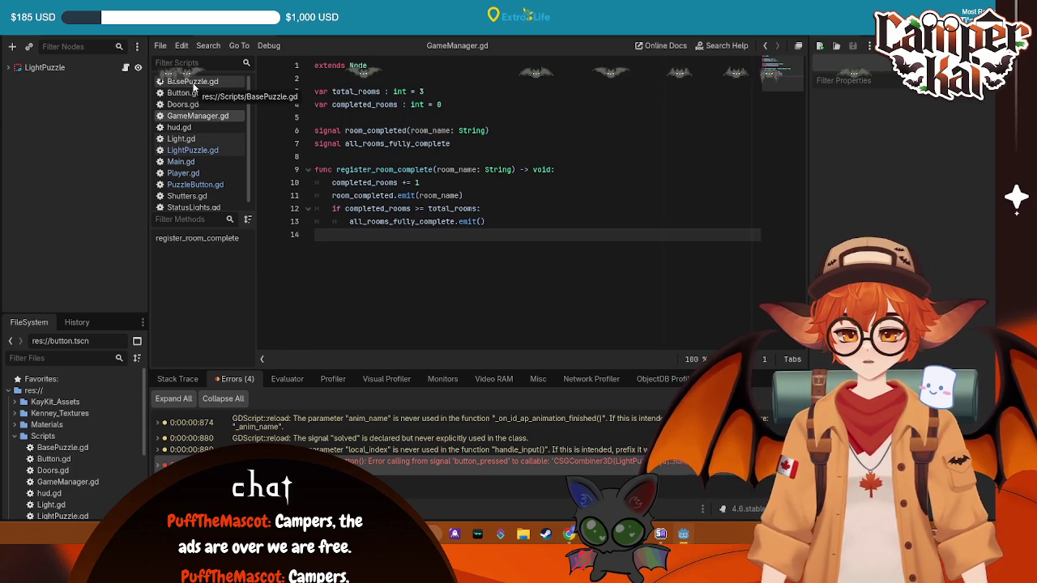
{"action": "left_click", "coordinate": [193, 84]}
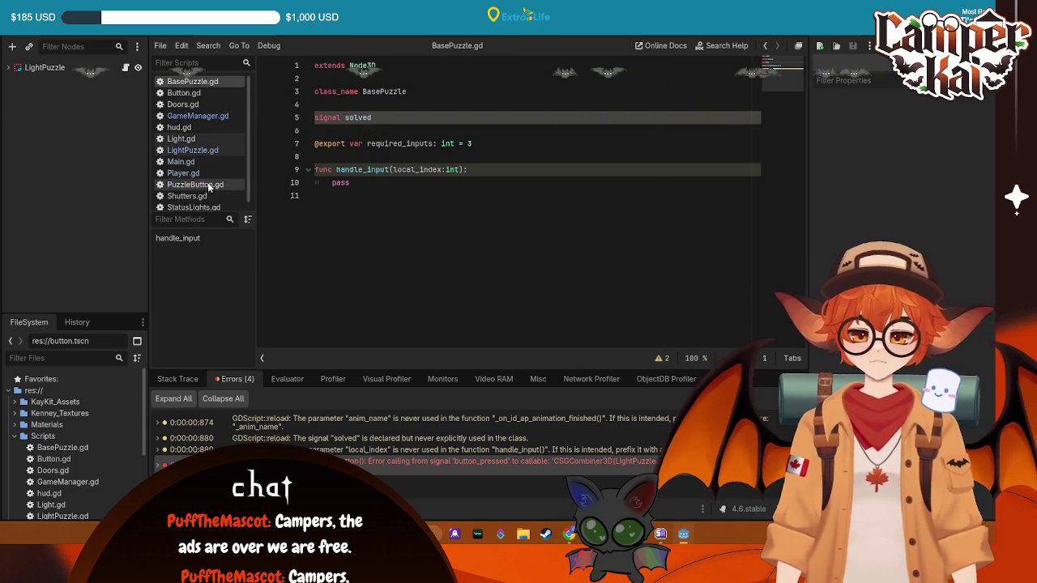
{"action": "left_click", "coordinate": [183, 163]}
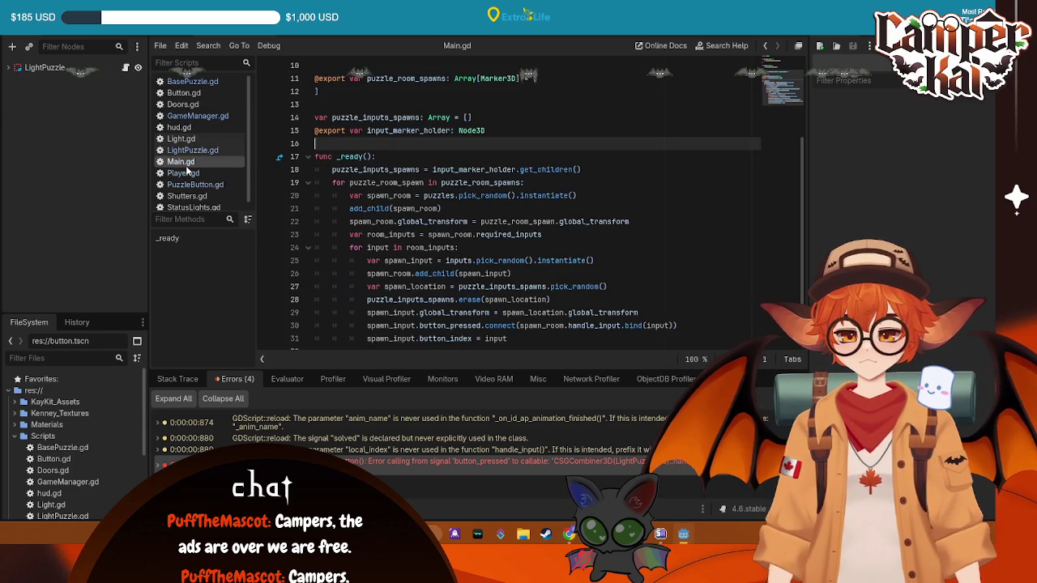
{"action": "scroll", "coordinate": [528, 182], "scroll_direction": "down", "scroll_amount": 1}
{"action": "mouse_move", "coordinate": [510, 337]}
{"action": "left_mouse_down"}
{"action": "mouse_move", "coordinate": [325, 259]}
{"action": "mouse_move", "coordinate": [316, 65]}
{"action": "left_mouse_up"}
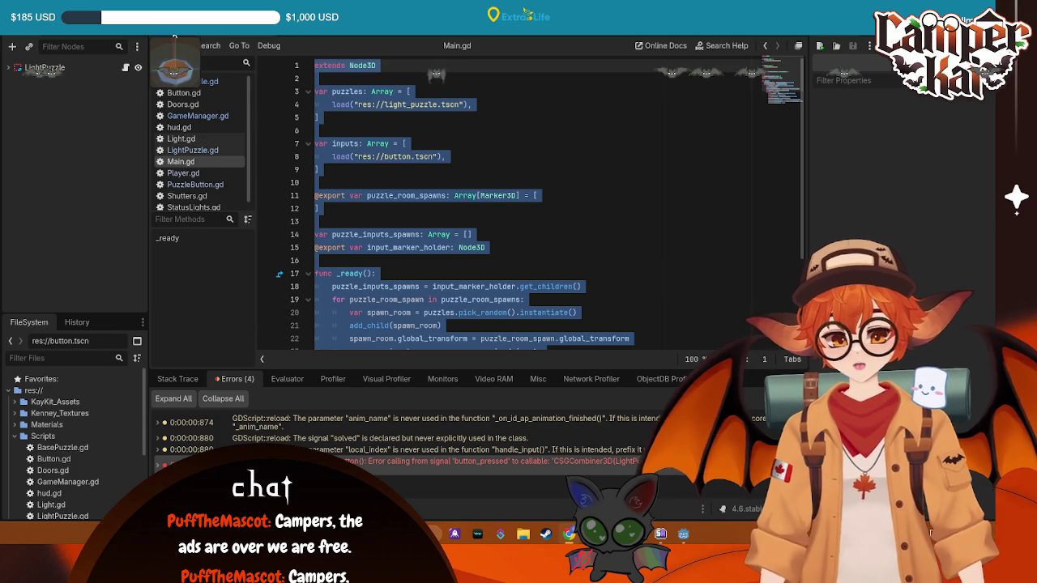
- Clear the LightPuzzle.gd selection and inspect GameManager.gd's room_completed emit line
{"action": "left_click", "coordinate": [240, 148]}
{"action": "scroll", "coordinate": [435, 214], "scroll_direction": "down", "scroll_amount": 1}
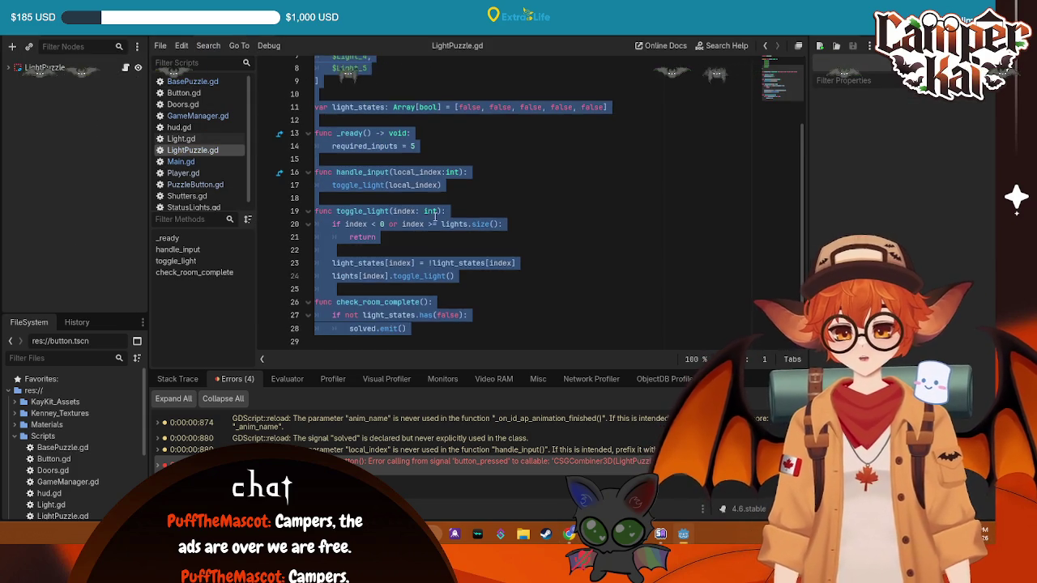
{"action": "left_click", "coordinate": [476, 308]}
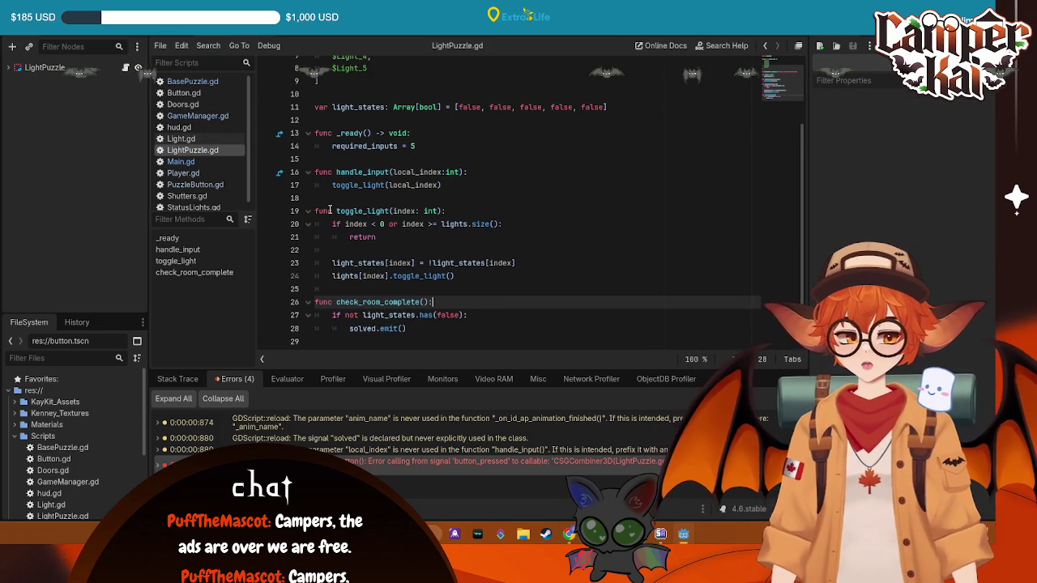
{"action": "left_click", "coordinate": [209, 118]}
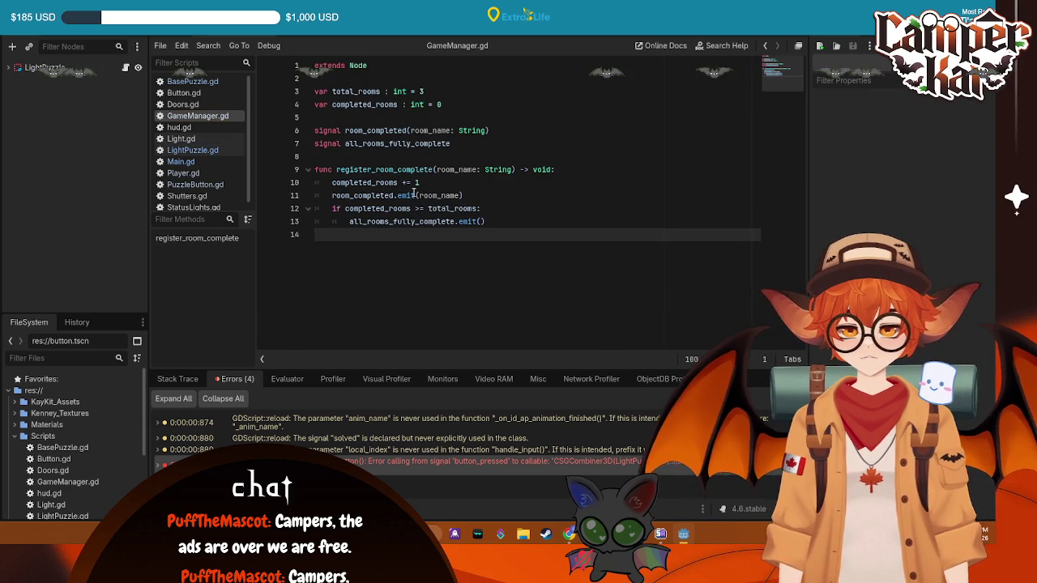
{"action": "left_click", "coordinate": [413, 195]}
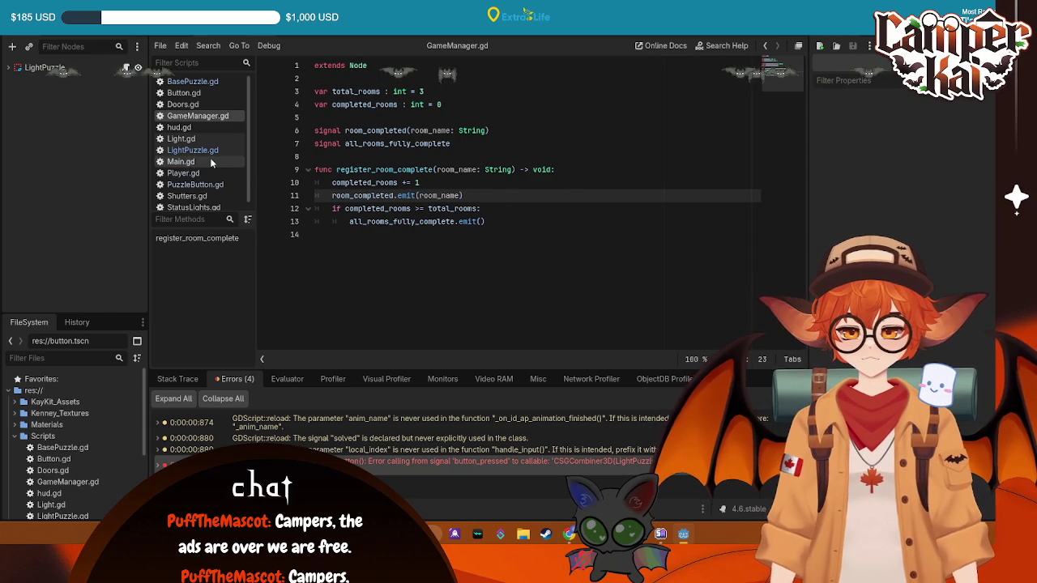
- Review Light.gd and StatusLights.gd's room_name match branches, then return to GameManager.gd
{"action": "left_click", "coordinate": [193, 139]}
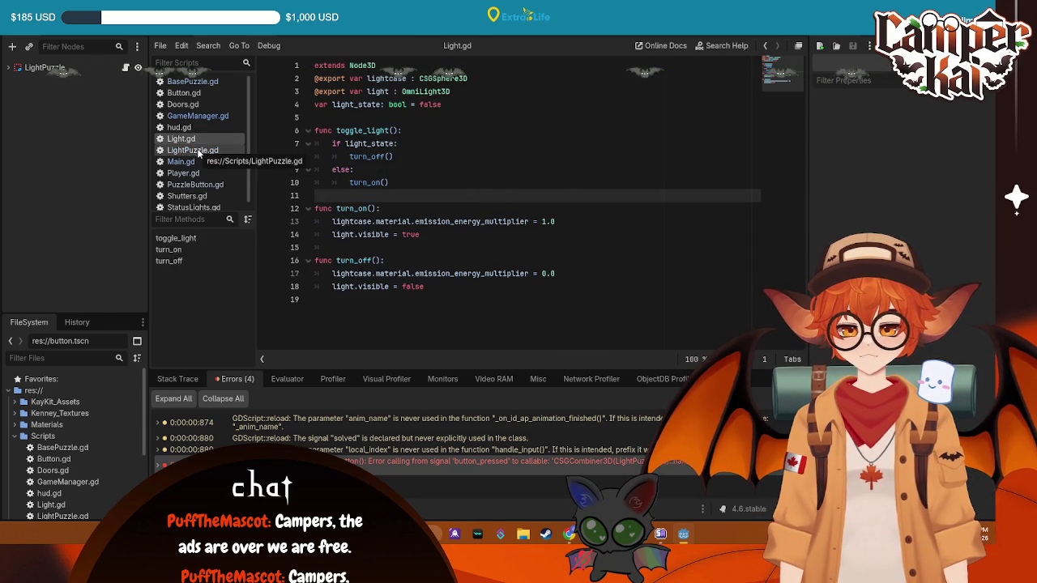
{"action": "left_click", "coordinate": [194, 207]}
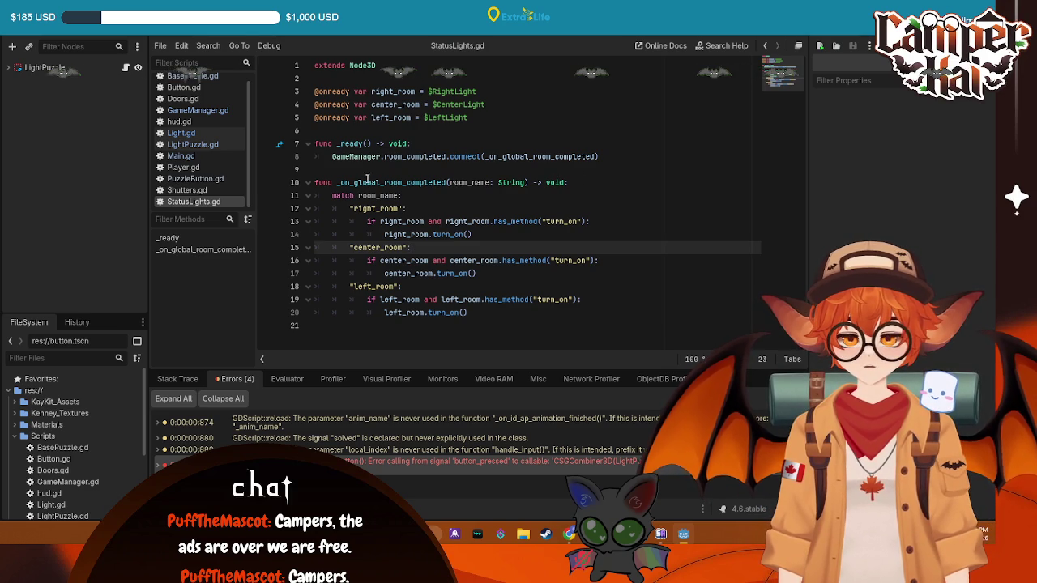
{"action": "left_click", "coordinate": [380, 208]}
{"action": "left_click", "coordinate": [382, 247]}
{"action": "left_click", "coordinate": [381, 300]}
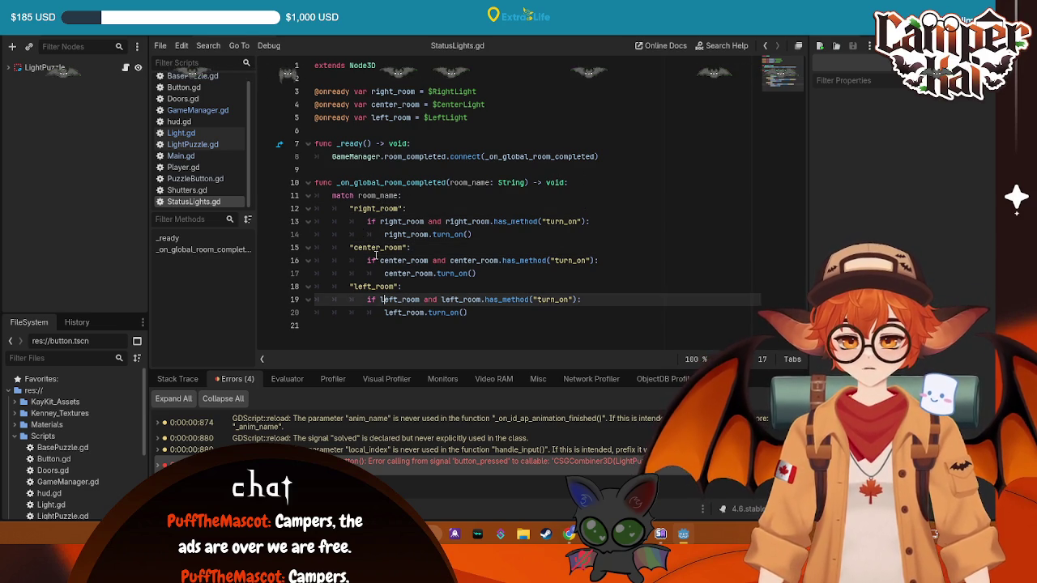
{"action": "scroll", "coordinate": [212, 130], "scroll_direction": "up", "scroll_amount": 1}
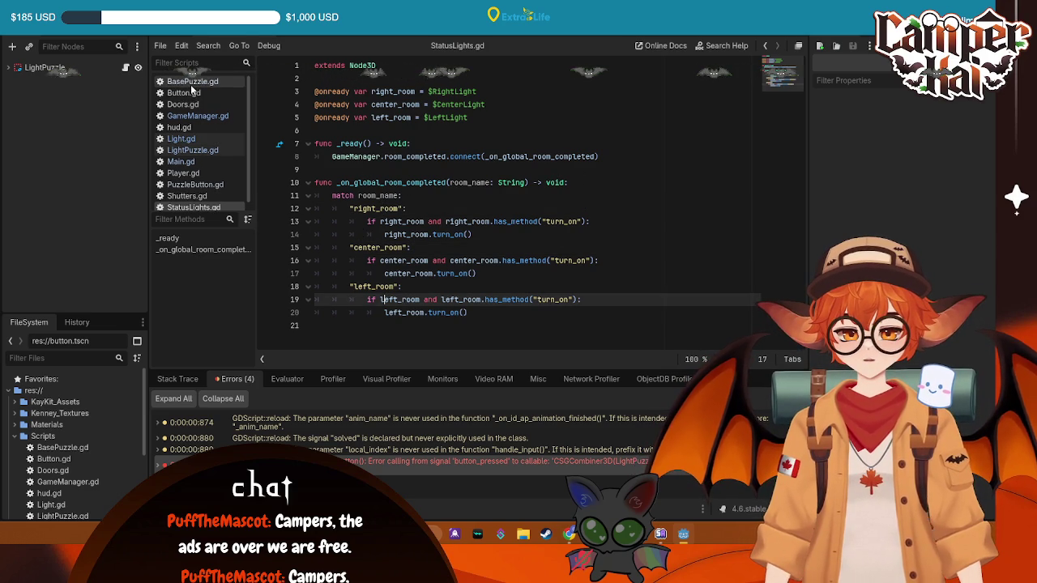
{"action": "left_click", "coordinate": [198, 116]}
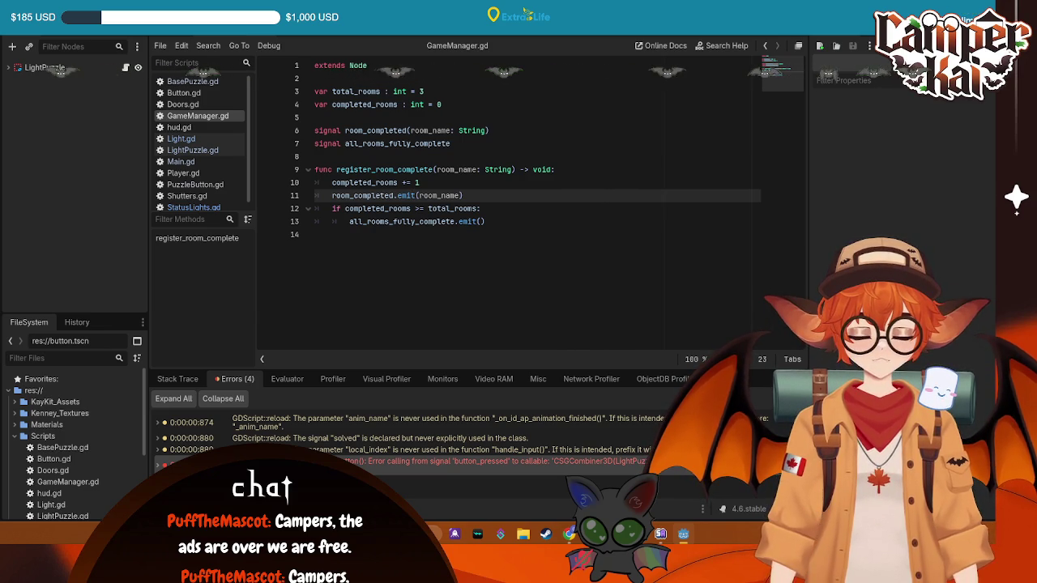
- Select emit on GameManager.gd line 11, then move through LightPuzzle.gd to Main.gd's _ready
{"action": "double_click", "coordinate": [405, 196]}
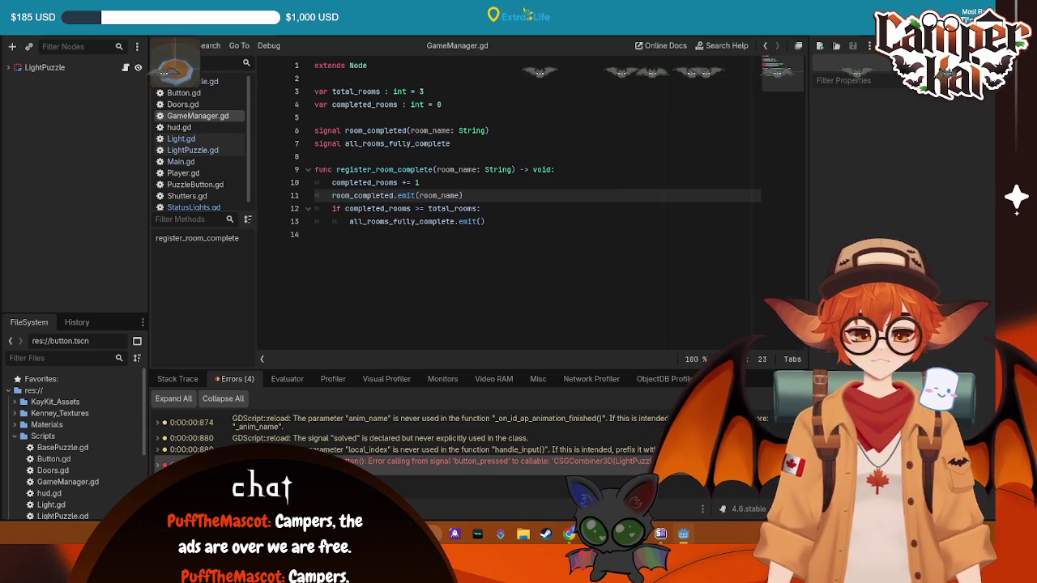
{"action": "left_click", "coordinate": [195, 150]}
{"action": "left_click", "coordinate": [186, 161]}
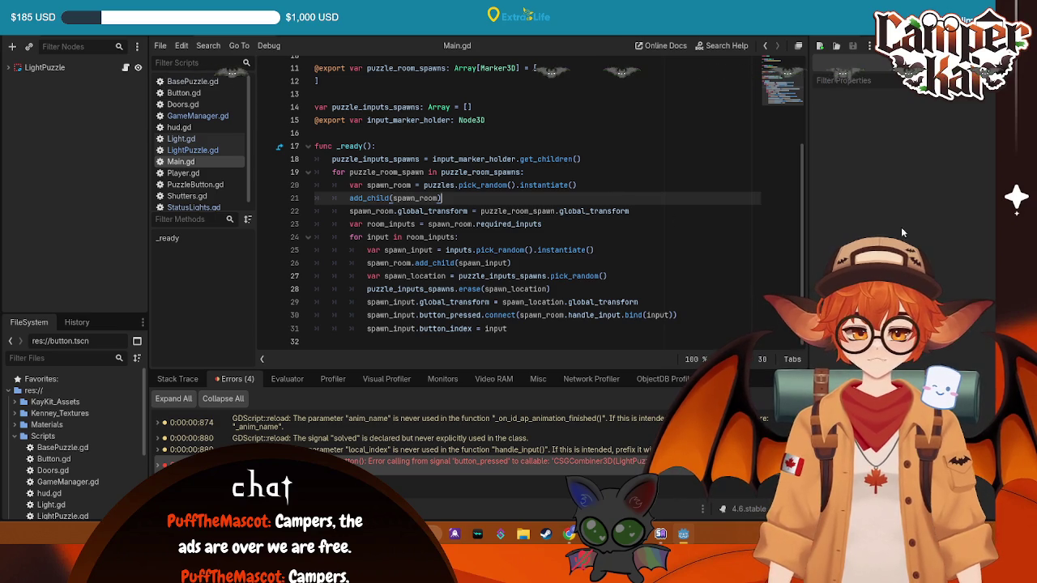
- Try duplicating Main.gd's button_pressed connect line, then undo the duplicate
{"action": "scroll", "coordinate": [432, 120], "scroll_direction": "up", "scroll_amount": 3}
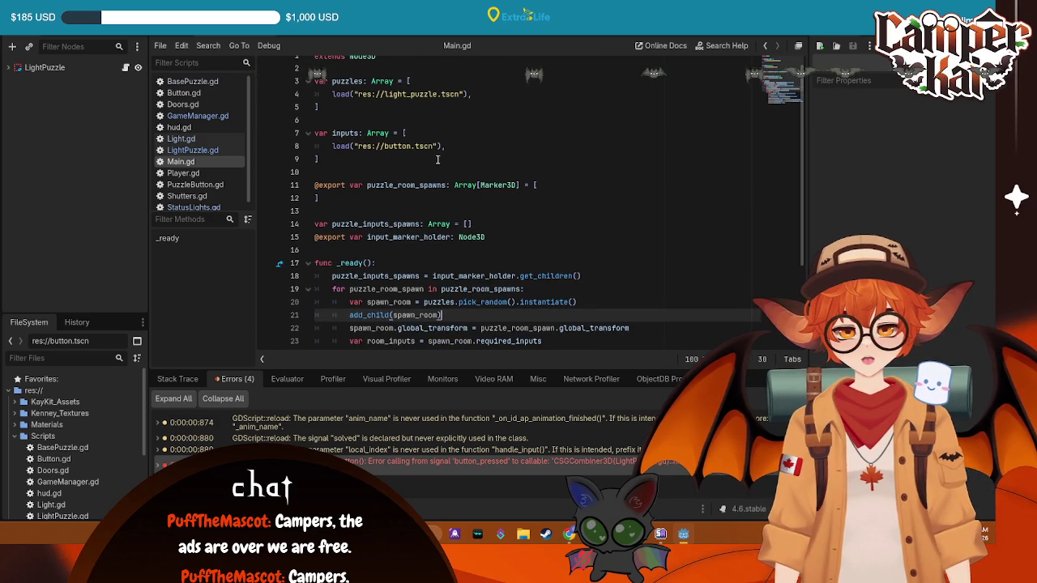
{"action": "scroll", "coordinate": [502, 147], "scroll_direction": "down", "scroll_amount": 3}
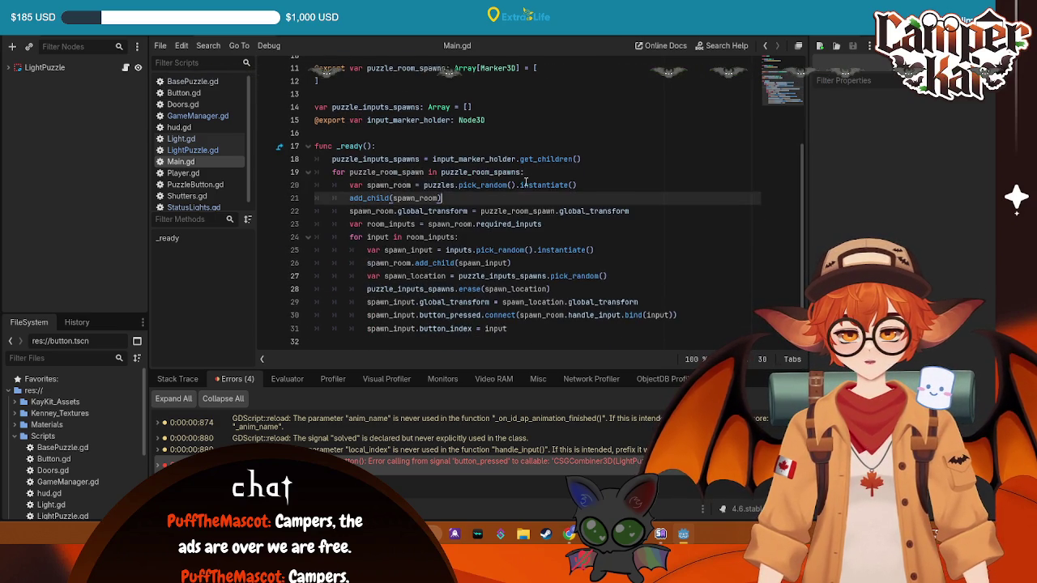
{"action": "left_click", "coordinate": [546, 329]}
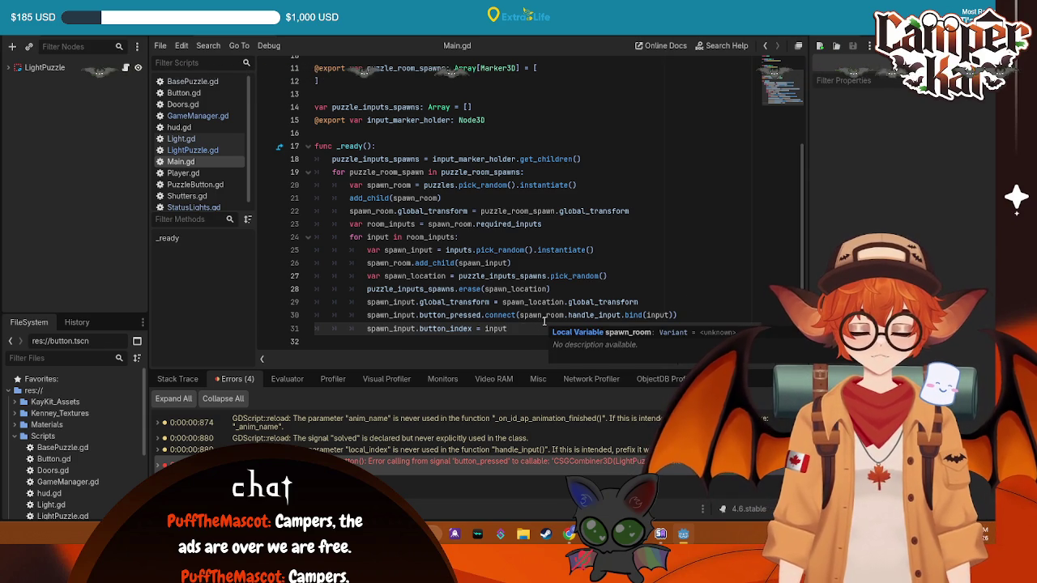
{"action": "mouse_move", "coordinate": [677, 316]}
{"action": "left_mouse_down"}
{"action": "mouse_move", "coordinate": [486, 302]}
{"action": "mouse_move", "coordinate": [367, 315]}
{"action": "left_mouse_up"}
{"action": "key", "text": "ctrl+c"}
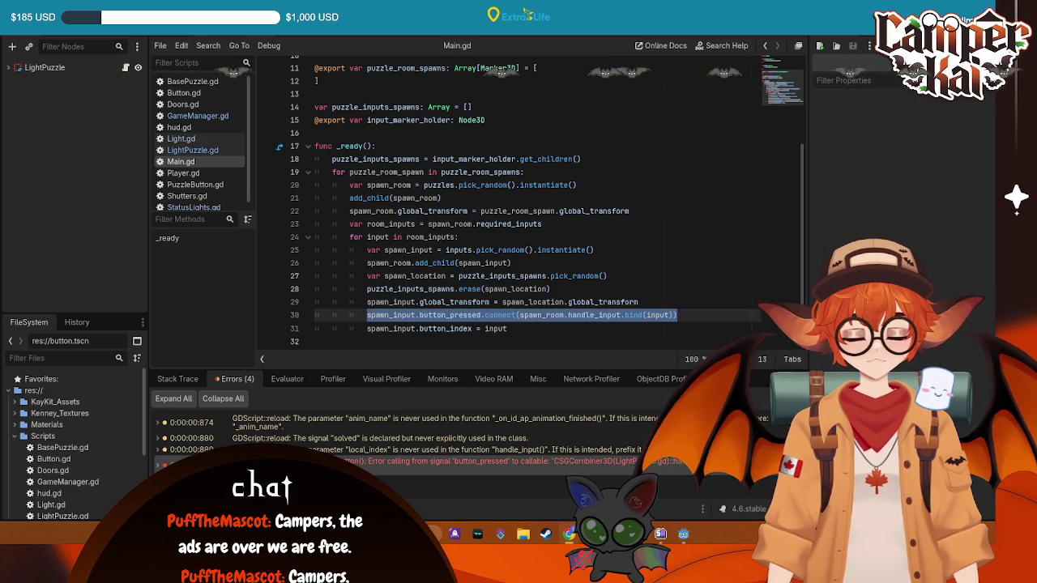
{"action": "left_click", "coordinate": [707, 315]}
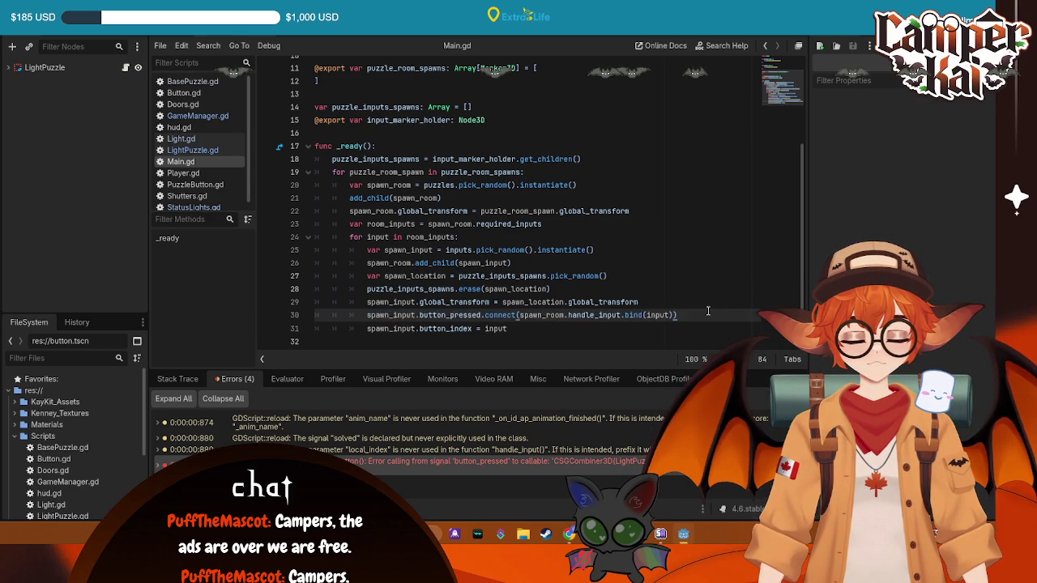
{"action": "key", "text": "Return"}
{"action": "key", "text": "ctrl+v"}
{"action": "mouse_move", "coordinate": [707, 315]}
{"action": "left_mouse_down"}
{"action": "mouse_move", "coordinate": [503, 303]}
{"action": "mouse_move", "coordinate": [246, 308]}
{"action": "left_mouse_up"}
{"action": "key", "text": "ctrl+z"}
- Cut the button_index = input line, leaving a blank line above the connect call
{"action": "left_click_drag", "start_coordinate": [507, 328], "coordinate": [364, 328]}
{"action": "left_click", "coordinate": [671, 315]}
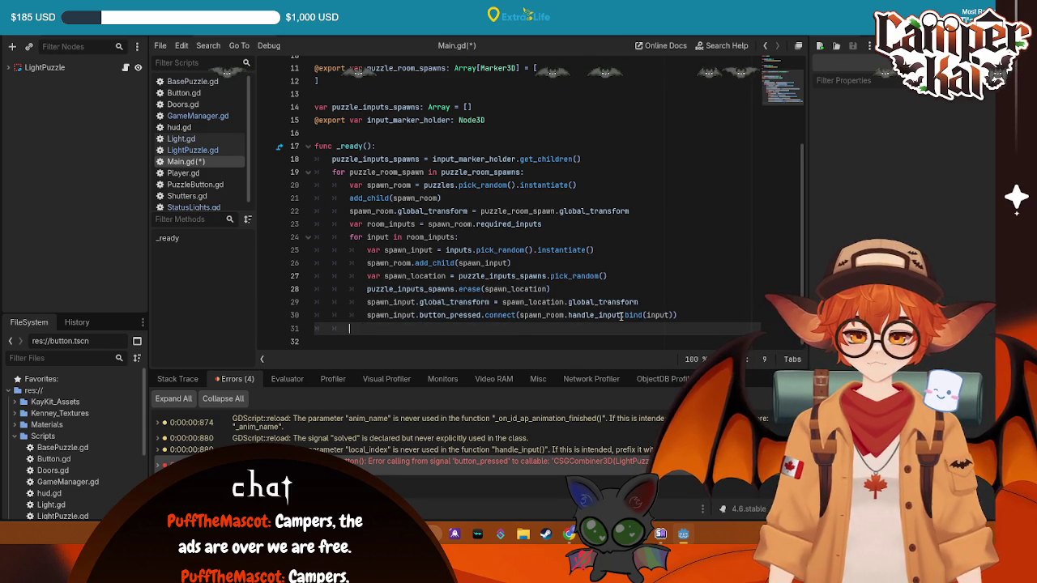
{"action": "key", "text": "shift+Down"}
{"action": "key", "text": "Delete"}
{"action": "key", "text": "ctrl+z"}
{"action": "key", "text": "ctrl+z"}
{"action": "key", "text": "ctrl+z"}
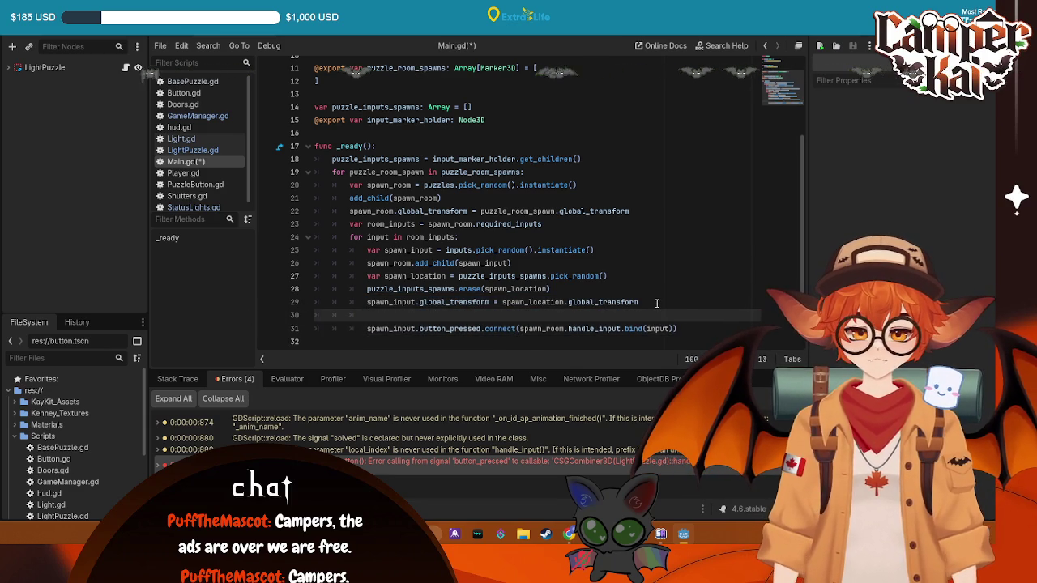
{"action": "type", "text": "spawn_input.button_index = input"}
{"action": "left_click", "coordinate": [423, 455]}
{"action": "right_click", "coordinate": [470, 463]}
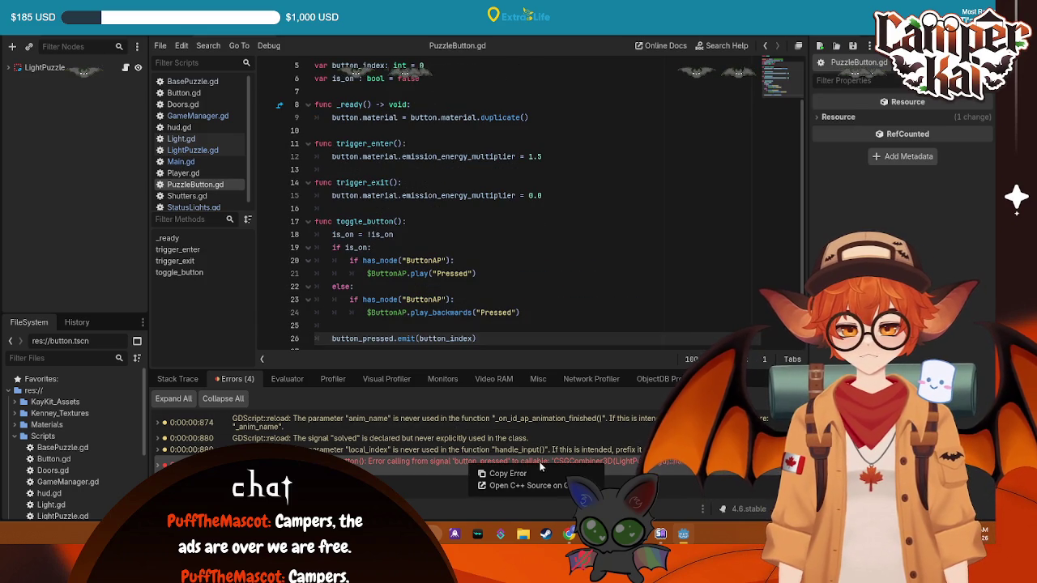
{"action": "left_click", "coordinate": [541, 473]}
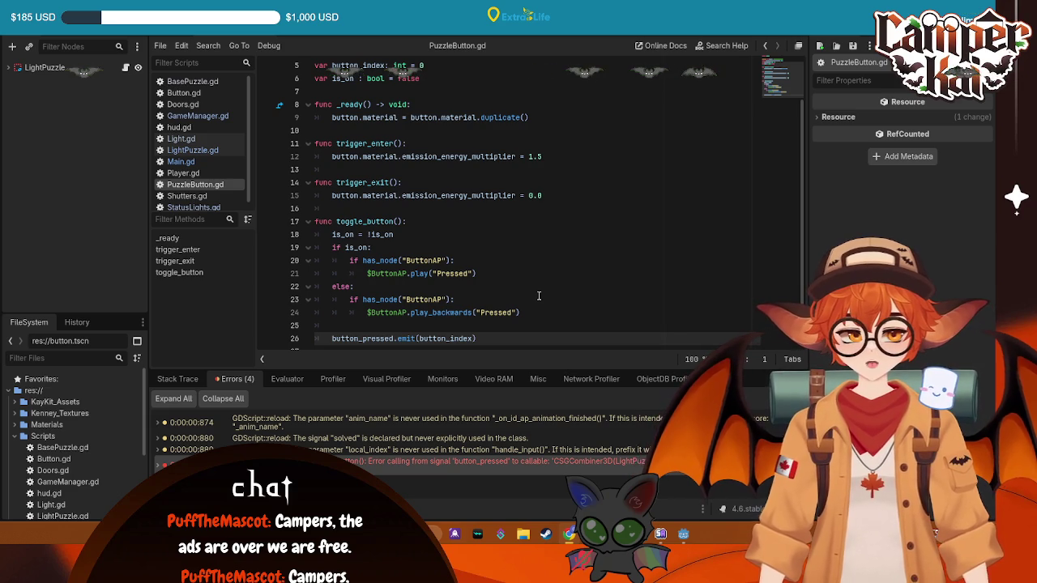
{"action": "scroll", "coordinate": [539, 296], "scroll_direction": "down", "scroll_amount": 1}
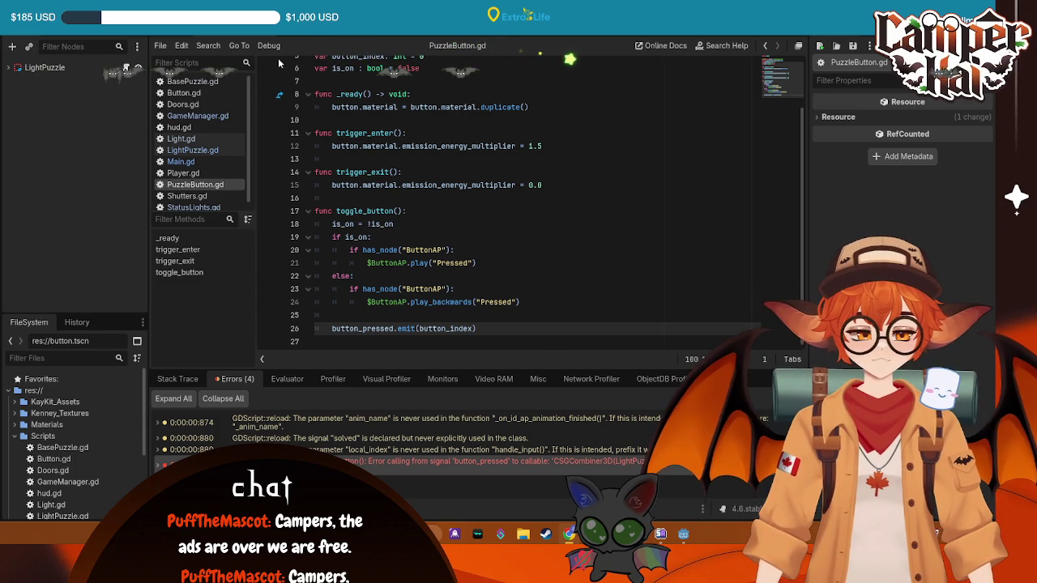
{"action": "left_click_drag", "start_coordinate": [676, 338], "coordinate": [369, 342]}
- Drop .bind(input) from line 31, test-run, then open LightPuzzle.gd with its tree expanded
{"action": "key", "text": "ctrl+z"}
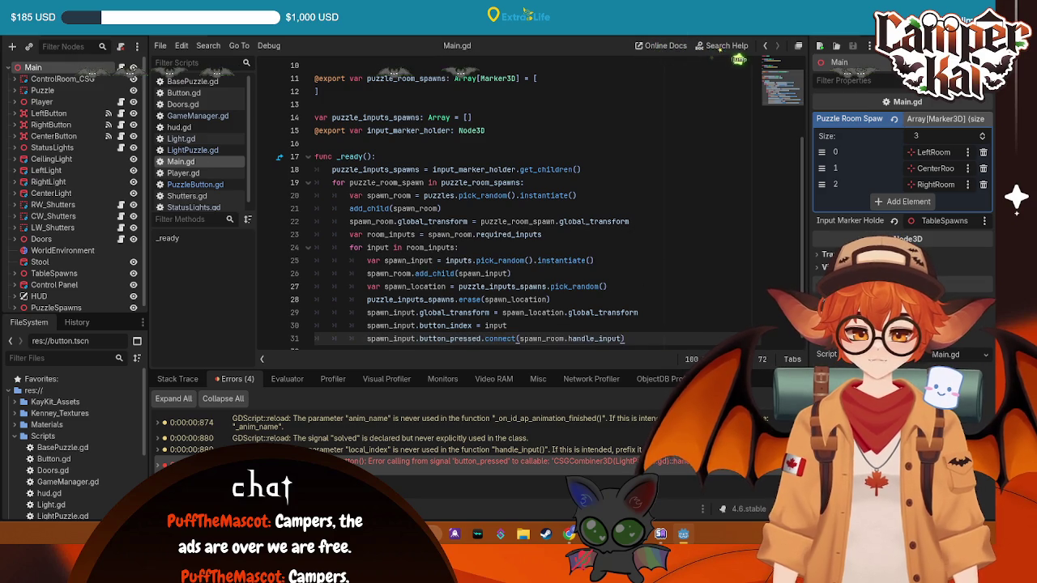
{"action": "key", "text": "F5"}
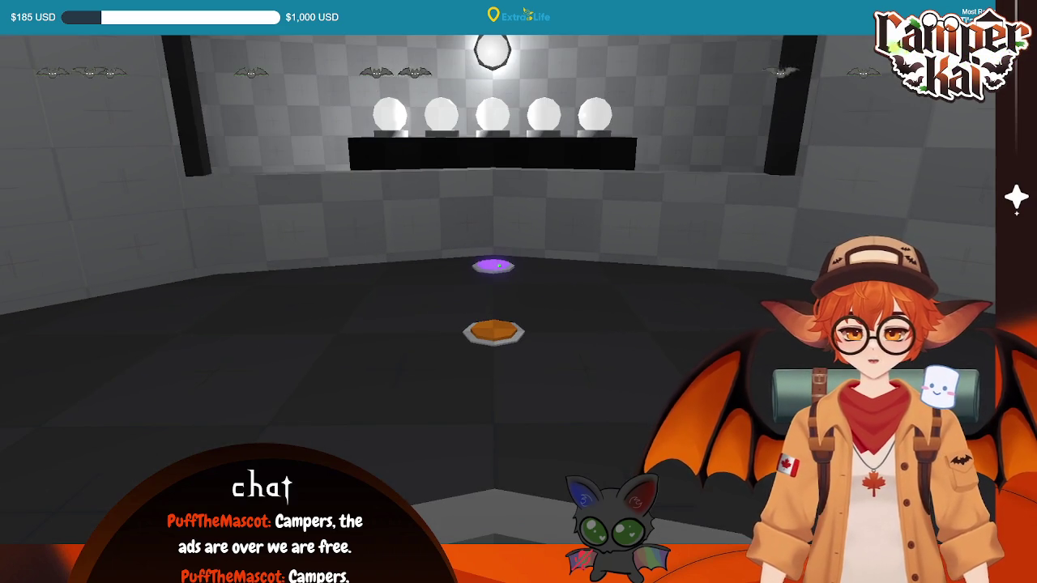
{"action": "key", "text": "F8"}
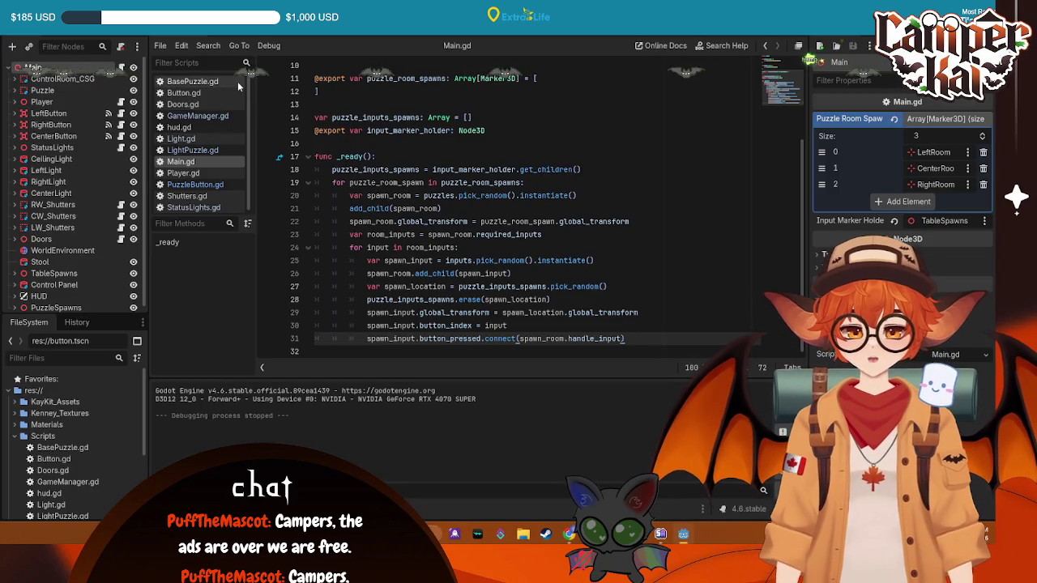
{"action": "left_click", "coordinate": [241, 34]}
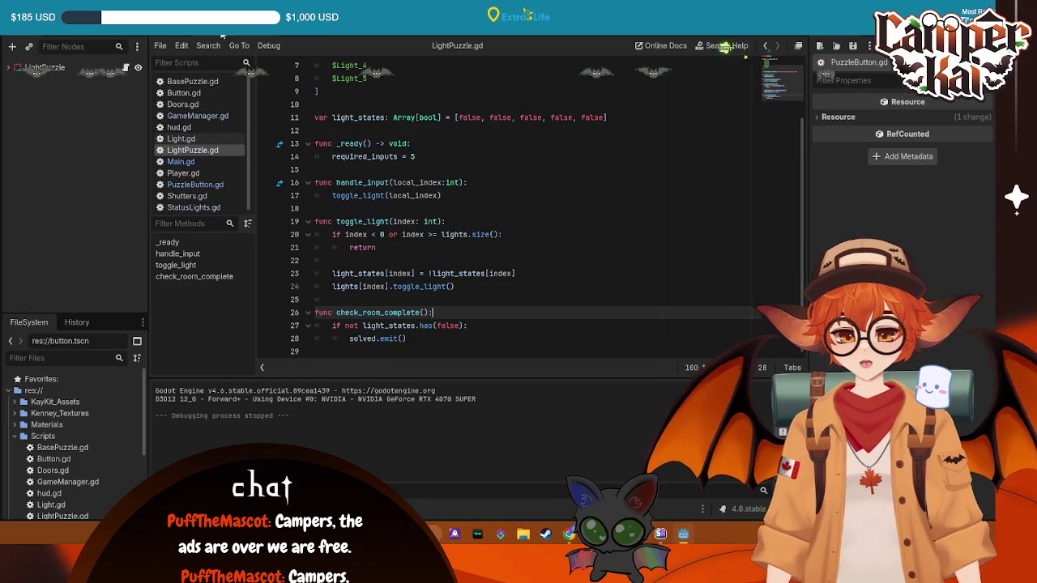
{"action": "left_click", "coordinate": [8, 69]}
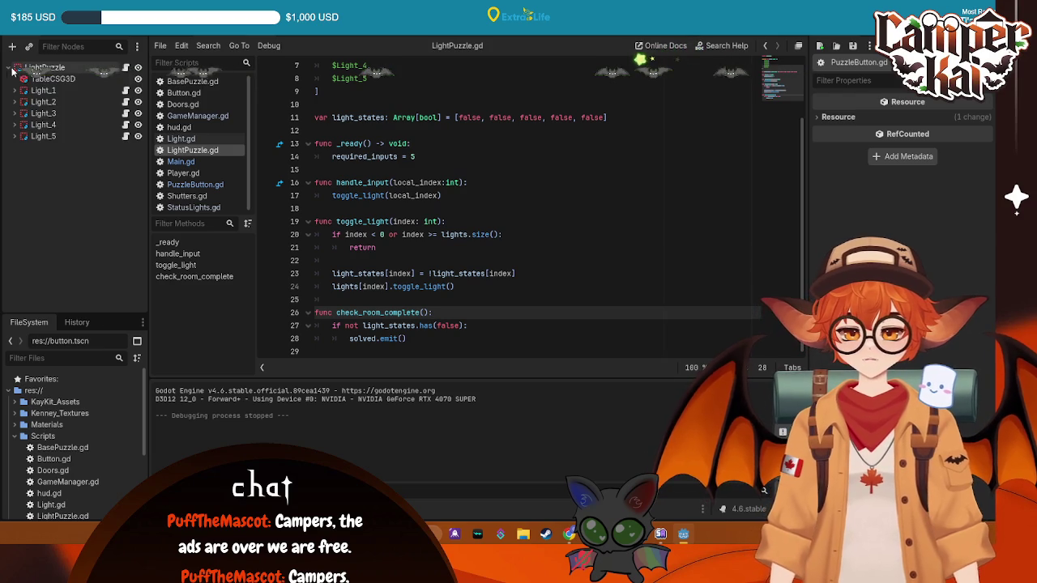
- Make the Orb materials under Light_1 and Light_2 unique
{"action": "left_click", "coordinate": [43, 90]}
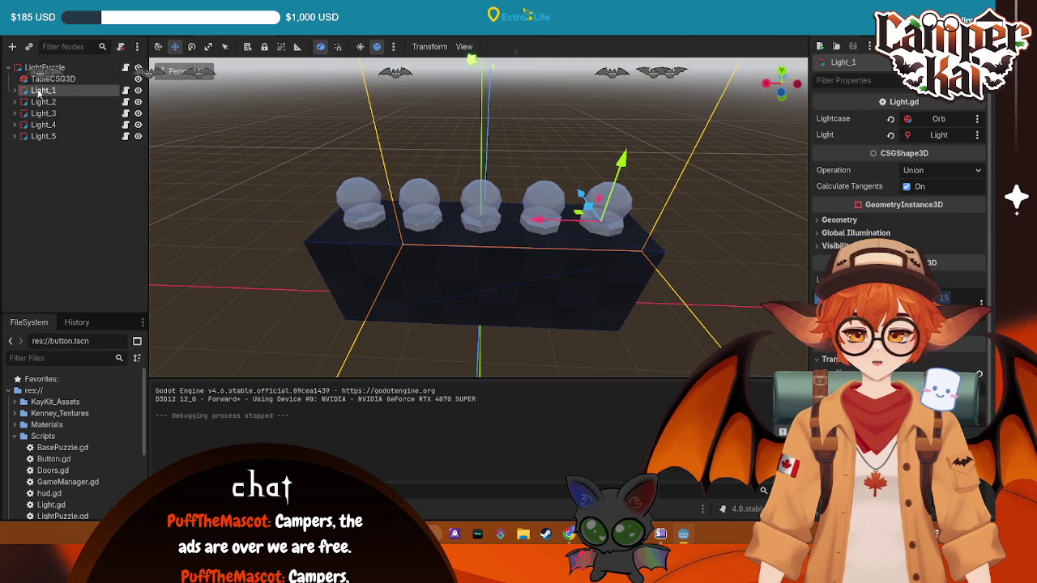
{"action": "left_click", "coordinate": [24, 90]}
{"action": "left_click", "coordinate": [43, 112]}
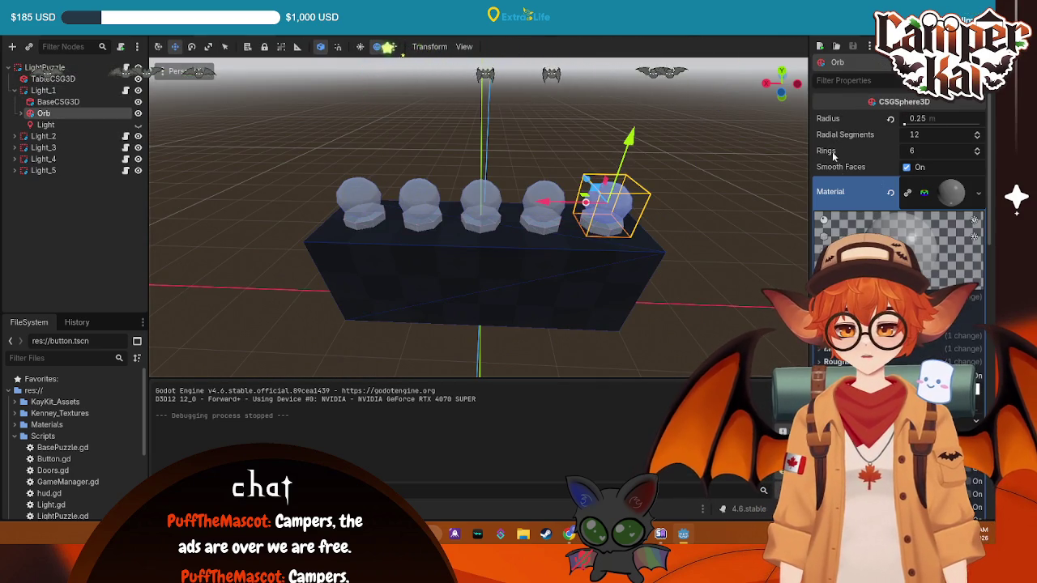
{"action": "left_click", "coordinate": [908, 192]}
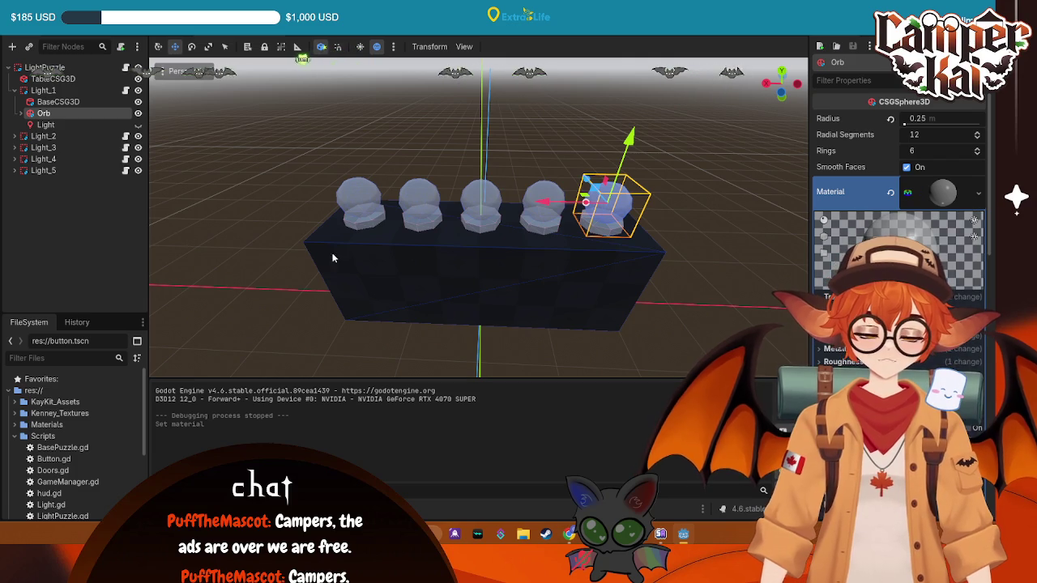
{"action": "left_click", "coordinate": [43, 159]}
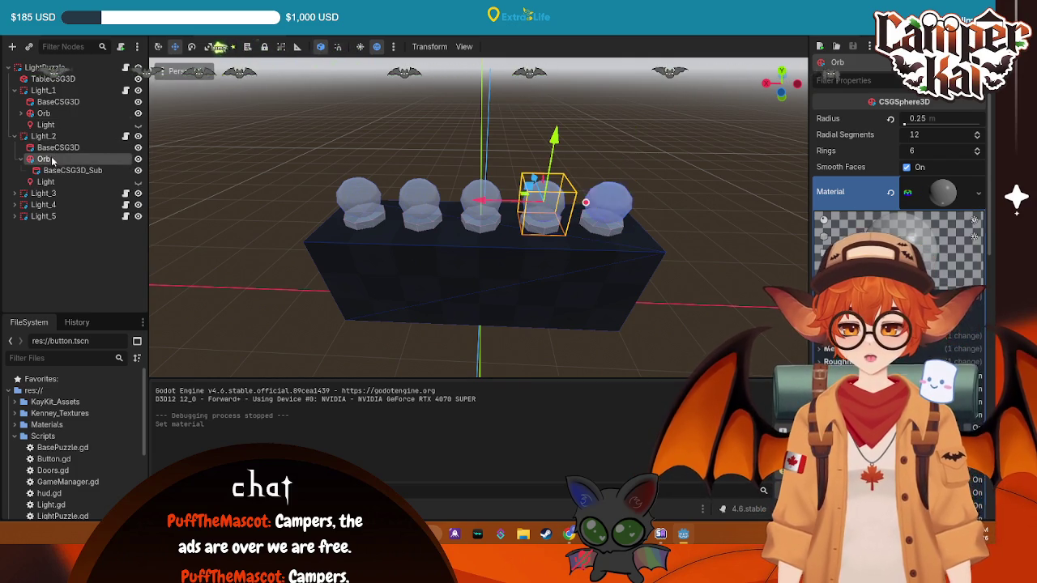
{"action": "left_click", "coordinate": [978, 192]}
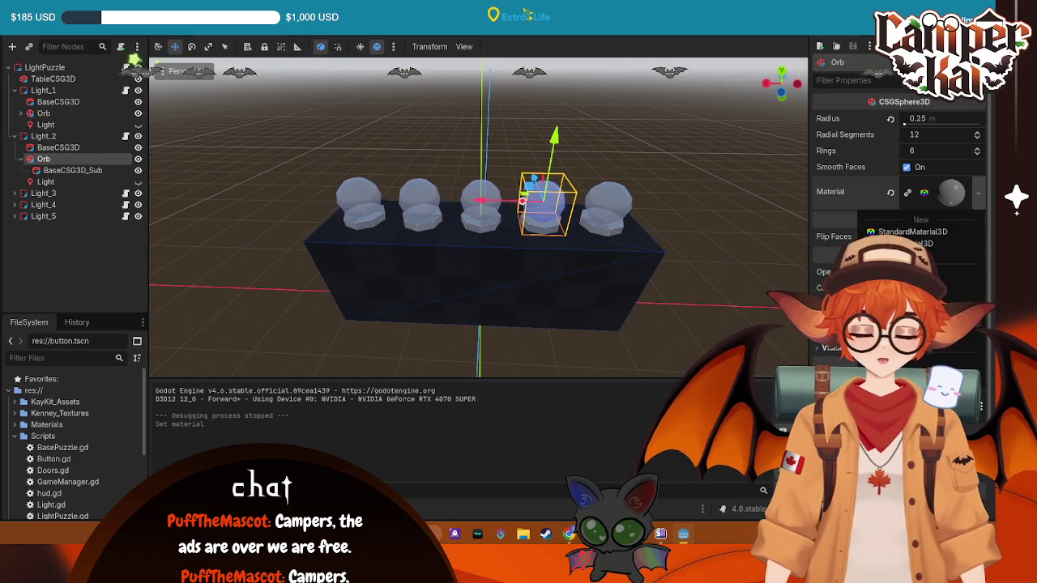
{"action": "left_click", "coordinate": [907, 232]}
- Make the Orb materials under Light_3 and Light_4 unique
{"action": "left_click", "coordinate": [19, 193]}
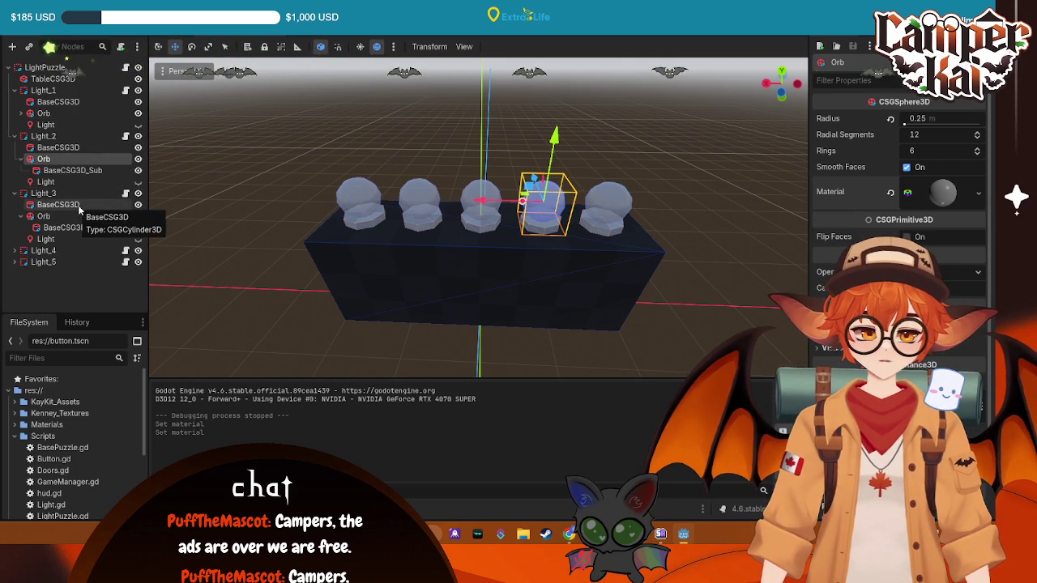
{"action": "left_click", "coordinate": [43, 216]}
{"action": "left_click", "coordinate": [978, 192]}
{"action": "left_click", "coordinate": [908, 231]}
{"action": "left_click", "coordinate": [19, 250]}
{"action": "left_click", "coordinate": [73, 274]}
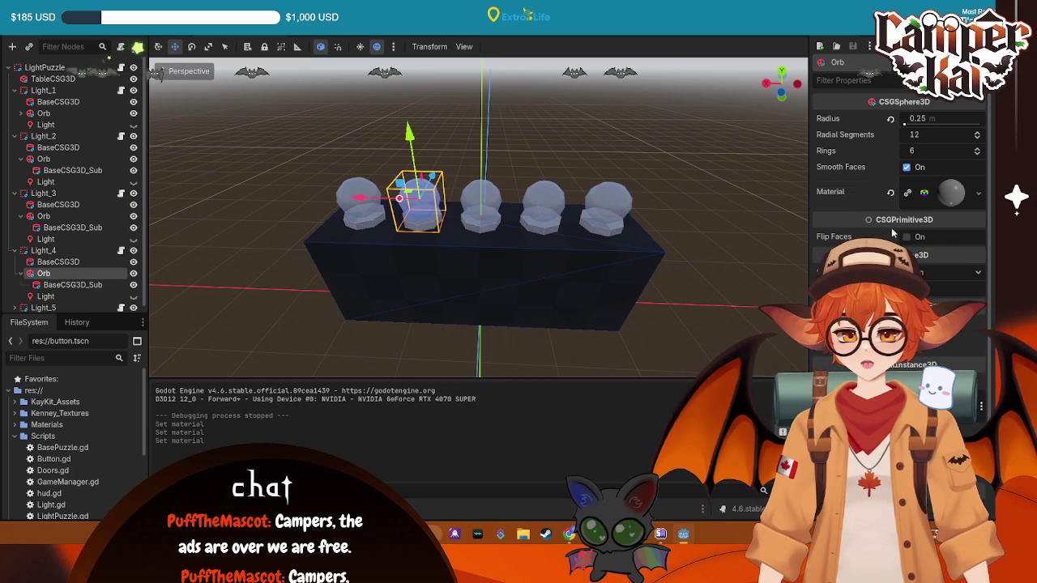
{"action": "left_click", "coordinate": [978, 192]}
{"action": "left_click", "coordinate": [907, 232]}
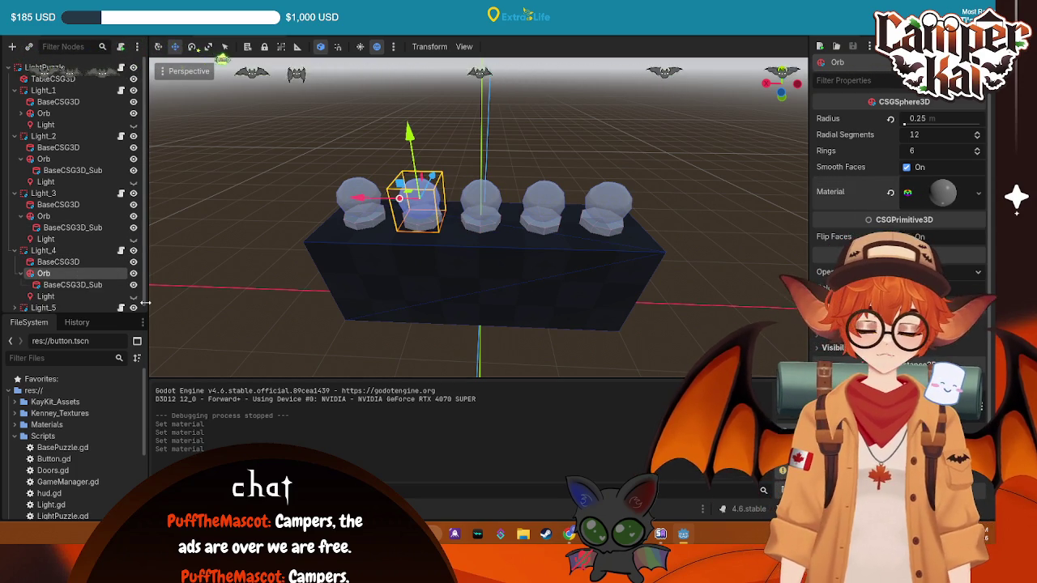
- Check Light_5's Orb material options, then run the game to test the orbs
{"action": "left_click", "coordinate": [20, 307]}
{"action": "scroll", "coordinate": [58, 279], "scroll_direction": "down", "scroll_amount": 1}
{"action": "left_click", "coordinate": [58, 280]}
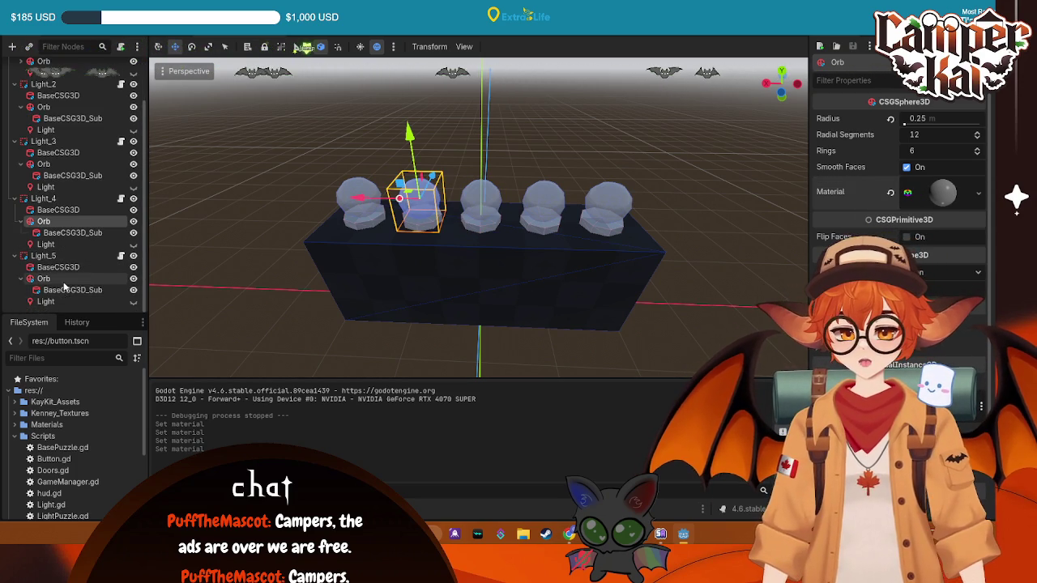
{"action": "left_click", "coordinate": [978, 196]}
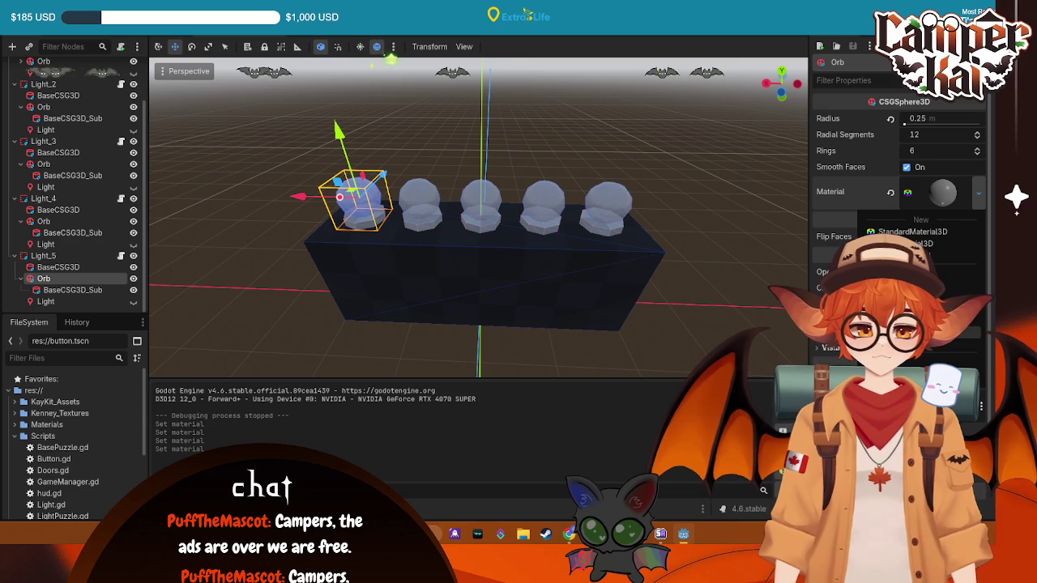
{"action": "left_click", "coordinate": [77, 294]}
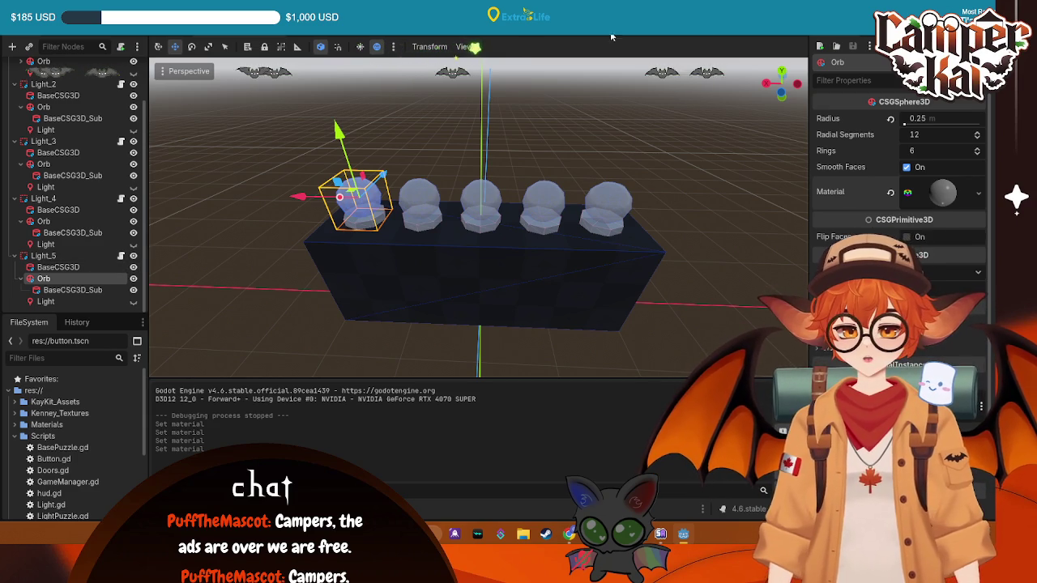
{"action": "key", "text": "F5"}
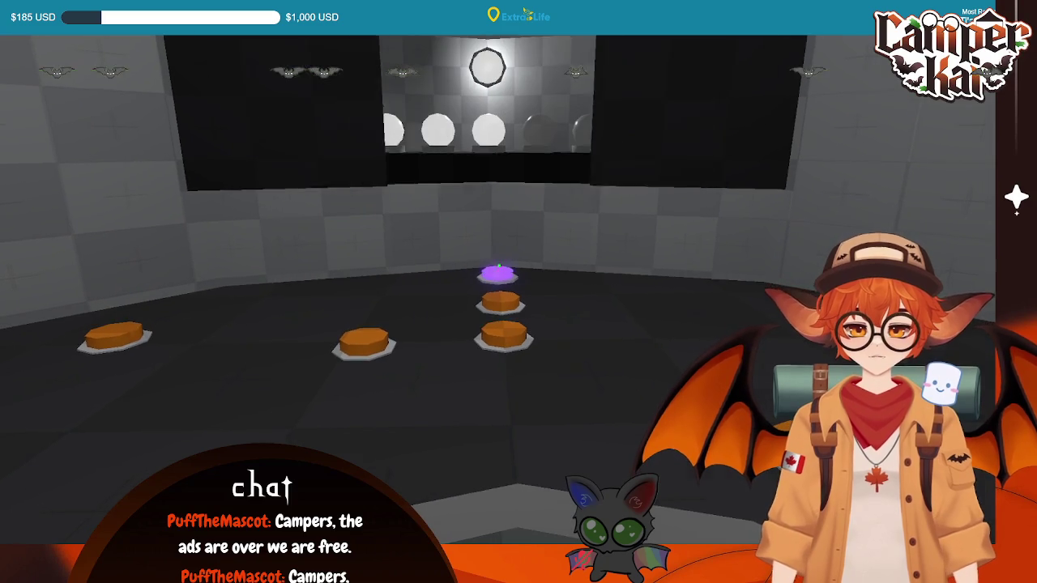
{"action": "key", "text": "F8"}
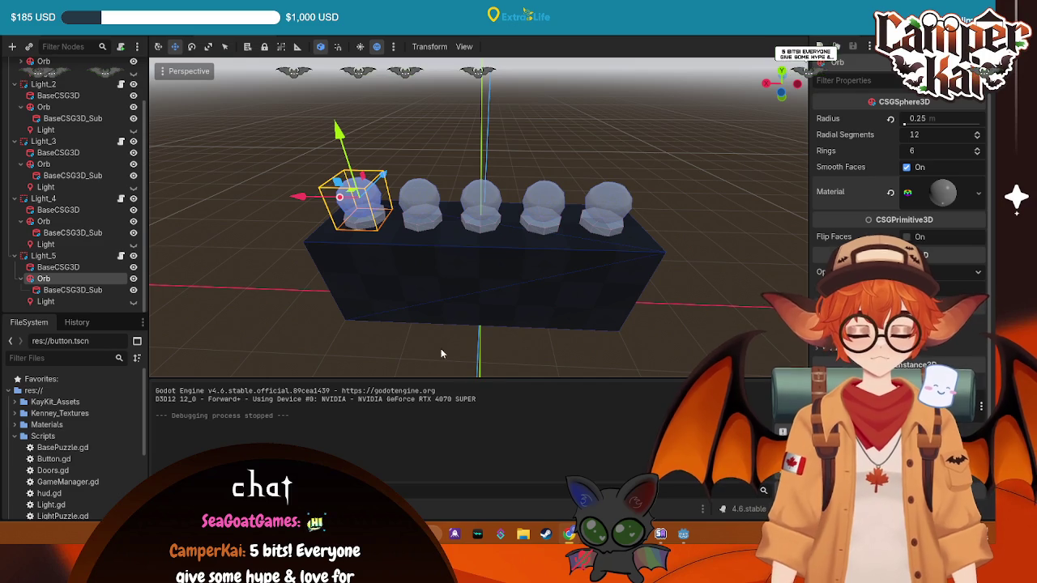
{"action": "left_click", "coordinate": [503, 97]}
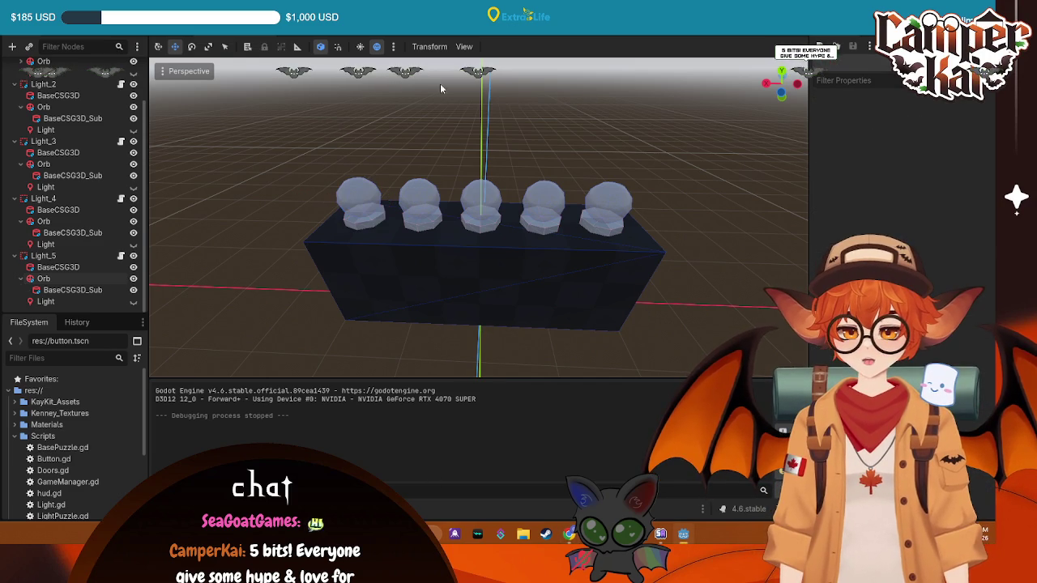
{"action": "key", "text": "F5"}
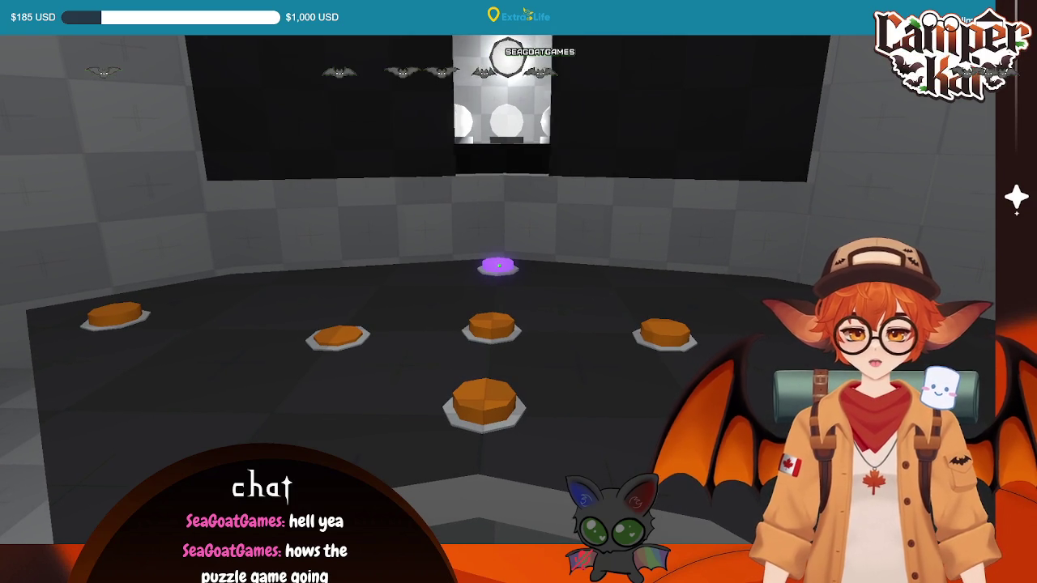
{"action": "key", "text": "F8"}
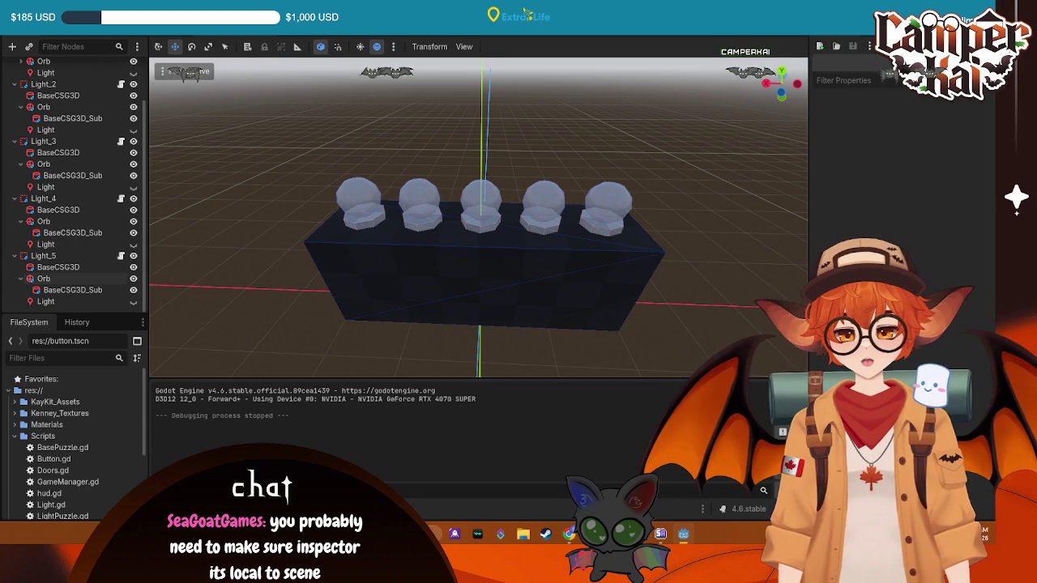
{"action": "key", "text": "ctrl+F3"}
{"action": "scroll", "coordinate": [492, 198], "scroll_direction": "up", "scroll_amount": 2}
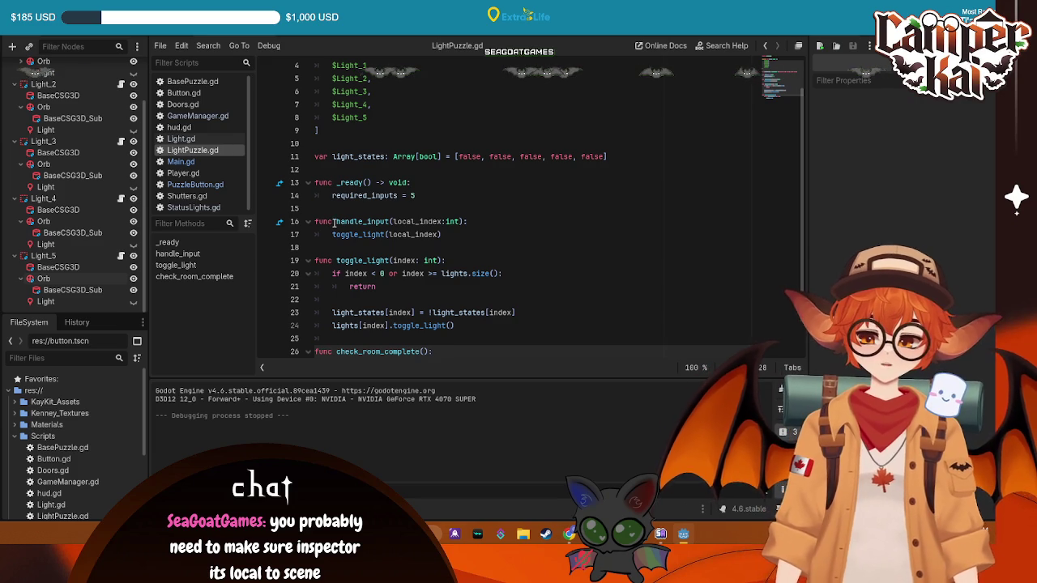
{"action": "left_click", "coordinate": [192, 81]}
{"action": "left_click", "coordinate": [182, 93]}
{"action": "left_click", "coordinate": [194, 82]}
{"action": "left_click", "coordinate": [183, 92]}
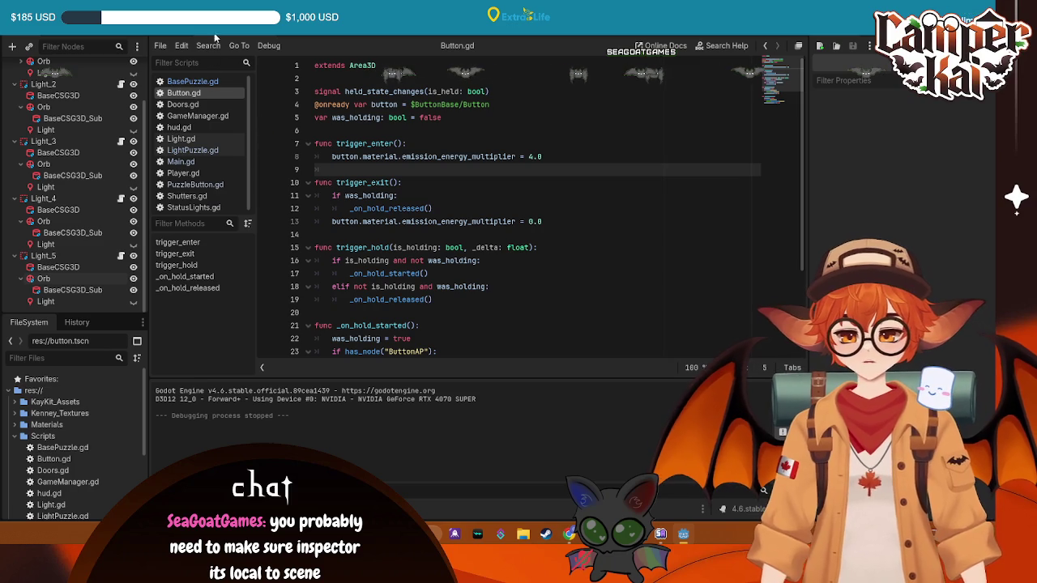
{"action": "left_click", "coordinate": [194, 185]}
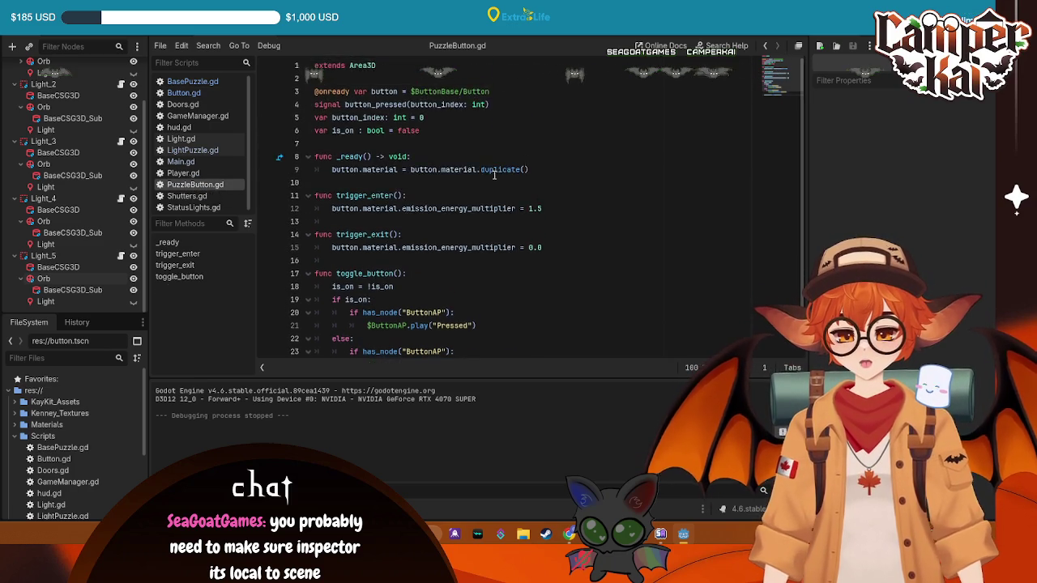
{"action": "left_click", "coordinate": [508, 312]}
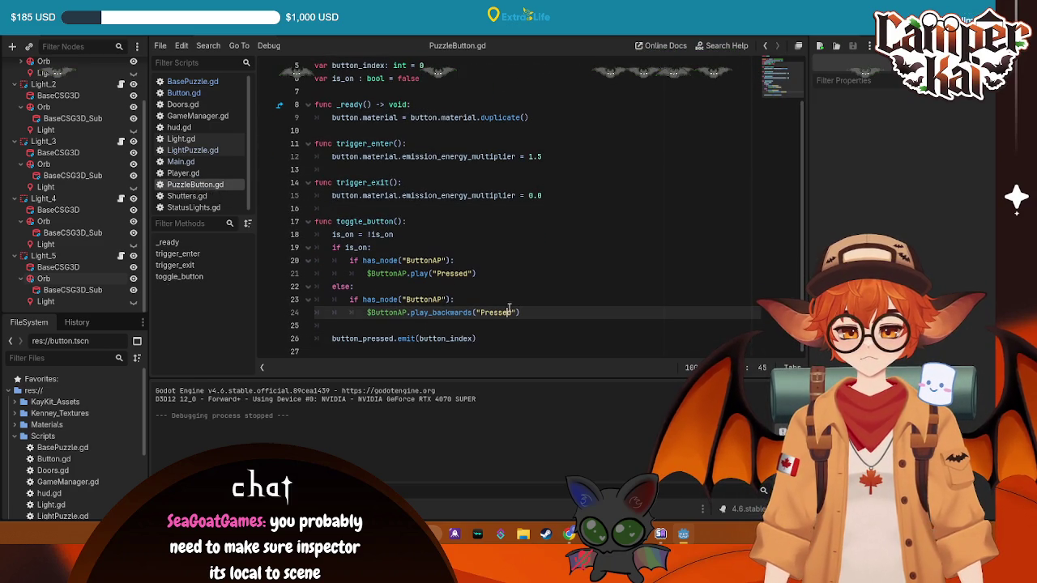
{"action": "left_click", "coordinate": [357, 346]}
{"action": "left_click", "coordinate": [382, 273]}
{"action": "left_click", "coordinate": [406, 182]}
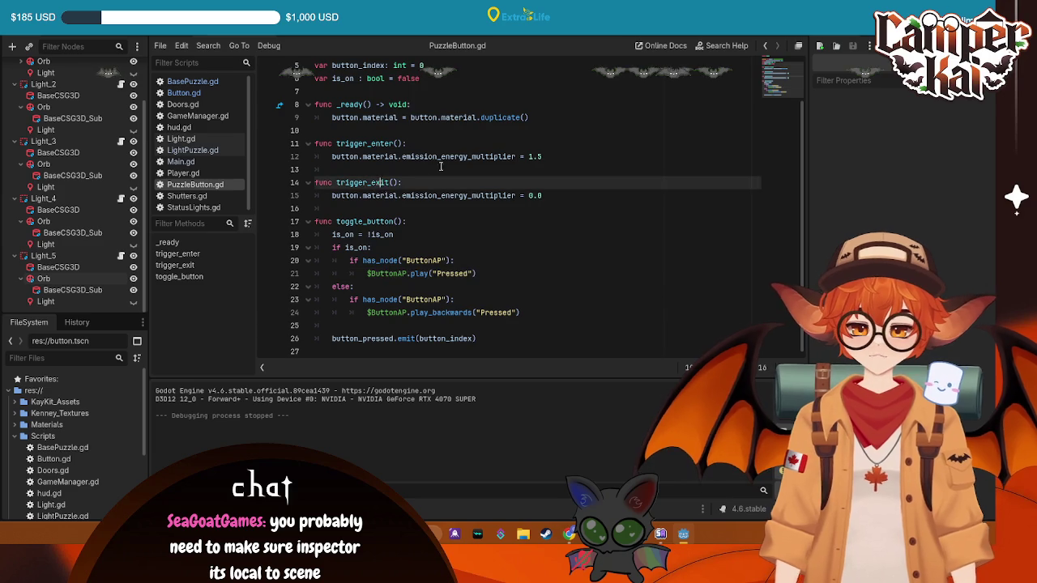
{"action": "scroll", "coordinate": [463, 140], "scroll_direction": "up", "scroll_amount": 2}
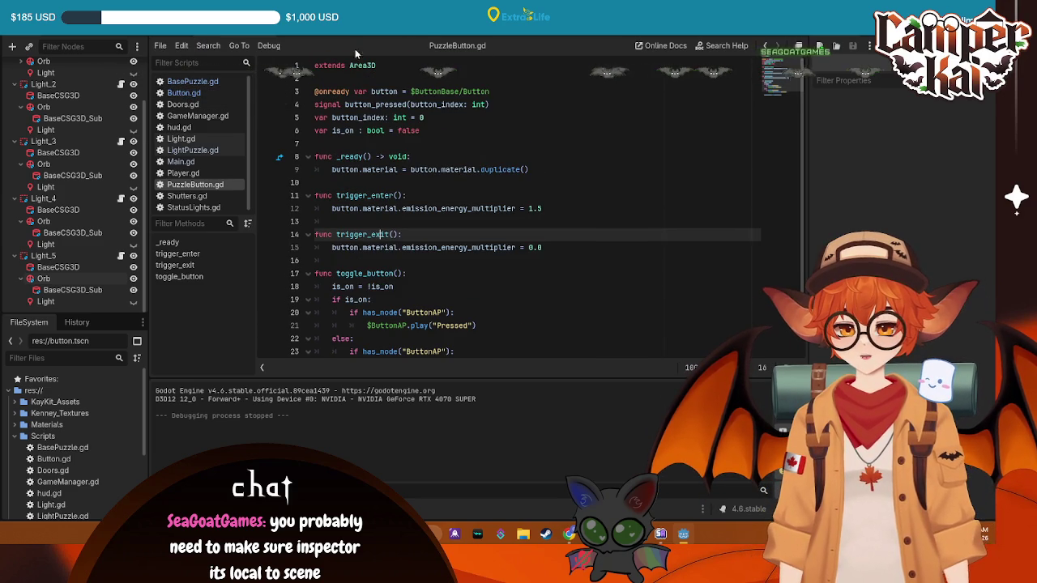
{"action": "key", "text": "ctrl+F2"}
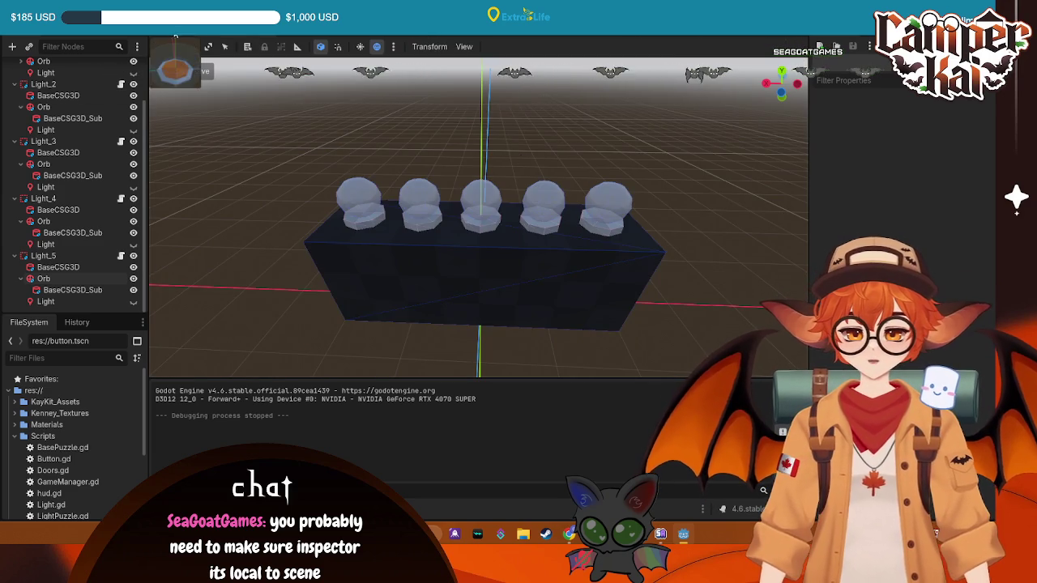
- Switch to the Main scene and view the whole room from above
{"action": "left_click", "coordinate": [169, 31]}
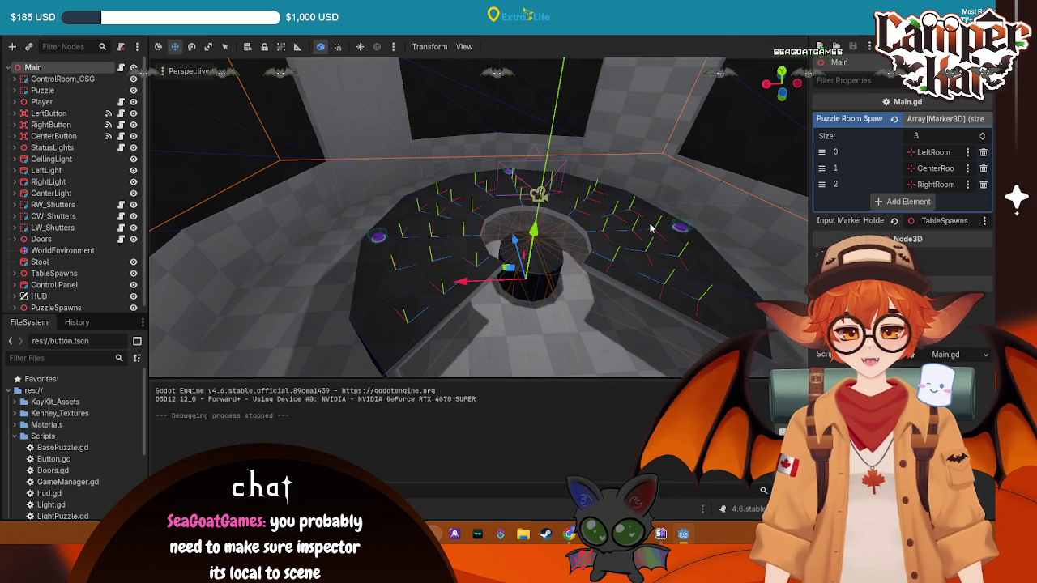
{"action": "scroll", "coordinate": [577, 187], "scroll_direction": "down", "scroll_amount": 5}
{"action": "left_click_drag", "start_coordinate": [520, 197], "coordinate": [502, 296]}
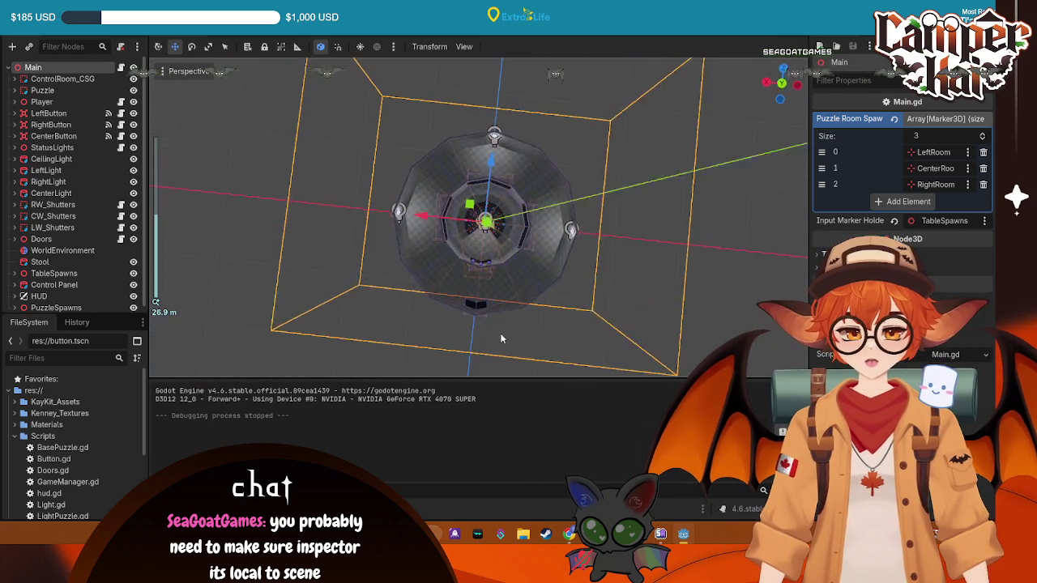
{"action": "scroll", "coordinate": [73, 243], "scroll_direction": "down", "scroll_amount": 1}
- Inspect PuzzleSpawns and its RightRoomMarker and CenterRoomMarker, then bring up Main.gd
{"action": "left_click", "coordinate": [56, 302]}
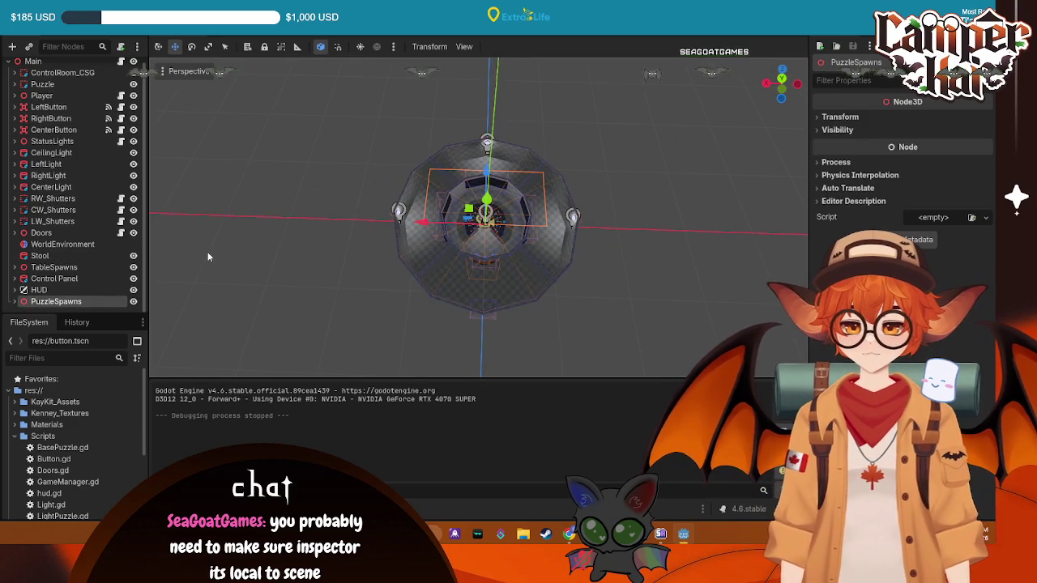
{"action": "left_click", "coordinate": [57, 305]}
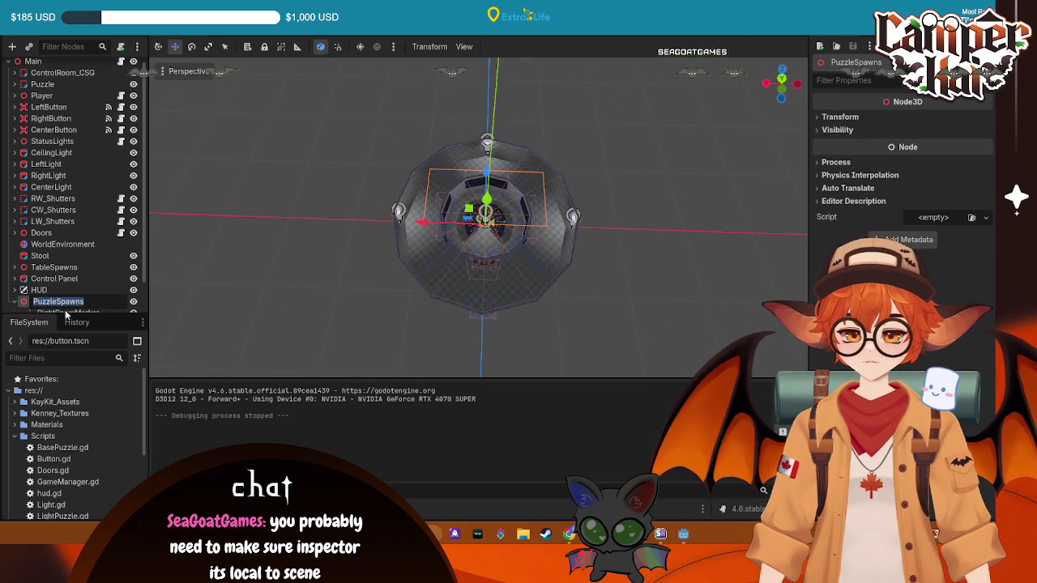
{"action": "scroll", "coordinate": [68, 304], "scroll_direction": "down", "scroll_amount": 1}
{"action": "left_click", "coordinate": [68, 279]}
{"action": "left_click", "coordinate": [70, 301]}
{"action": "left_click", "coordinate": [68, 279]}
{"action": "scroll", "coordinate": [555, 210], "scroll_direction": "up", "scroll_amount": 5}
{"action": "mouse_move", "coordinate": [374, 158]}
{"action": "left_mouse_down"}
{"action": "mouse_move", "coordinate": [158, 137]}
{"action": "mouse_move", "coordinate": [393, 280]}
{"action": "mouse_move", "coordinate": [474, 227]}
{"action": "mouse_move", "coordinate": [625, 213]}
{"action": "mouse_move", "coordinate": [615, 218]}
{"action": "left_mouse_up"}
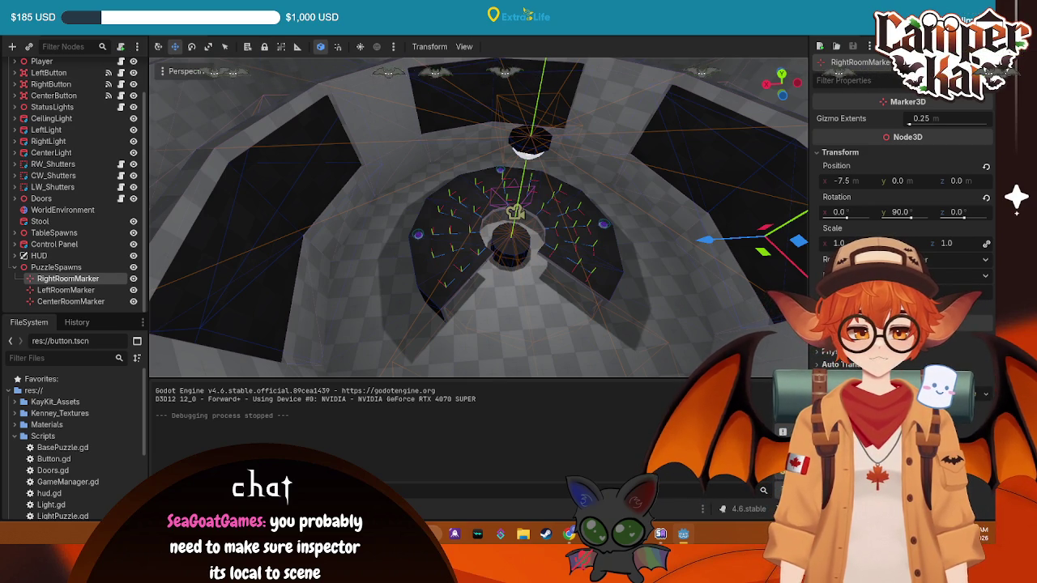
{"action": "key", "text": "ctrl+F3"}
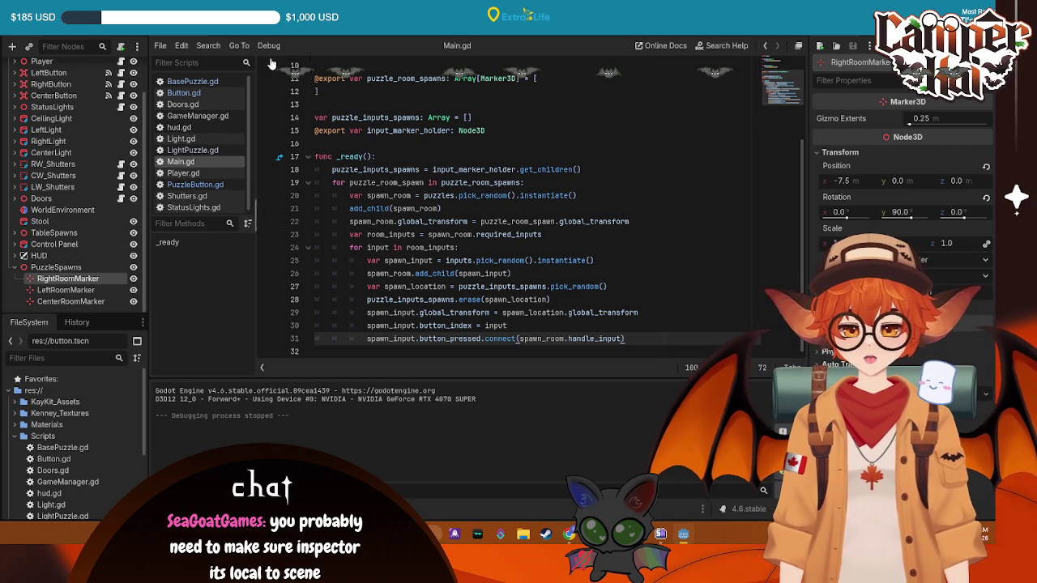
- In LightPuzzle.gd, delete the preset false values from light_states on line 11
{"action": "left_click", "coordinate": [243, 36]}
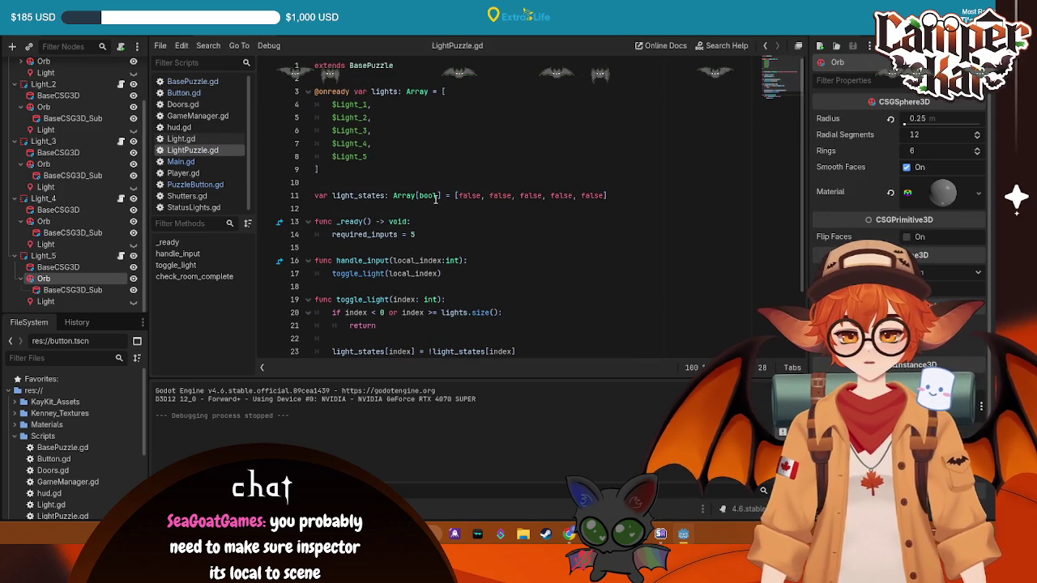
{"action": "left_click_drag", "start_coordinate": [608, 195], "coordinate": [442, 199]}
{"action": "key", "text": "BackSpace"}
- Add 'for light in lights:' after required_inputs in _ready, leaving the loop body empty
{"action": "scroll", "coordinate": [430, 169], "scroll_direction": "down", "scroll_amount": 2}
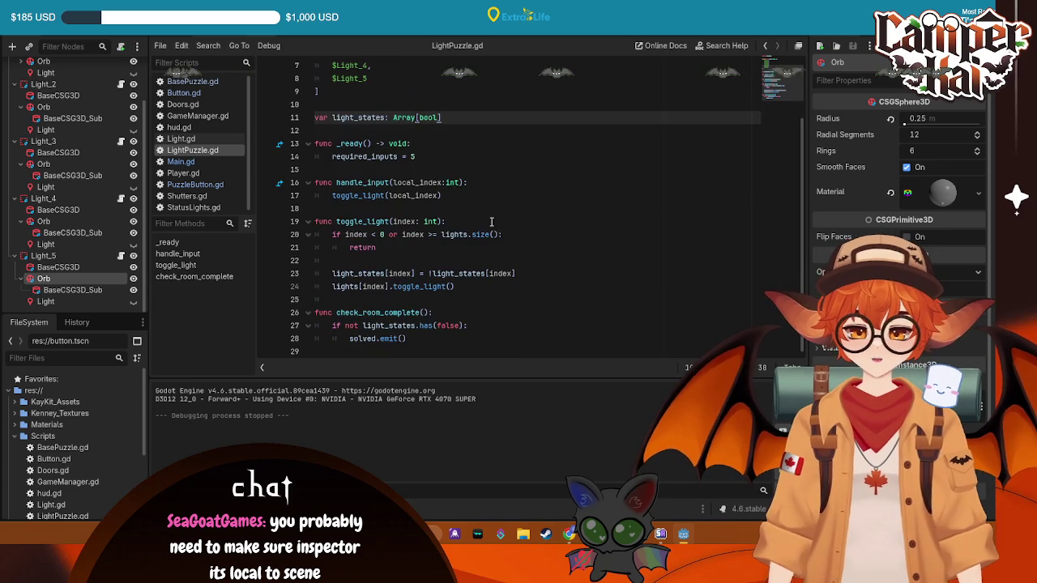
{"action": "left_click", "coordinate": [430, 158]}
{"action": "key", "text": "Return"}
{"action": "type", "text": "for "}
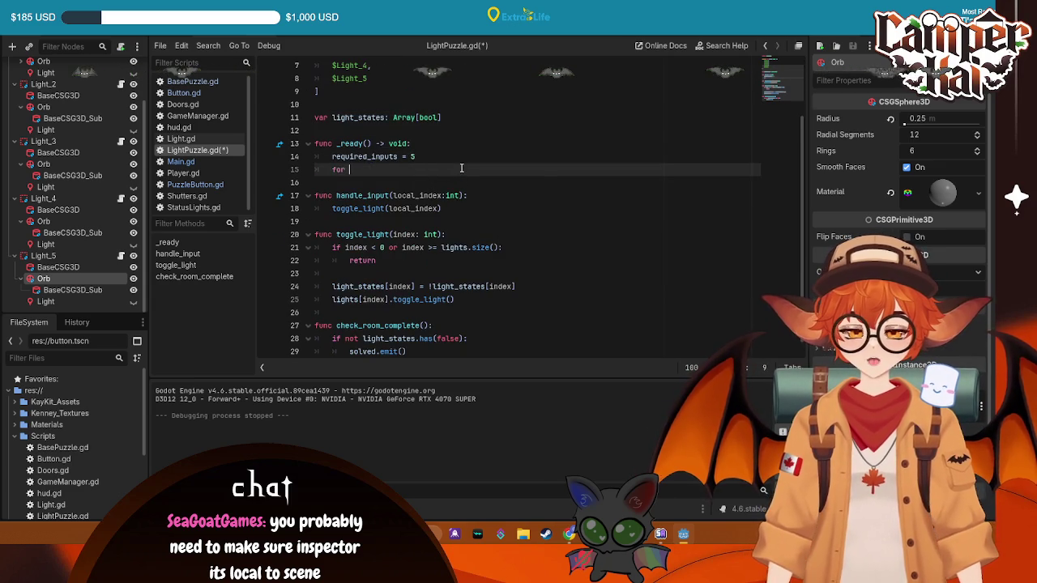
{"action": "type", "text": "light in "}
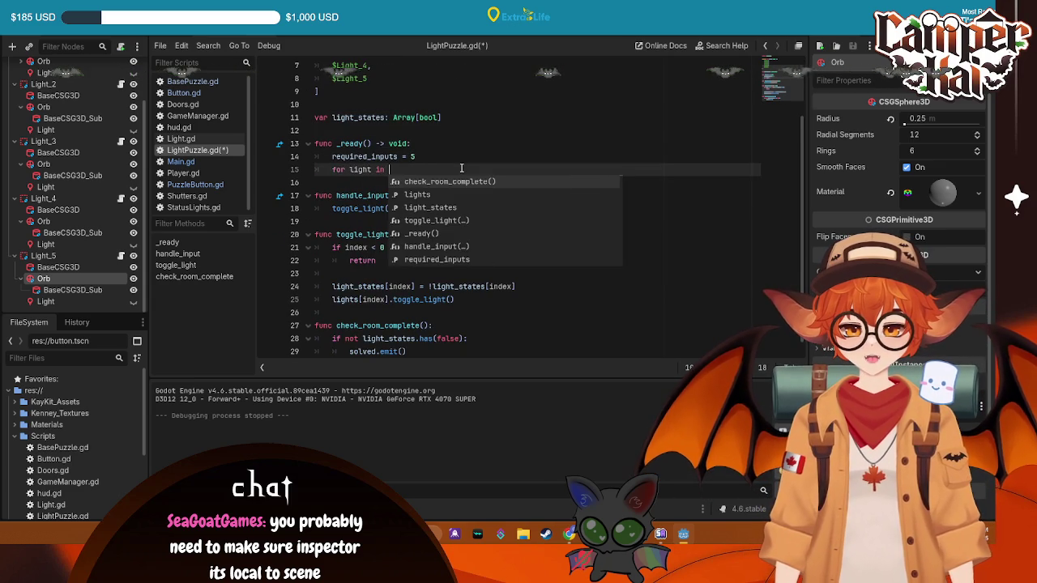
{"action": "type", "text": "light"}
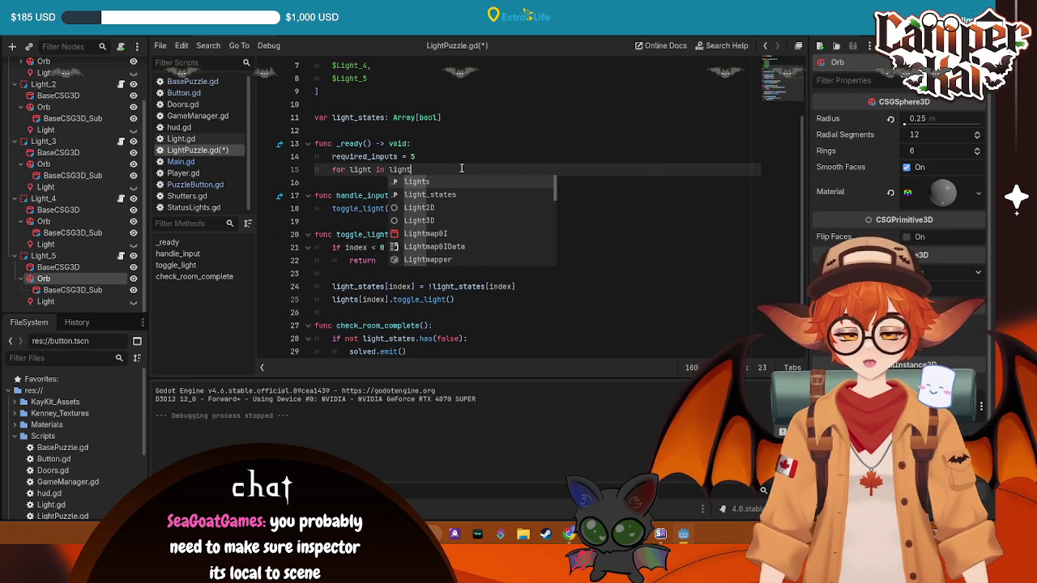
{"action": "key", "text": "Return"}
{"action": "type", "text": ":"}
{"action": "key", "text": "Return"}
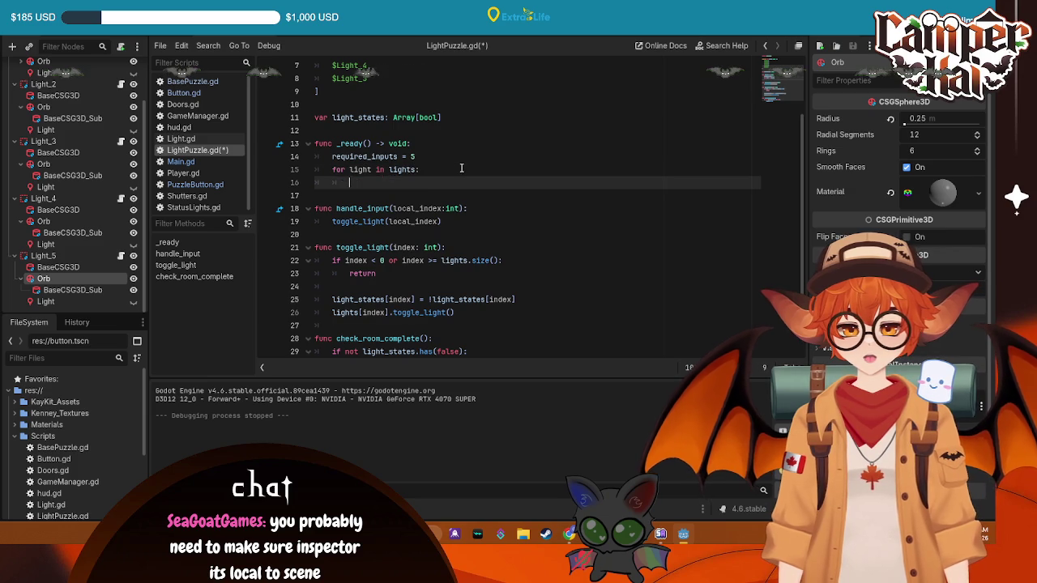
{"action": "scroll", "coordinate": [461, 168], "scroll_direction": "up", "scroll_amount": 2}
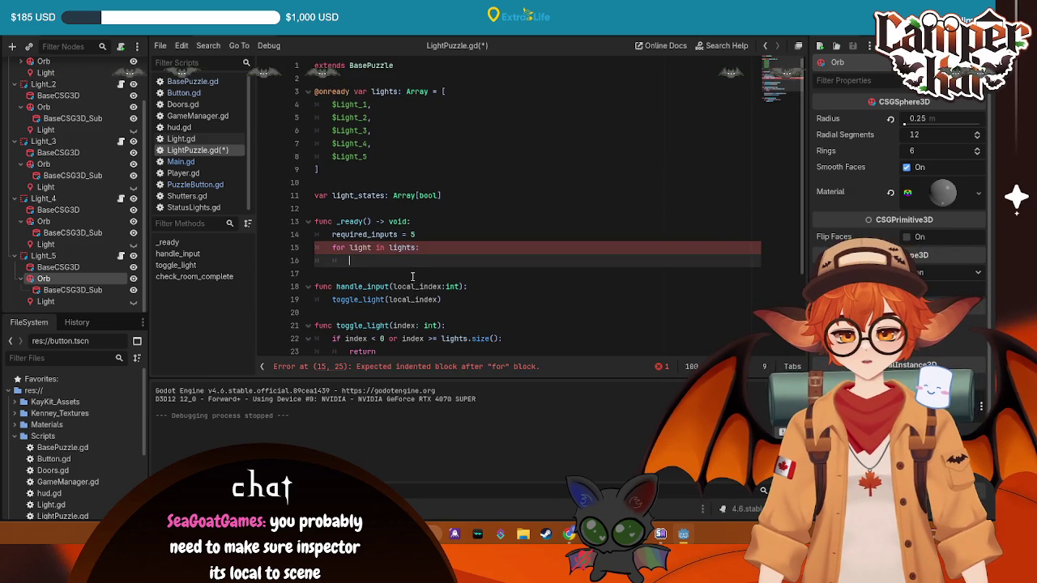
{"action": "scroll", "coordinate": [411, 269], "scroll_direction": "down", "scroll_amount": 1}
{"action": "scroll", "coordinate": [410, 268], "scroll_direction": "down", "scroll_amount": 2}
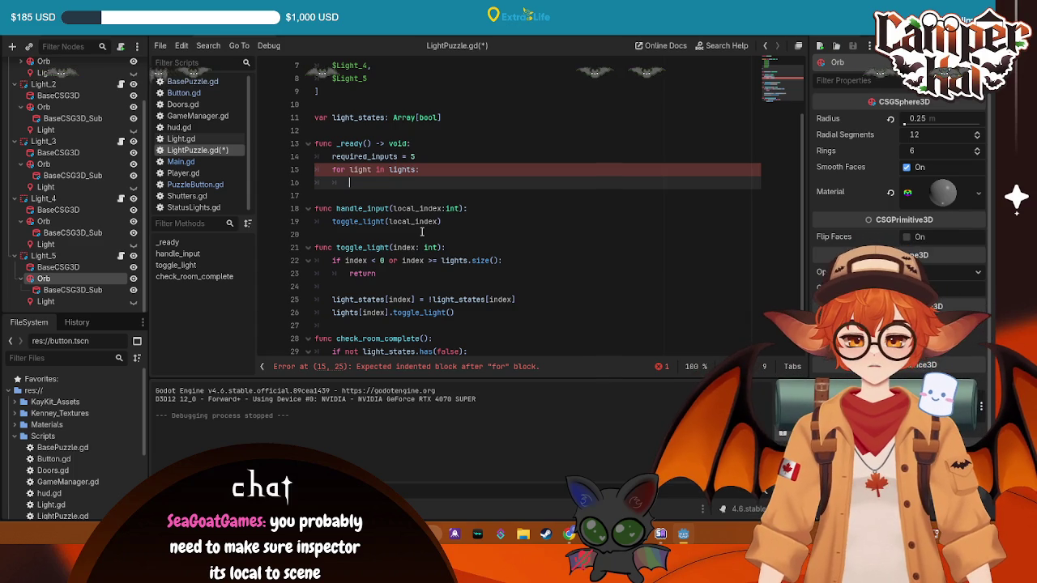
{"action": "scroll", "coordinate": [422, 232], "scroll_direction": "up", "scroll_amount": 2}
{"action": "scroll", "coordinate": [417, 228], "scroll_direction": "down", "scroll_amount": 1}
{"action": "type", "text": "light"}
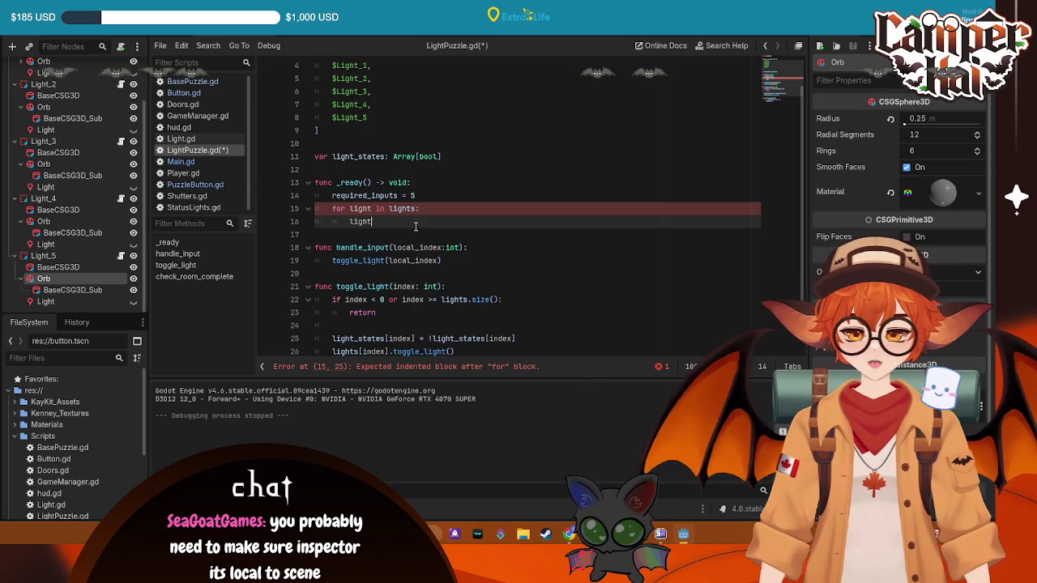
{"action": "type", "text": "state"}
{"action": "key", "text": "BackSpace"}
{"action": "key", "text": "BackSpace"}
{"action": "key", "text": "BackSpace"}
{"action": "key", "text": "BackSpace"}
{"action": "key", "text": "BackSpace"}
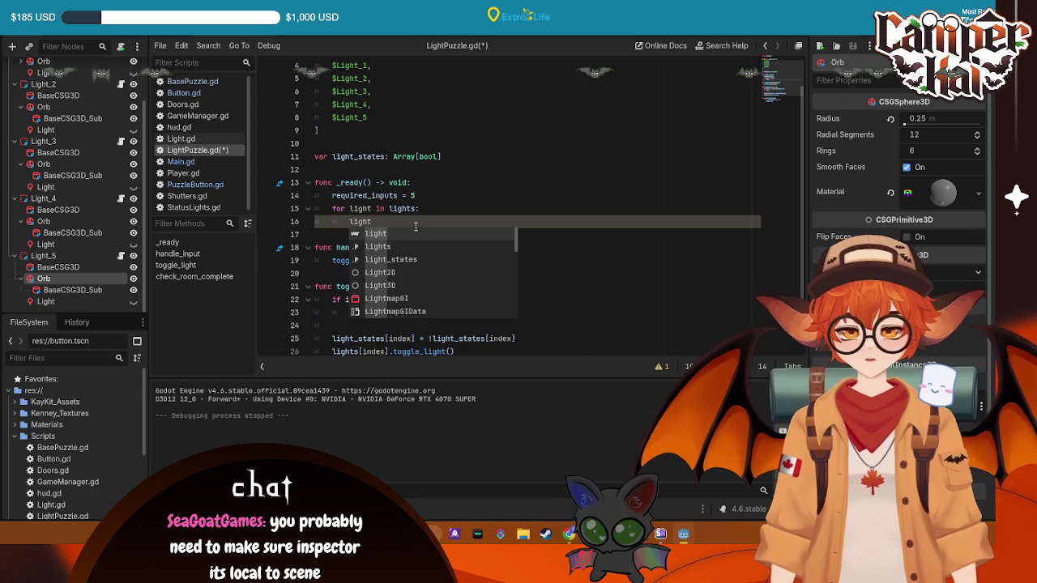
{"action": "key", "text": "BackSpace"}
{"action": "key", "text": "BackSpace"}
{"action": "key", "text": "BackSpace"}
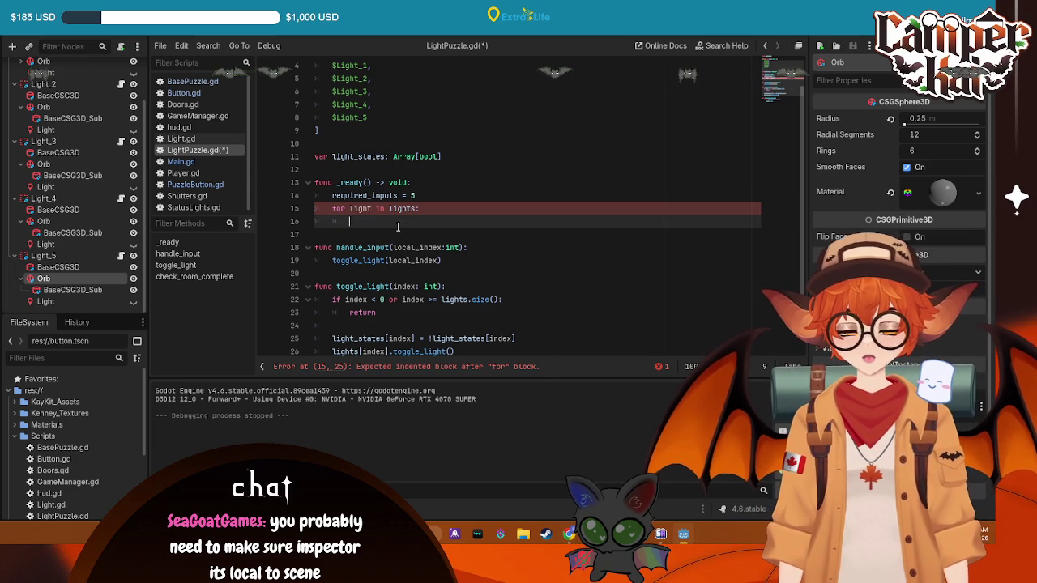
- Write light_state[light] = randf() < 0.5 on line 16 and save the script
{"action": "type", "text": "l.li"}
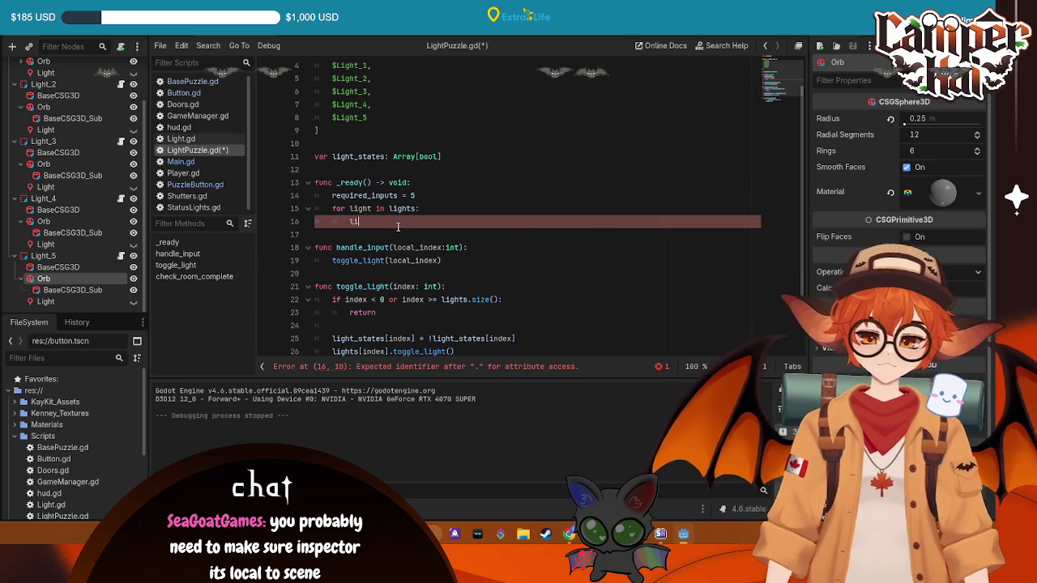
{"action": "type", "text": "ght"}
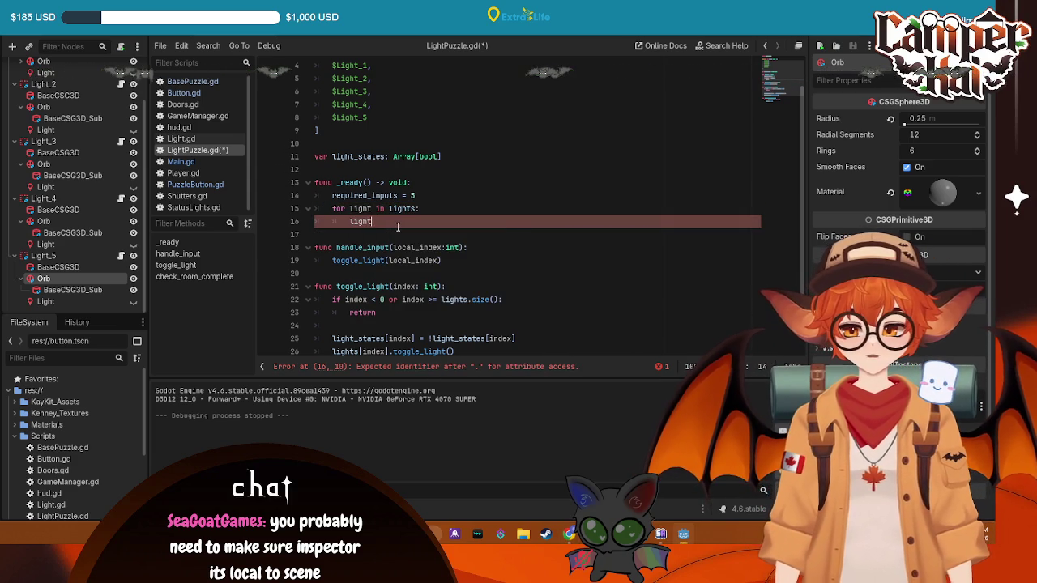
{"action": "type", "text": "_state"}
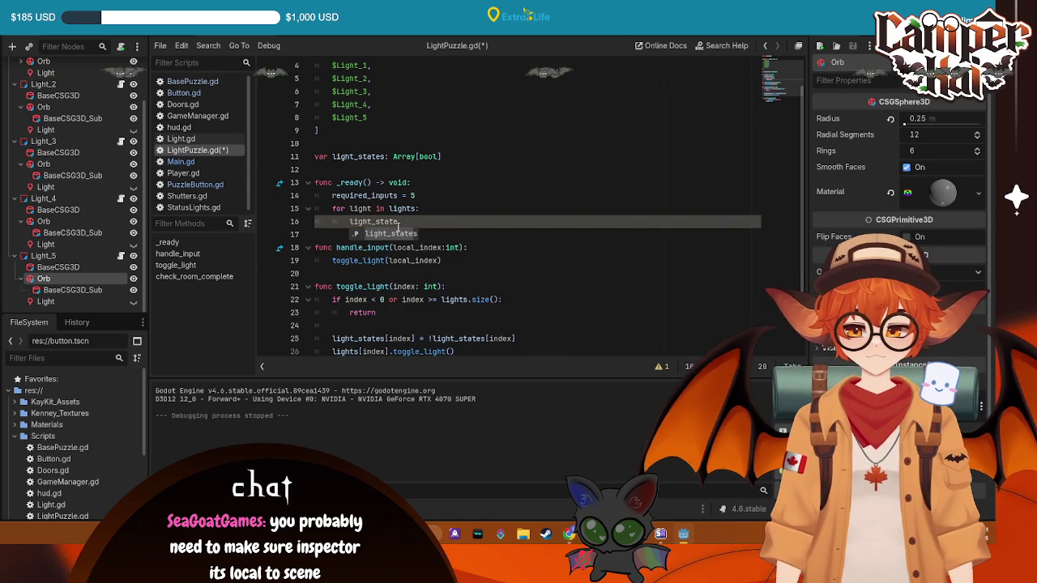
{"action": "type", "text": " = rand"}
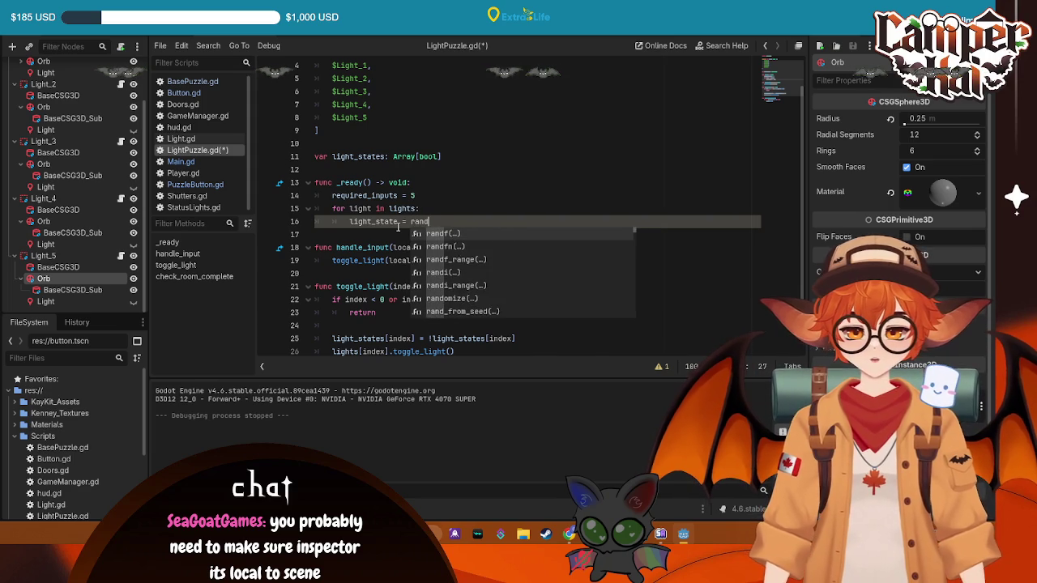
{"action": "type", "text": "f"}
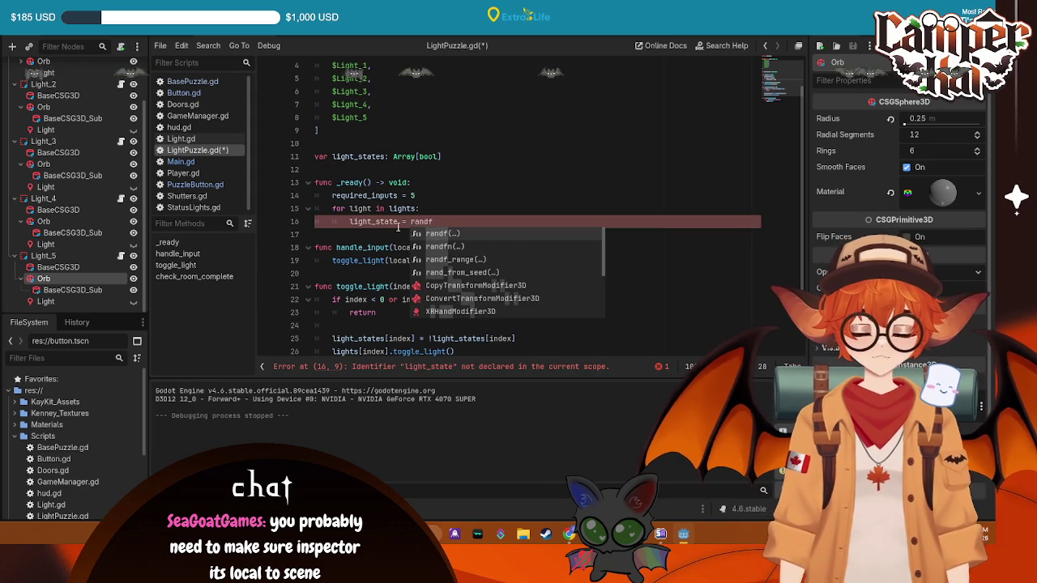
{"action": "type", "text": "() < 0.5"}
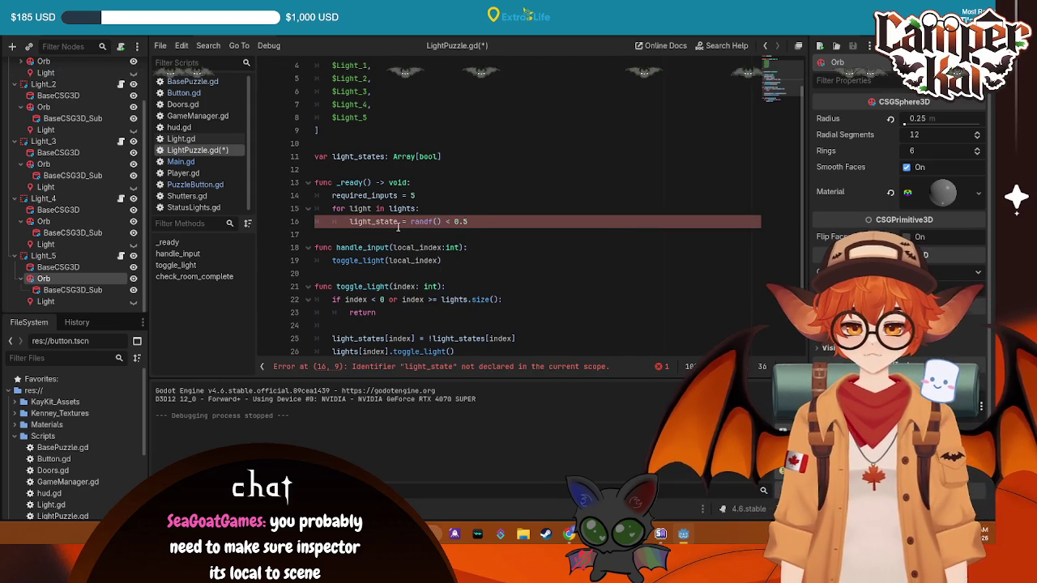
{"action": "key", "text": "Return"}
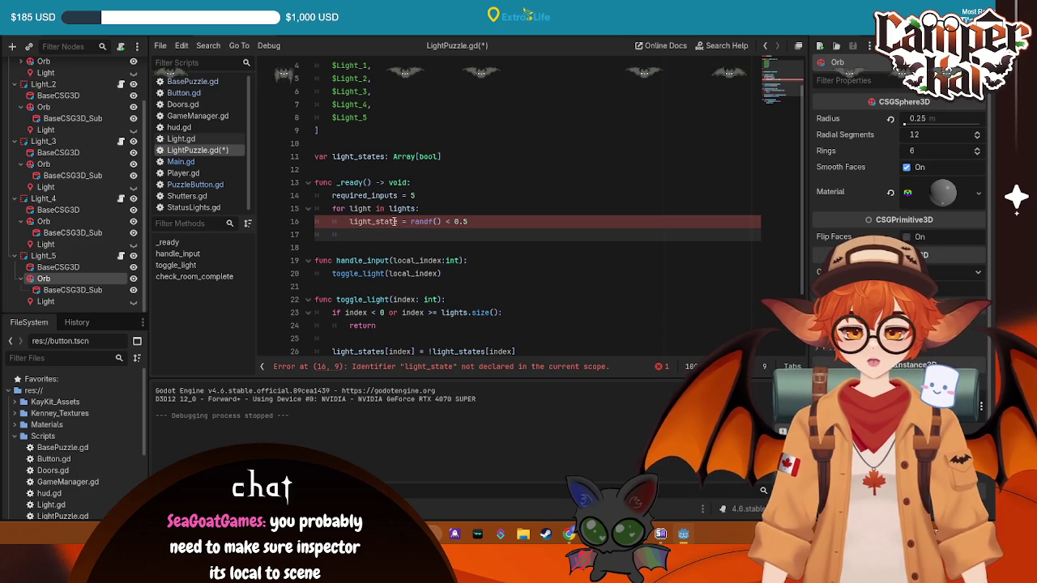
{"action": "left_click", "coordinate": [399, 222]}
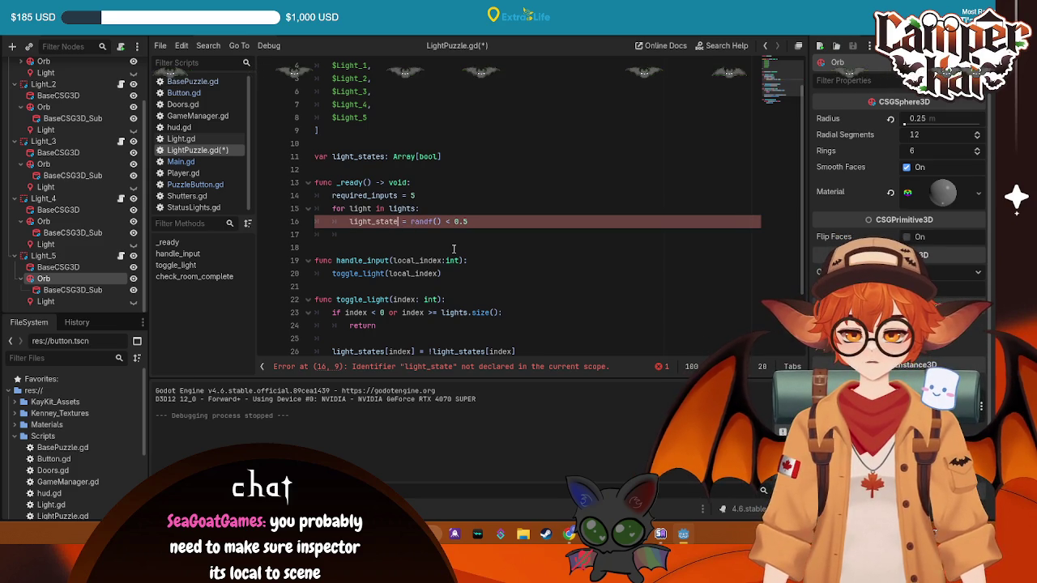
{"action": "type", "text": "[light"}
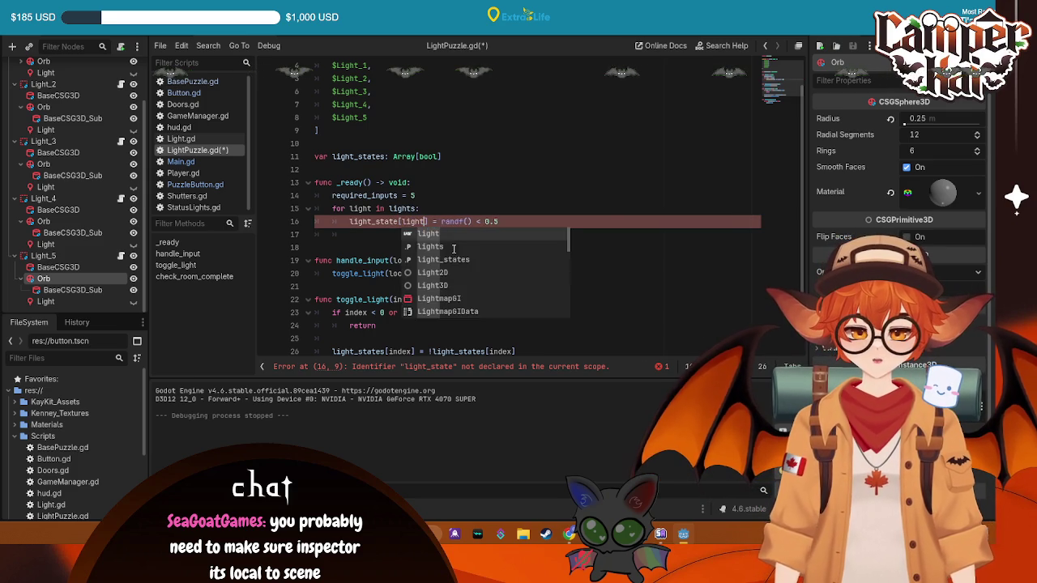
{"action": "key", "text": "ctrl+s"}
{"action": "key", "text": "Up"}
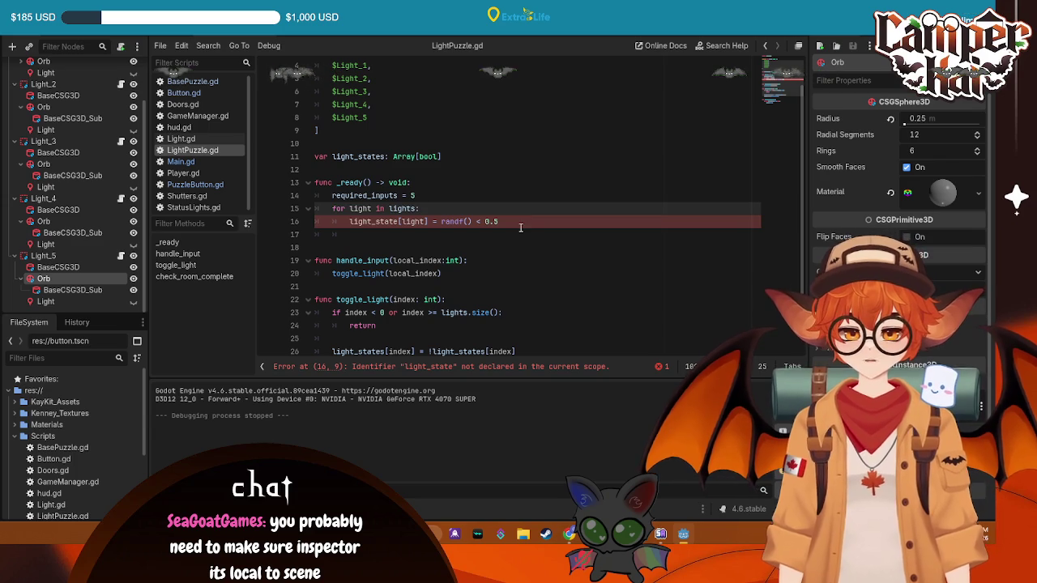
- Correct the variable name on line 16 to light_states
{"action": "scroll", "coordinate": [373, 185], "scroll_direction": "up", "scroll_amount": 1}
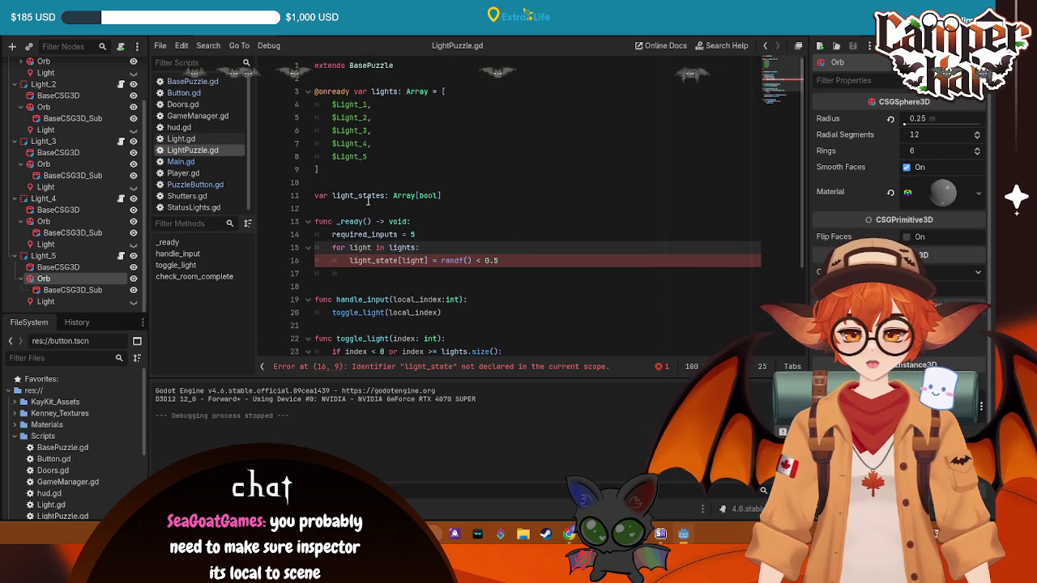
{"action": "left_click", "coordinate": [397, 260]}
{"action": "type", "text": "s"}
{"action": "left_click", "coordinate": [585, 240]}
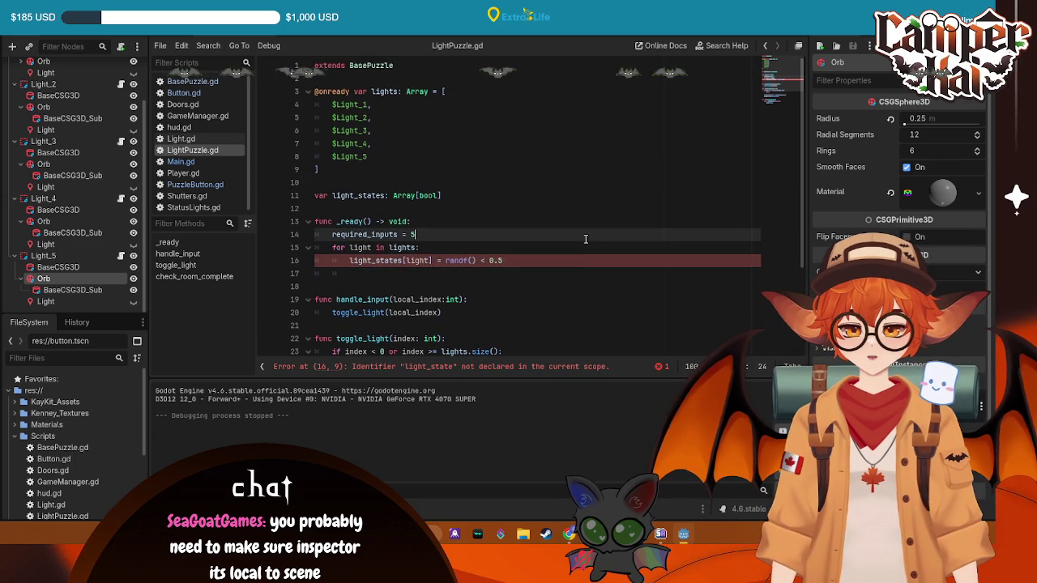
{"action": "left_click", "coordinate": [504, 260]}
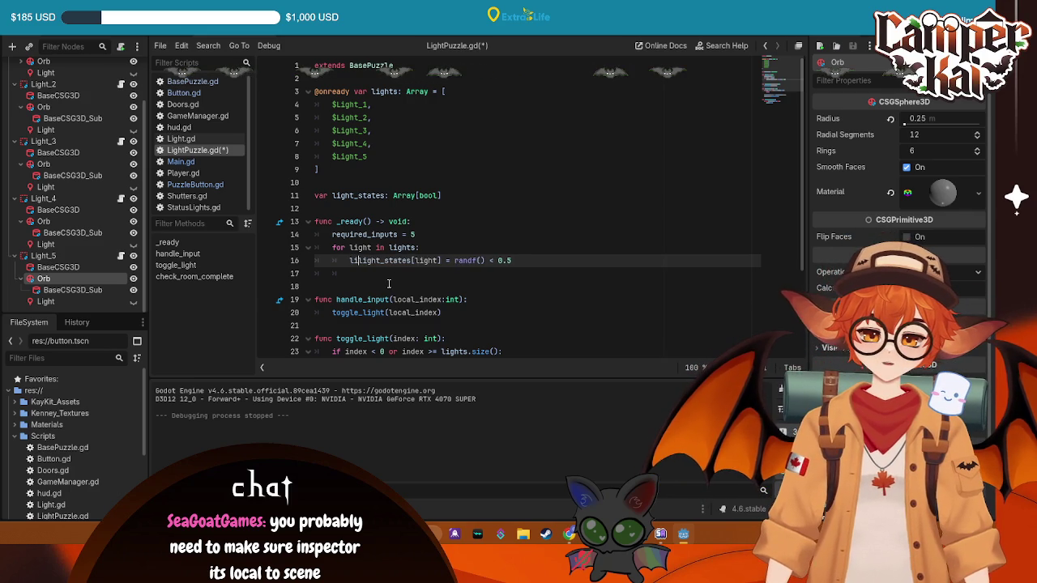
{"action": "type", "text": "light"}
{"action": "key", "text": "Down"}
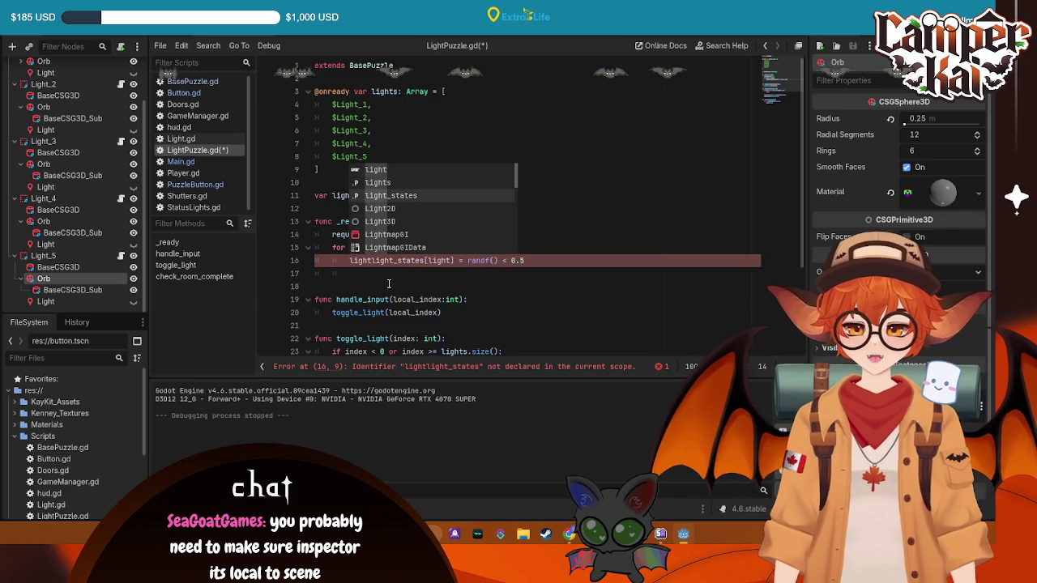
{"action": "key", "text": "Tab"}
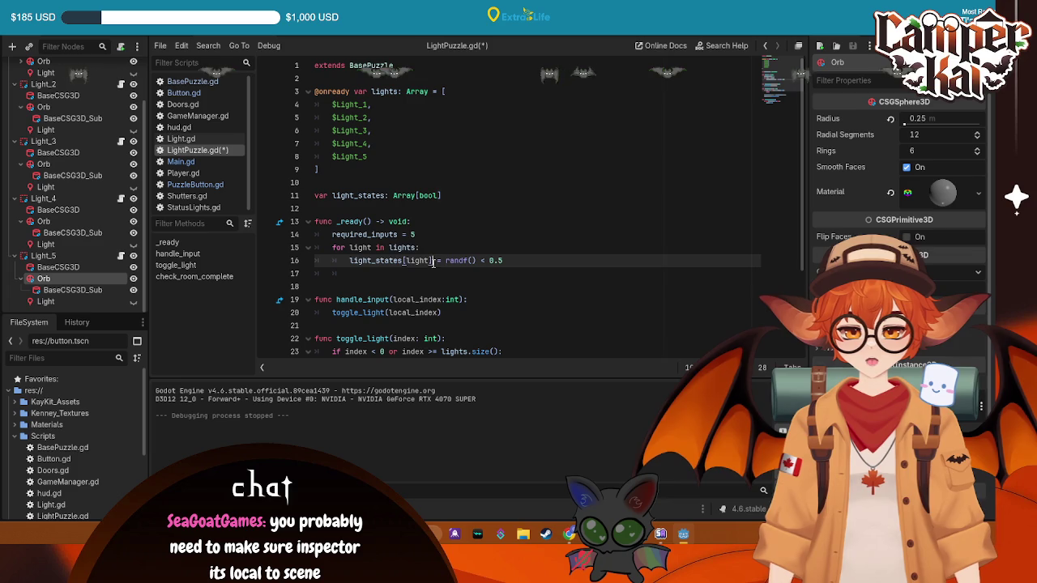
- Replace the indexed assignment with light_states.append(randf() < 0.5)
{"action": "left_click_drag", "start_coordinate": [433, 261], "coordinate": [403, 261]}
{"action": "key", "text": "BackSpace"}
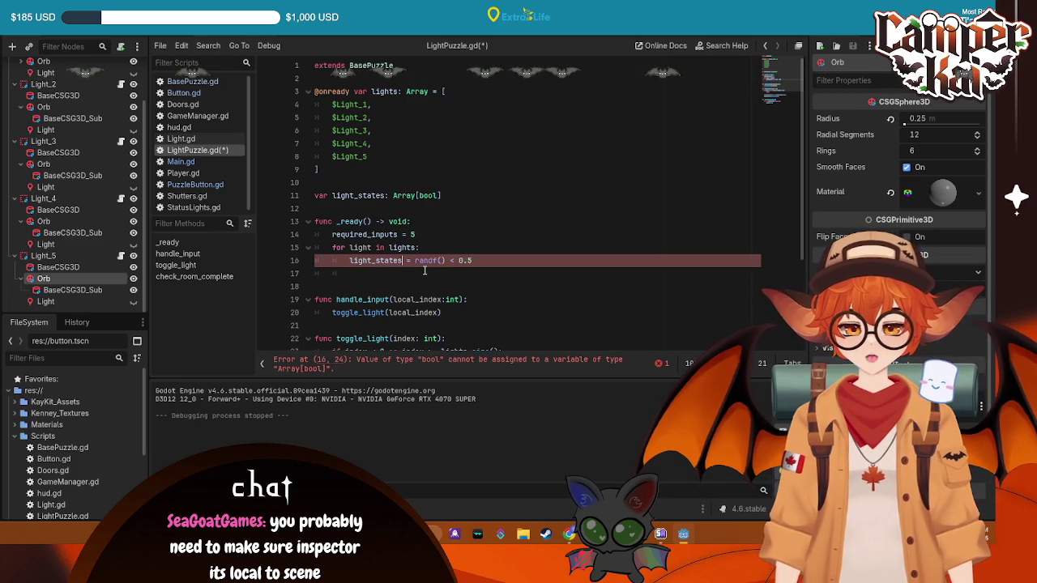
{"action": "type", "text": ".append("}
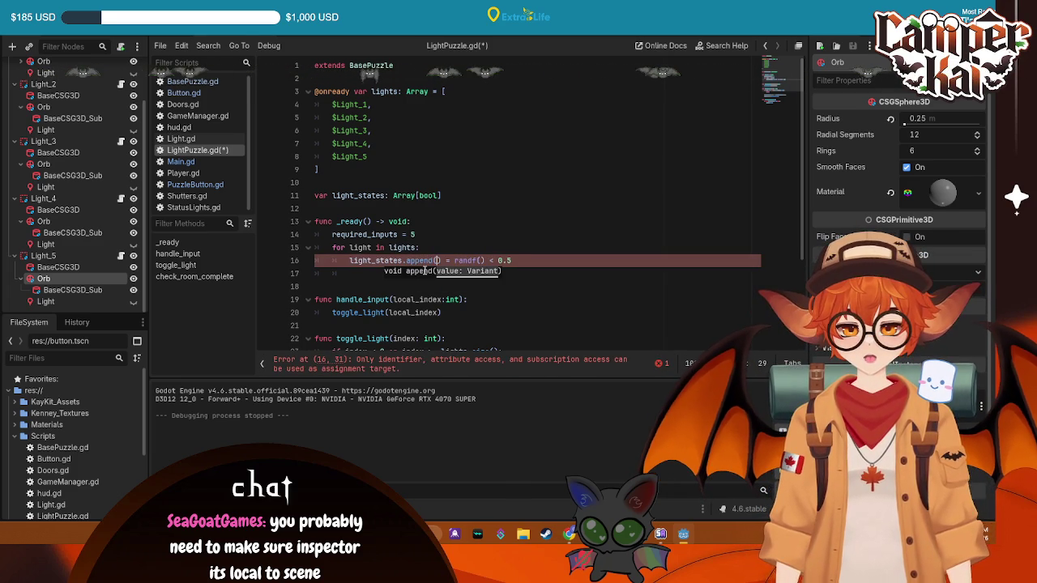
{"action": "key", "text": "shift+Down"}
{"action": "left_click_drag", "start_coordinate": [513, 260], "coordinate": [455, 261]}
{"action": "key", "text": "ctrl+c"}
{"action": "left_click", "coordinate": [438, 260]}
{"action": "key", "text": "ctrl+v"}
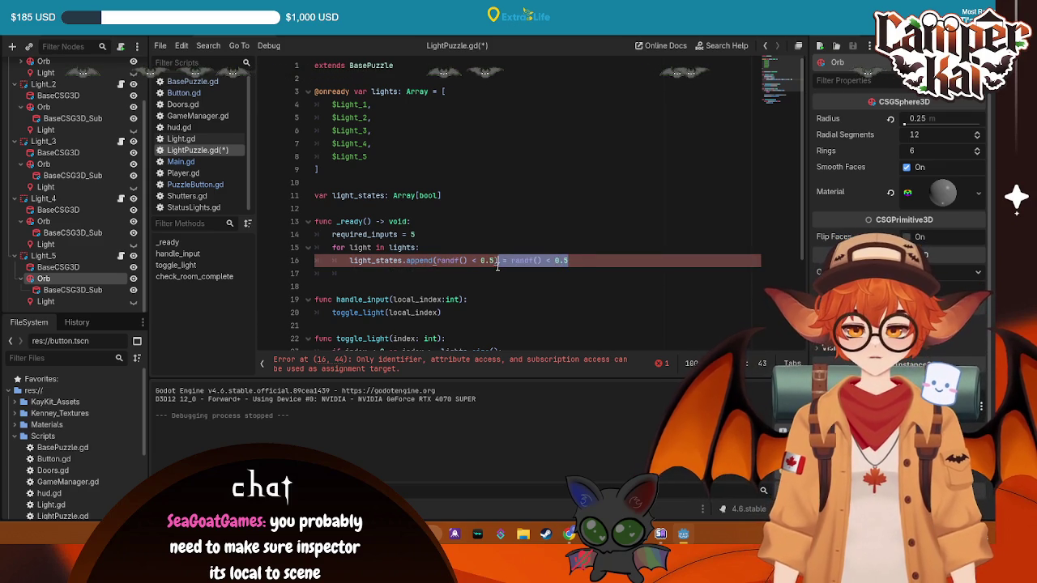
{"action": "key", "text": "BackSpace"}
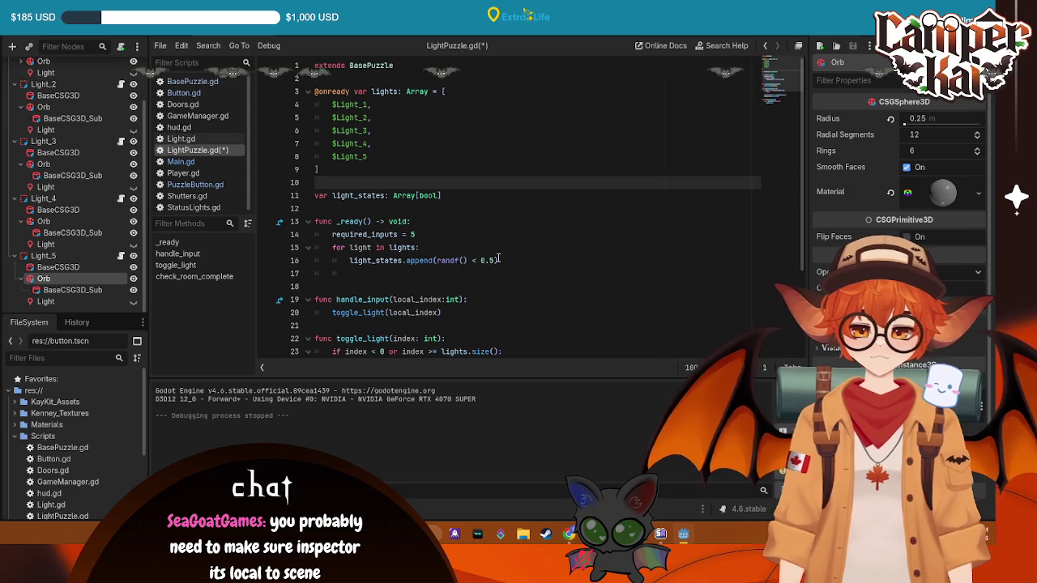
{"action": "left_click", "coordinate": [500, 260]}
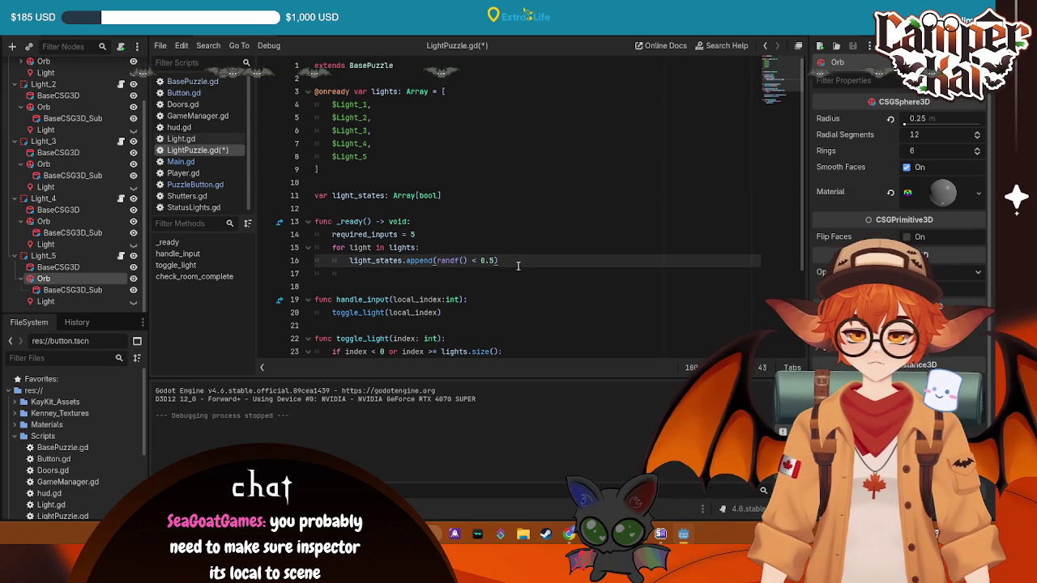
- Add an 'if light_states[light]:' condition on a new line inside the _ready loop
{"action": "key", "text": "Return"}
{"action": "type", "text": "if lig"}
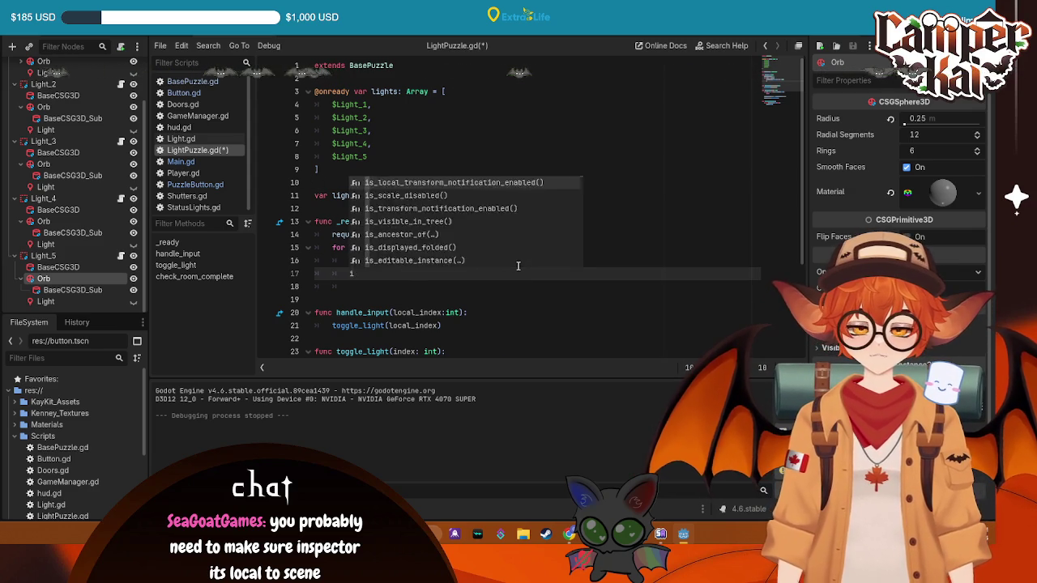
{"action": "key", "text": "Escape"}
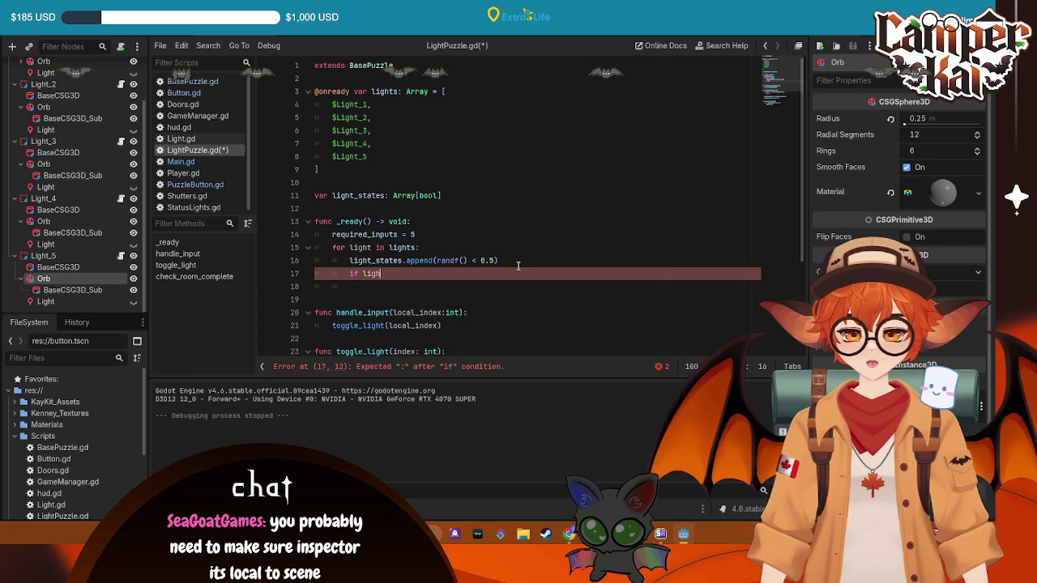
{"action": "type", "text": "ht"}
{"action": "key", "text": "Down"}
{"action": "key", "text": "Down"}
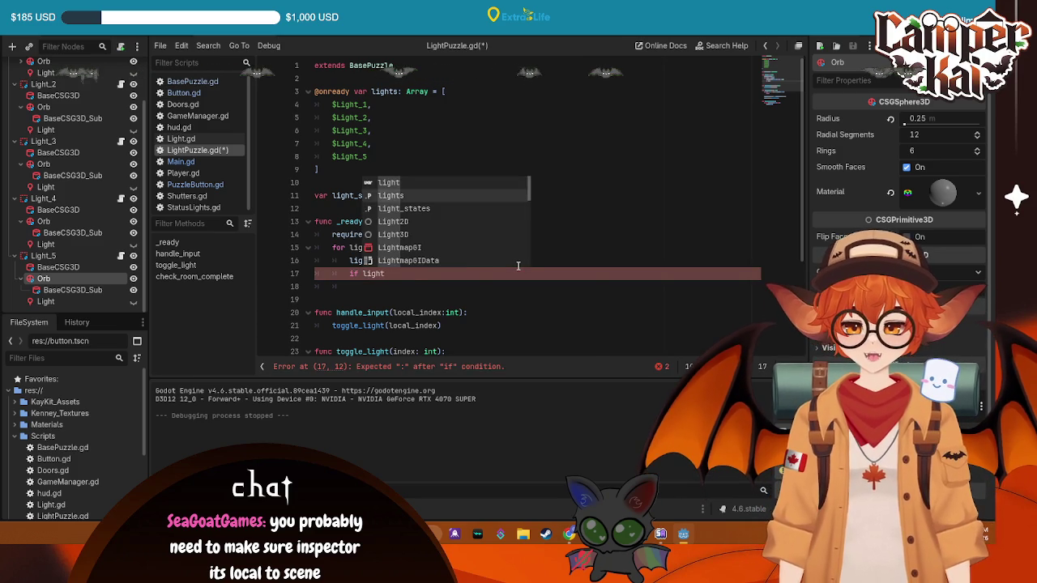
{"action": "key", "text": "Return"}
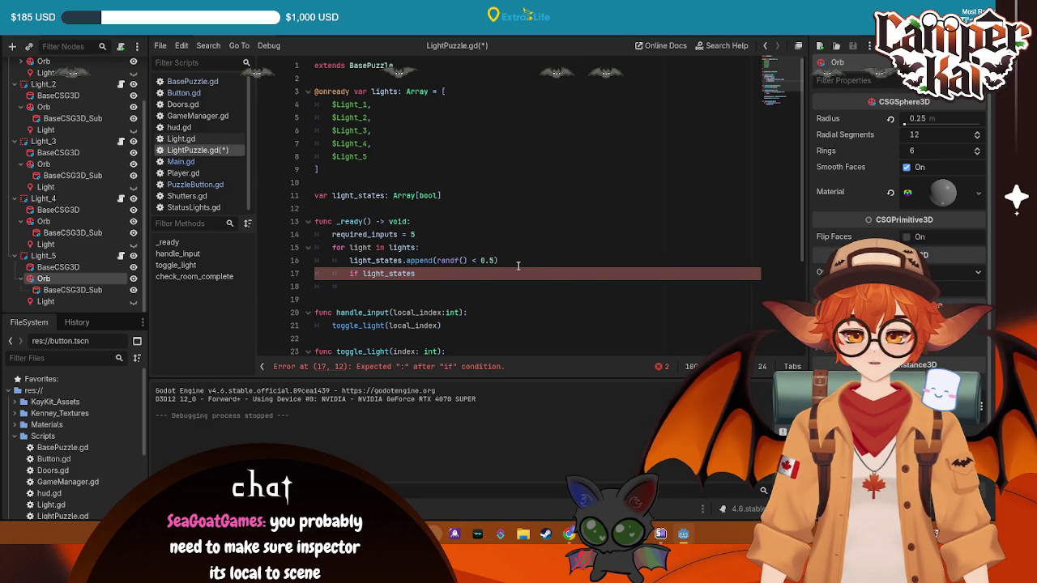
{"action": "type", "text": "]"}
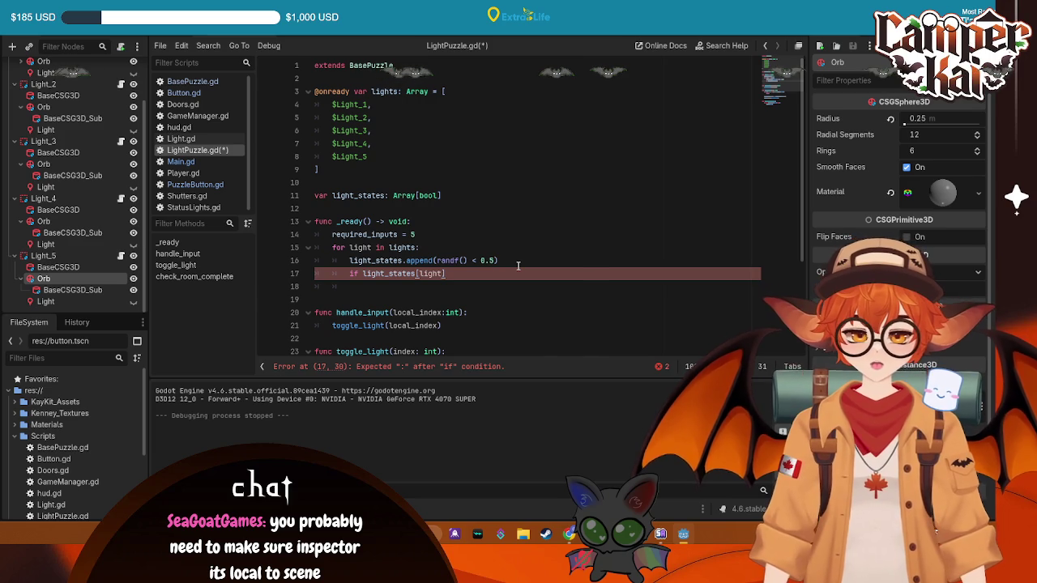
{"action": "type", "text": ":"}
{"action": "key", "text": "Return"}
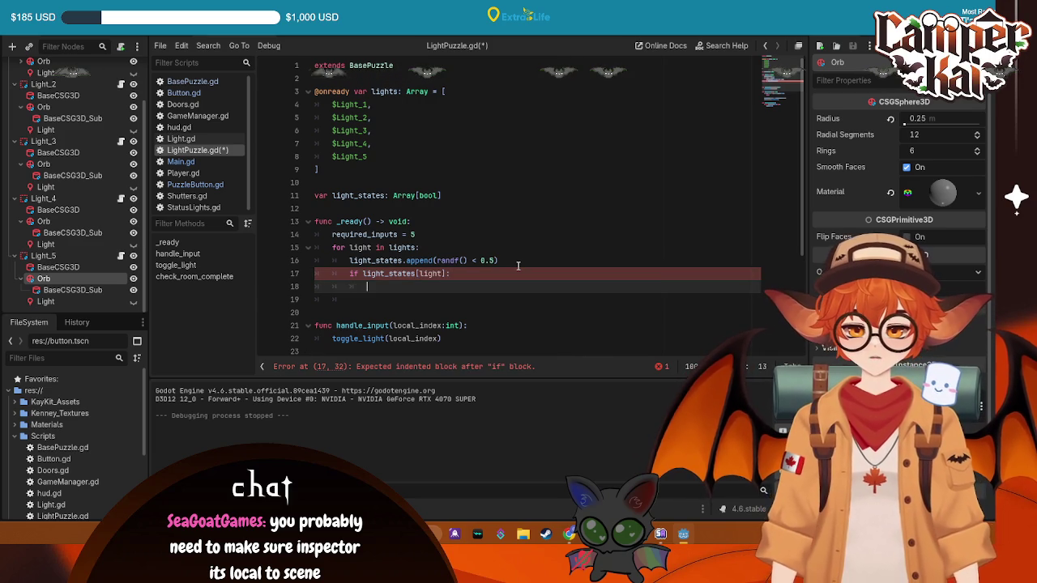
- Call toggle_light(light) in the if body, save LightPuzzle.gd, and run the game
{"action": "scroll", "coordinate": [519, 265], "scroll_direction": "down", "scroll_amount": 2}
{"action": "type", "text": "toggle"}
{"action": "key", "text": "Return"}
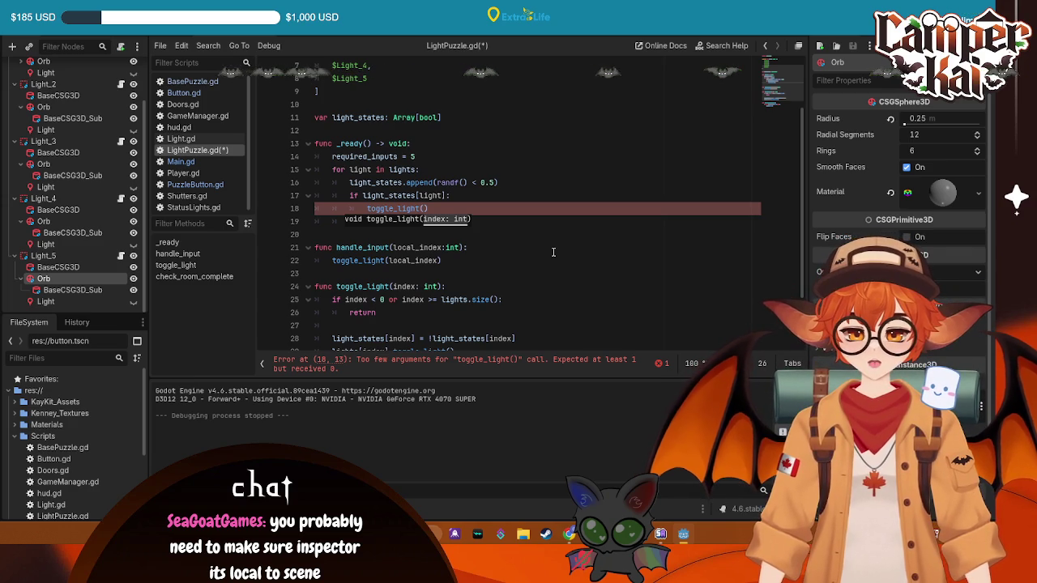
{"action": "type", "text": "l"}
{"action": "type", "text": "igu"}
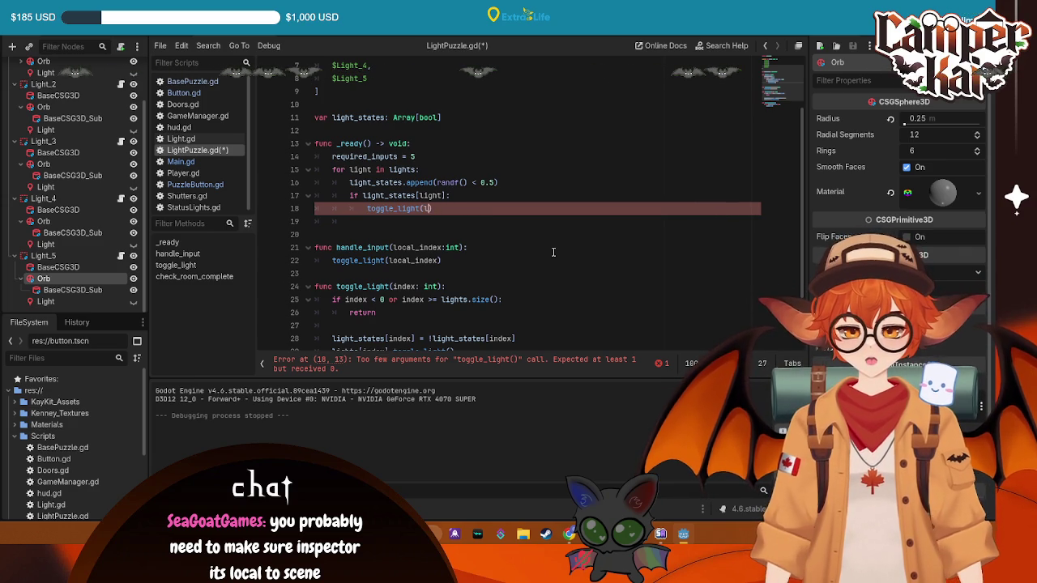
{"action": "type", "text": "ight"}
{"action": "key", "text": "Return"}
{"action": "key", "text": "ctrl+s"}
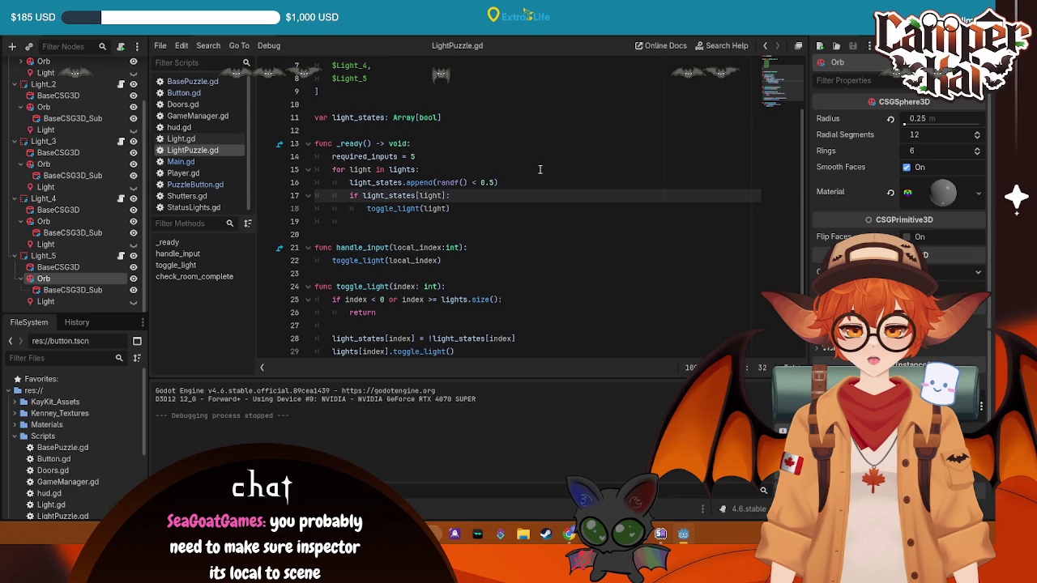
{"action": "key", "text": "F5"}
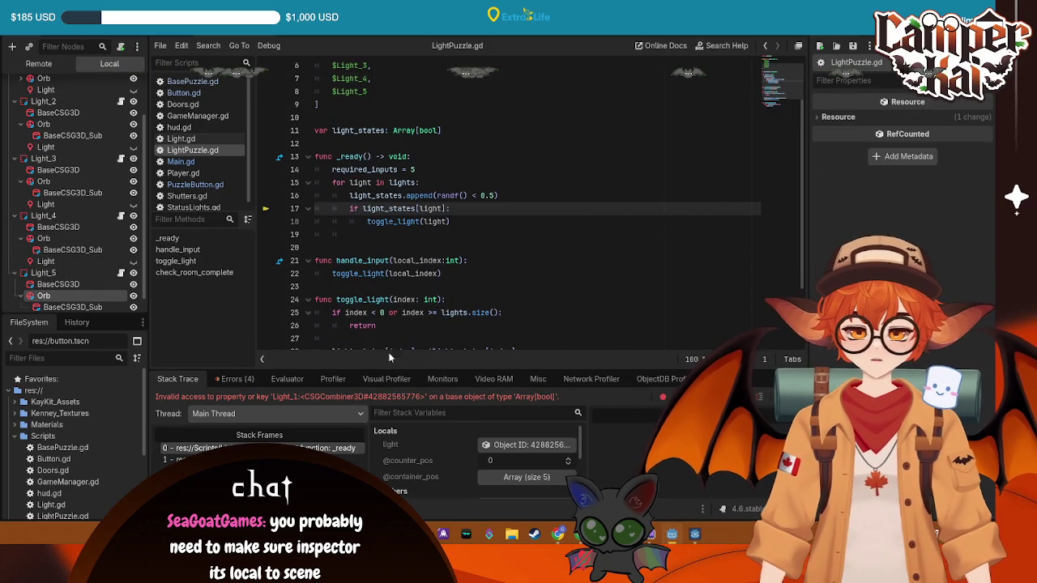
- Inspect the _ready error by stepping through the debugger's stack frames
{"action": "scroll", "coordinate": [435, 220], "scroll_direction": "up", "scroll_amount": 1}
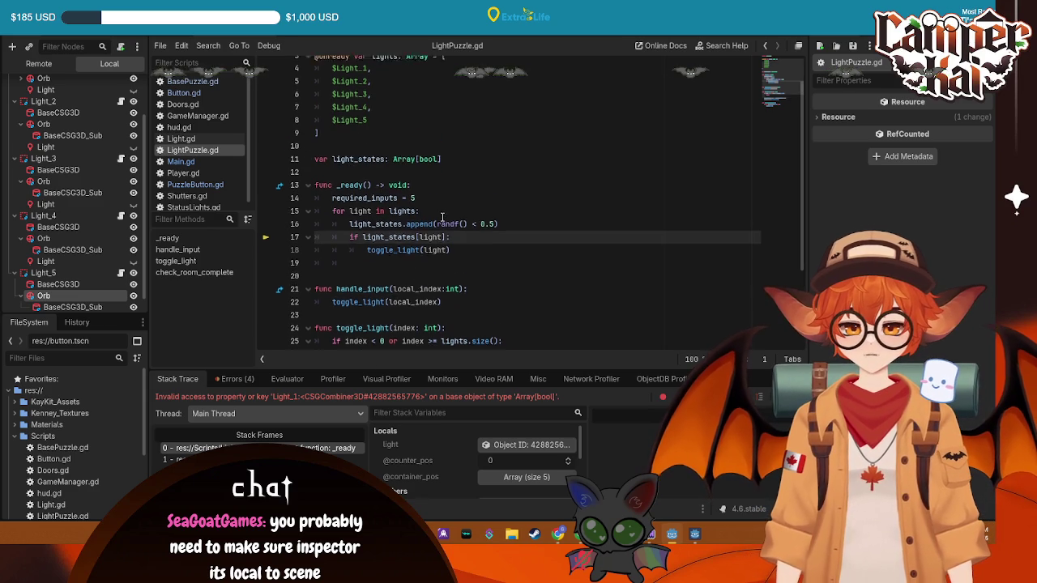
{"action": "scroll", "coordinate": [442, 225], "scroll_direction": "down", "scroll_amount": 1}
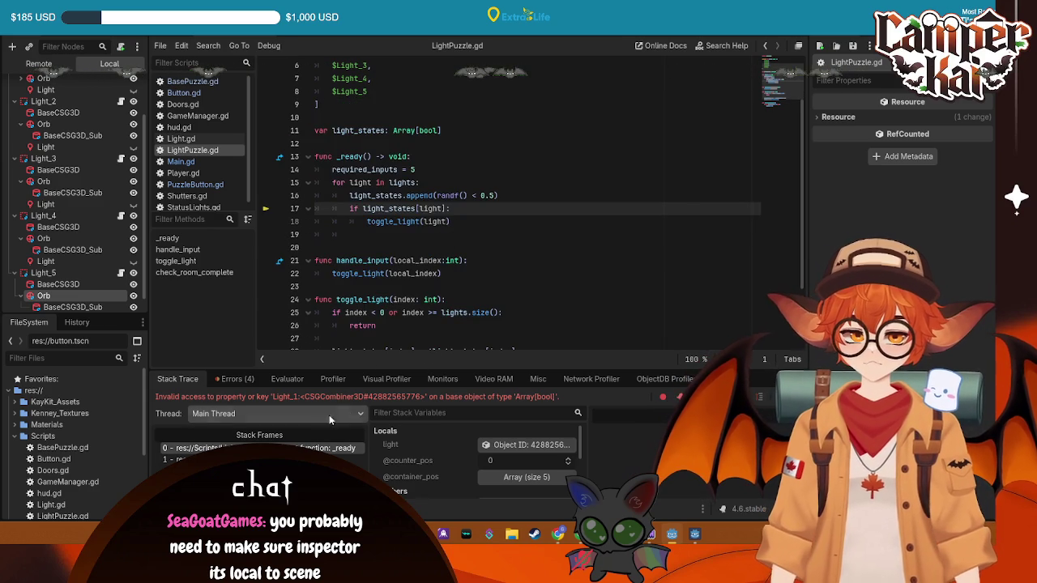
{"action": "key", "text": "Down"}
{"action": "key", "text": "Up"}
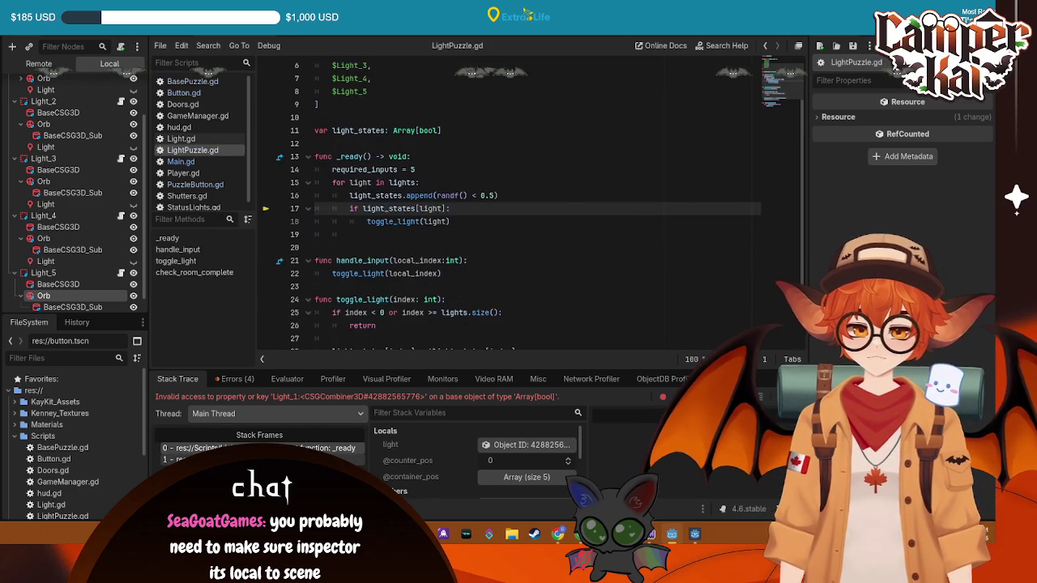
{"action": "key", "text": "Down"}
{"action": "key", "text": "Up"}
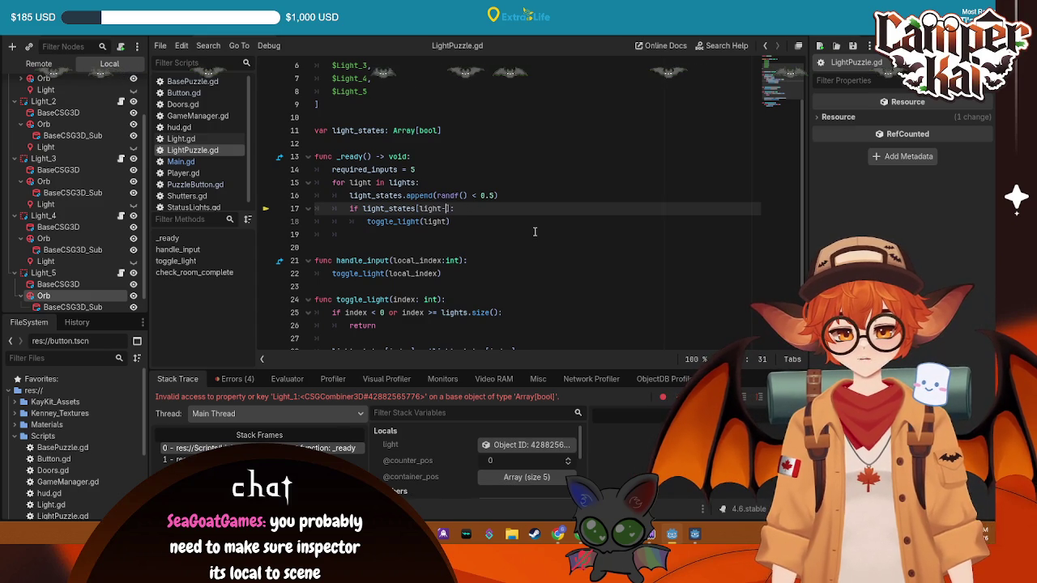
- Try light-1 as line 18's toggle_light argument, save and rerun, then return to line 17's condition
{"action": "left_click", "coordinate": [447, 221]}
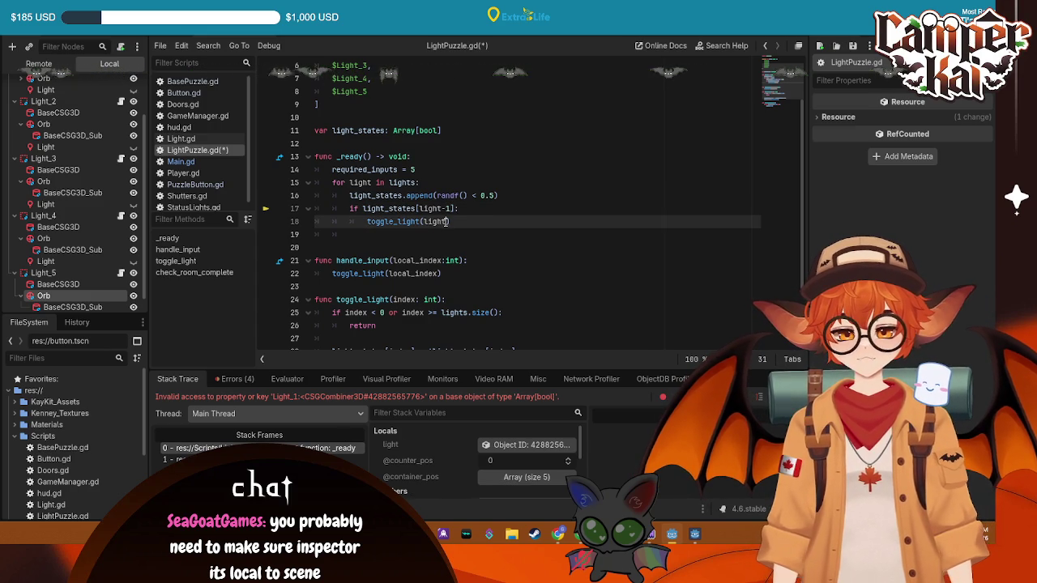
{"action": "type", "text": "-1"}
{"action": "key", "text": "ctrl+s"}
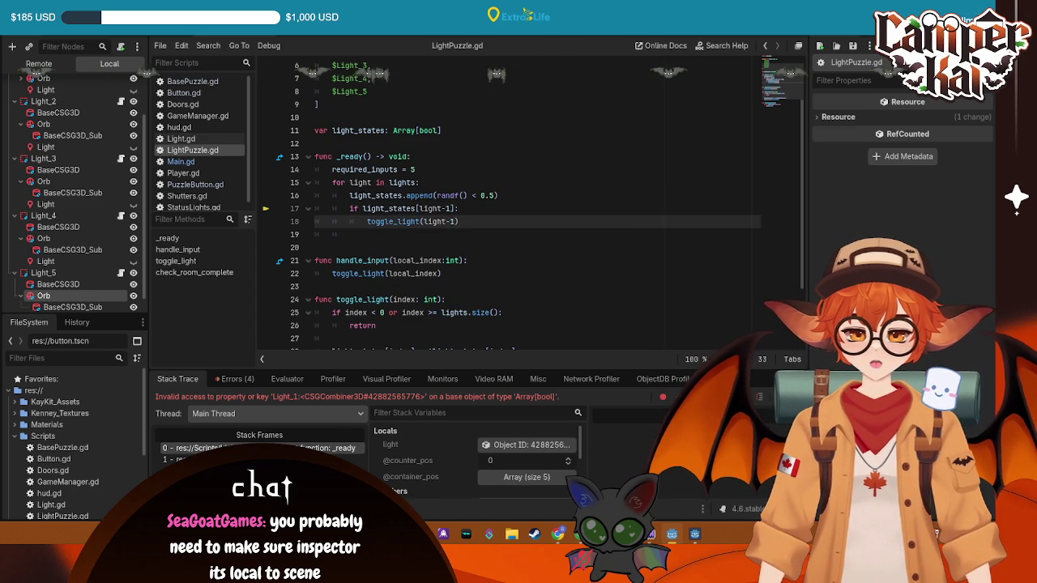
{"action": "key", "text": "F5"}
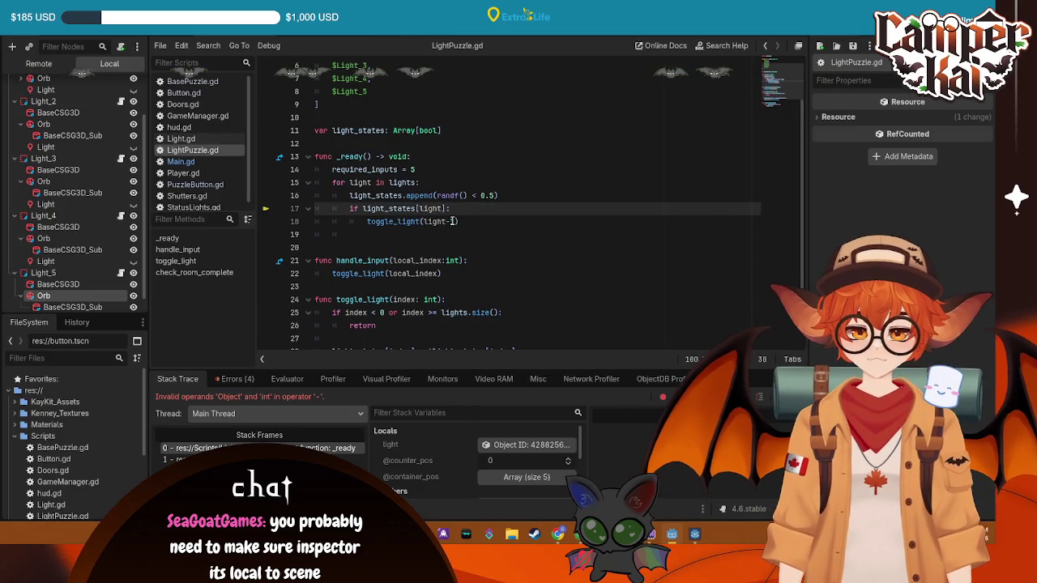
{"action": "type", "text": "1"}
{"action": "scroll", "coordinate": [486, 227], "scroll_direction": "up", "scroll_amount": 1}
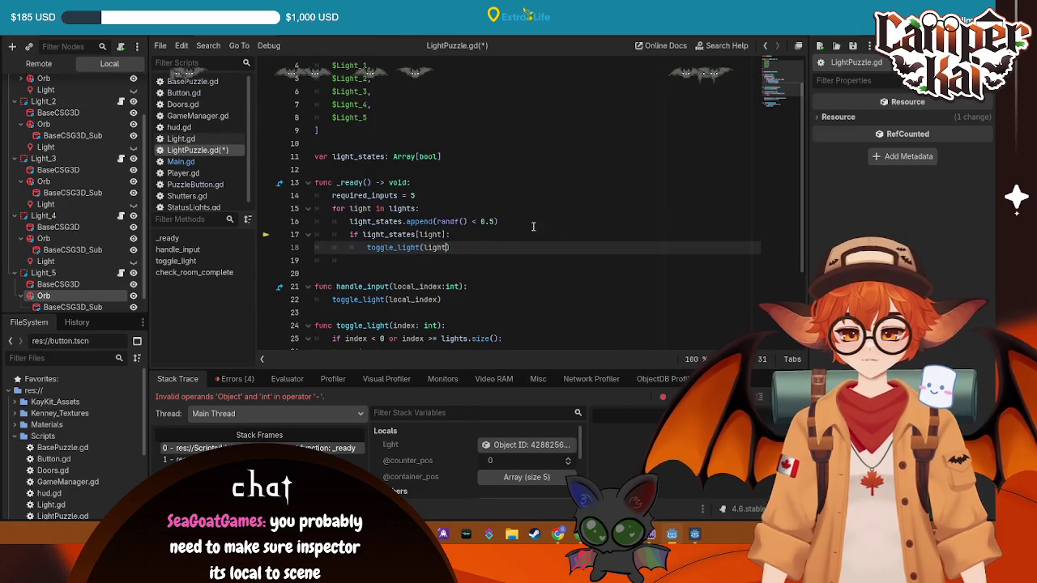
{"action": "left_click", "coordinate": [518, 224]}
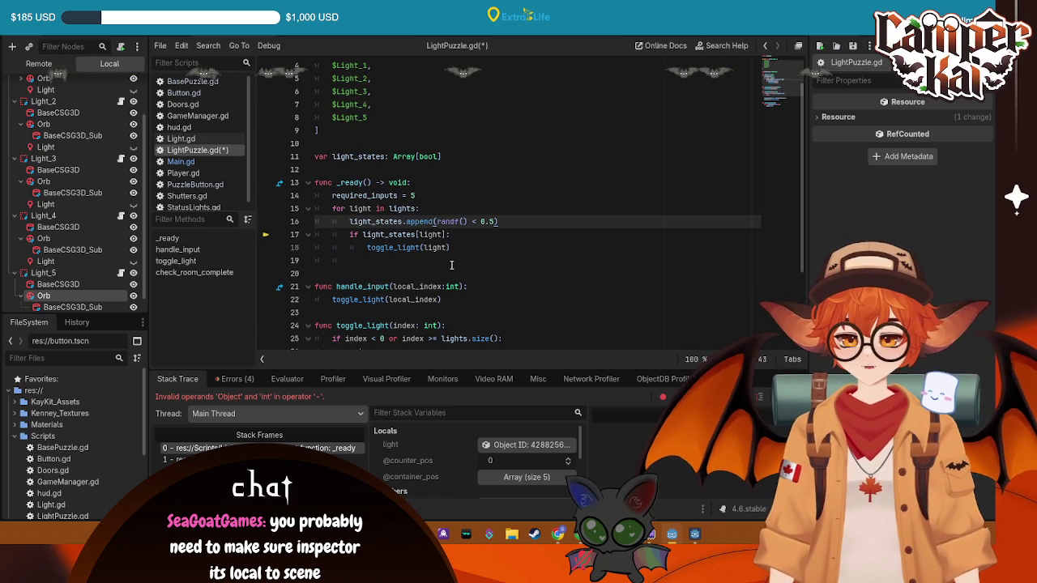
{"action": "left_click", "coordinate": [443, 234]}
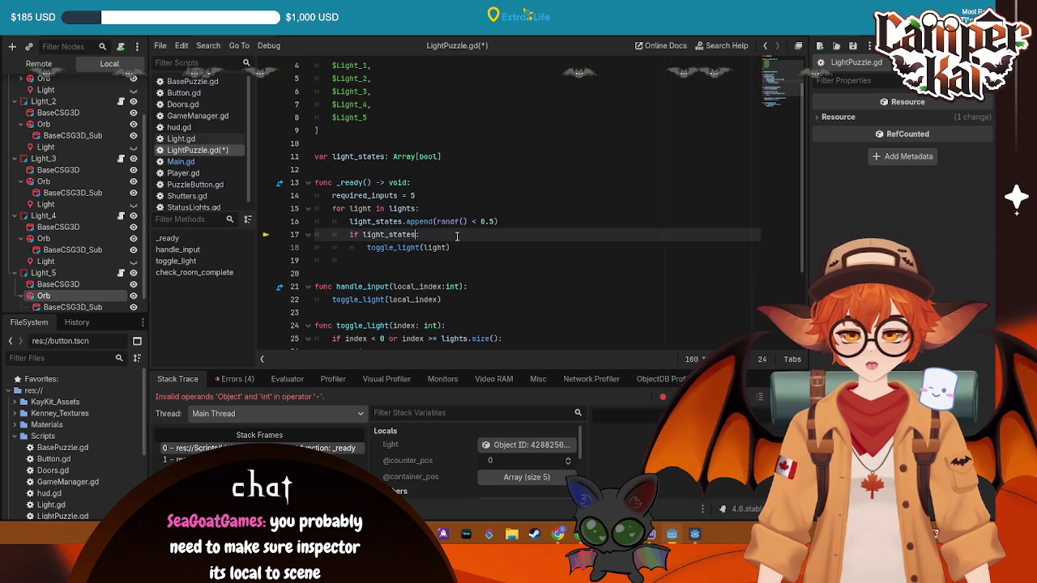
{"action": "type", "text": "."}
- Change line 17's condition to light_states[-1] and save the script
{"action": "key", "text": "BackSpace"}
{"action": "type", "text": "[light]:"}
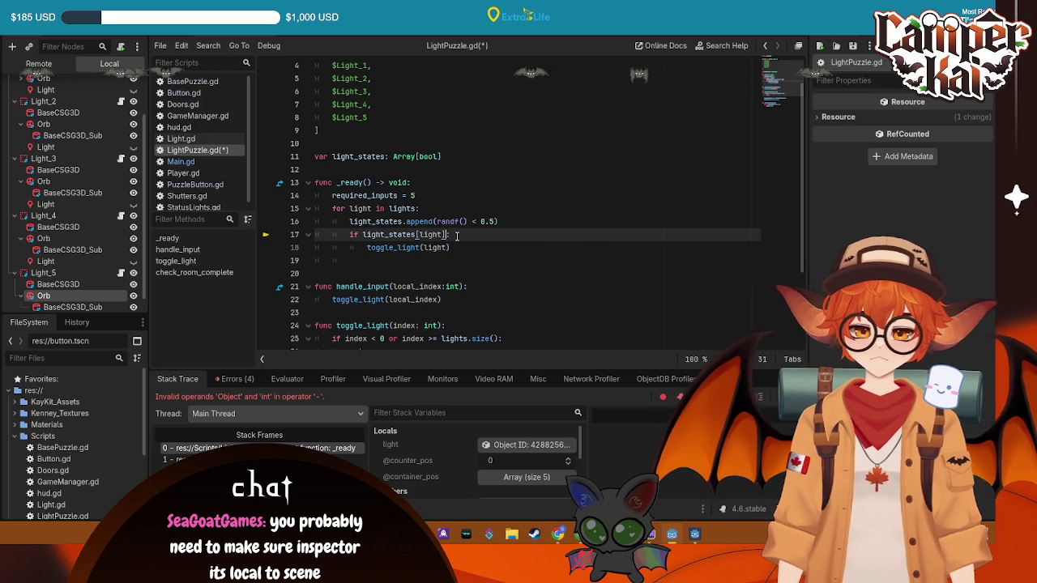
{"action": "key", "text": "BackSpace"}
{"action": "key", "text": "BackSpace"}
{"action": "key", "text": "BackSpace"}
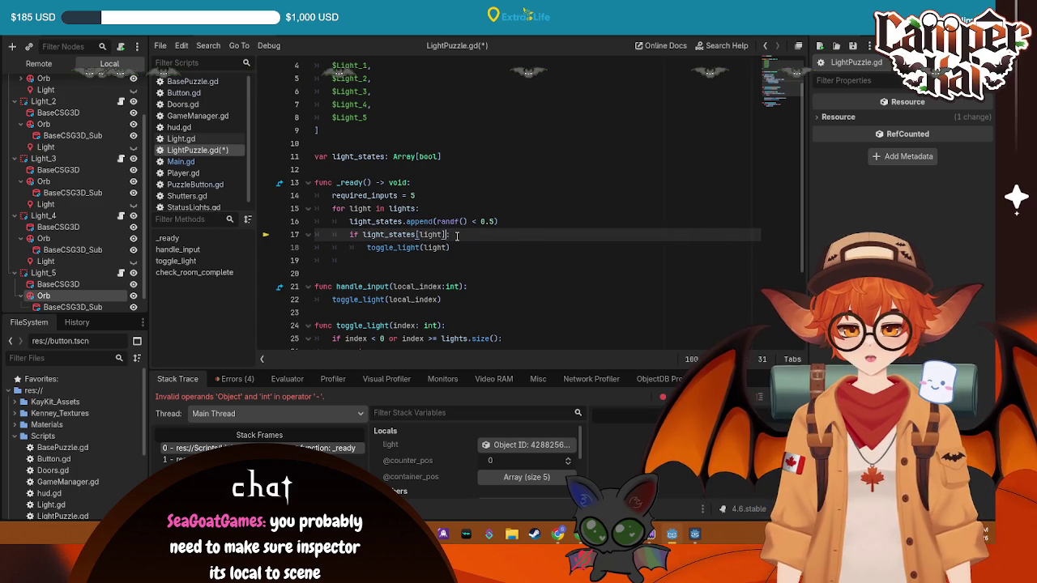
{"action": "type", "text": ".last"}
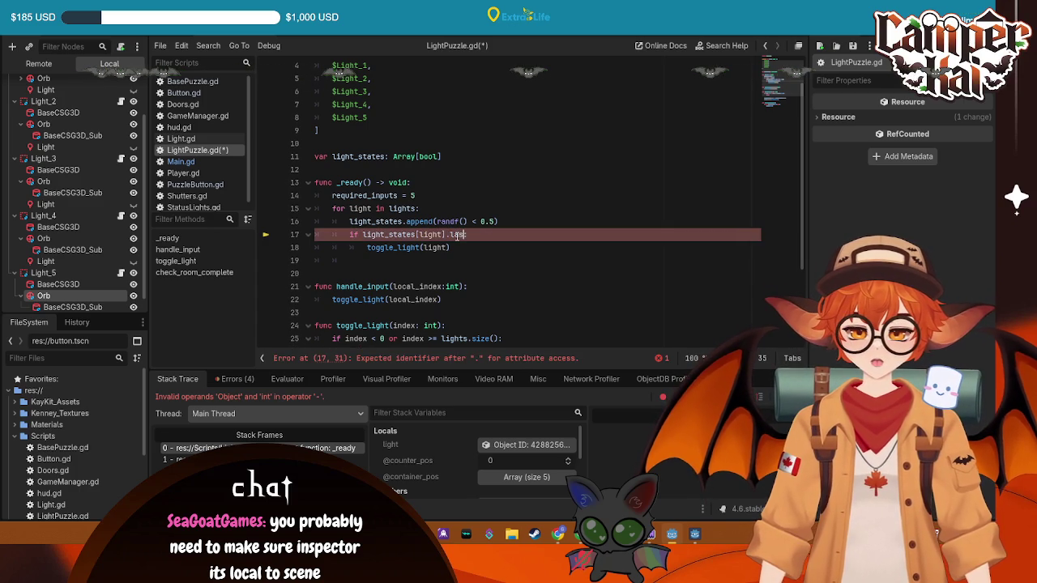
{"action": "type", "text": "():"}
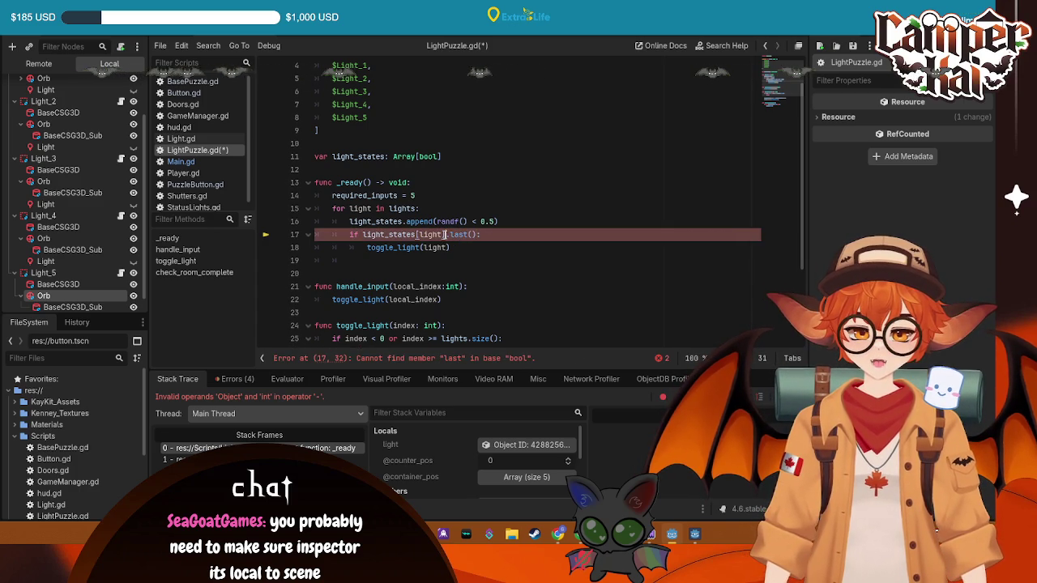
{"action": "key", "text": "ctrl+BackSpace"}
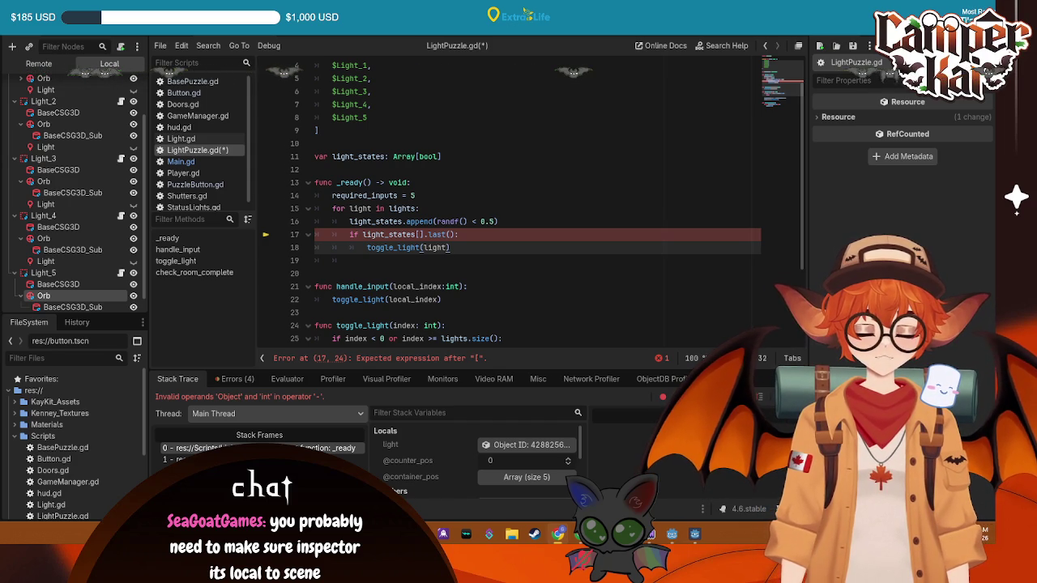
{"action": "type", "text": "()"}
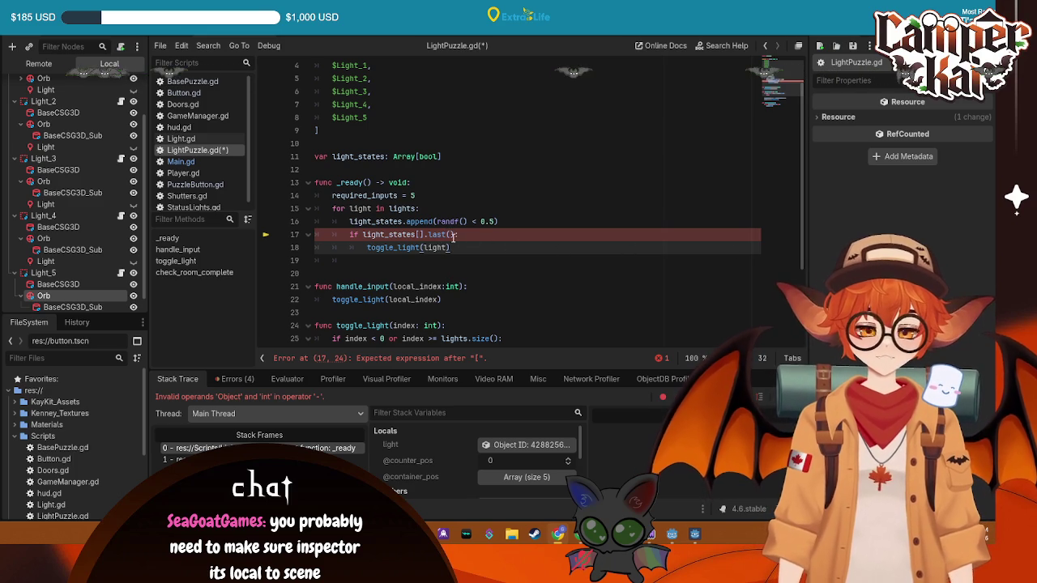
{"action": "left_click_drag", "start_coordinate": [454, 236], "coordinate": [422, 234]}
{"action": "key", "text": "BackSpace"}
{"action": "type", "text": "-1"}
{"action": "left_click", "coordinate": [518, 200]}
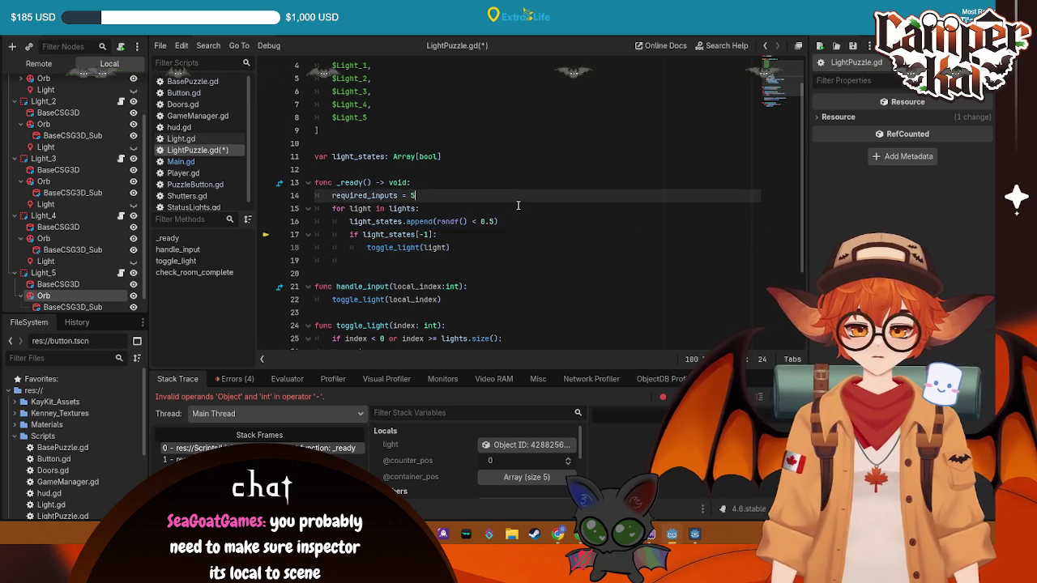
{"action": "key", "text": "ctrl+s"}
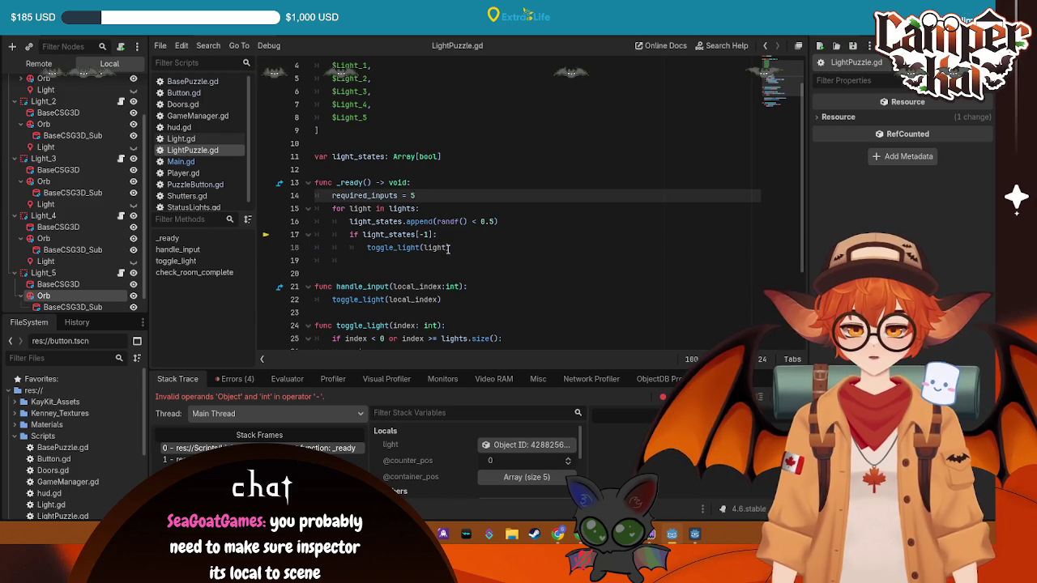
- Edit line 18 to call toggle_light(lights[-1]) and run the game
{"action": "scroll", "coordinate": [449, 243], "scroll_direction": "up", "scroll_amount": 1}
{"action": "scroll", "coordinate": [450, 238], "scroll_direction": "down", "scroll_amount": 3}
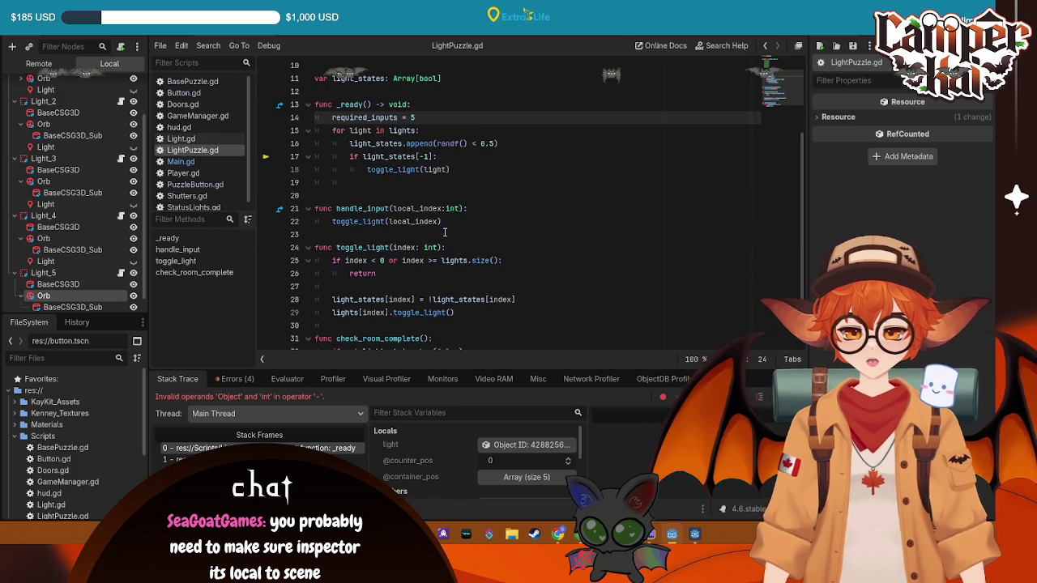
{"action": "scroll", "coordinate": [454, 243], "scroll_direction": "up", "scroll_amount": 2}
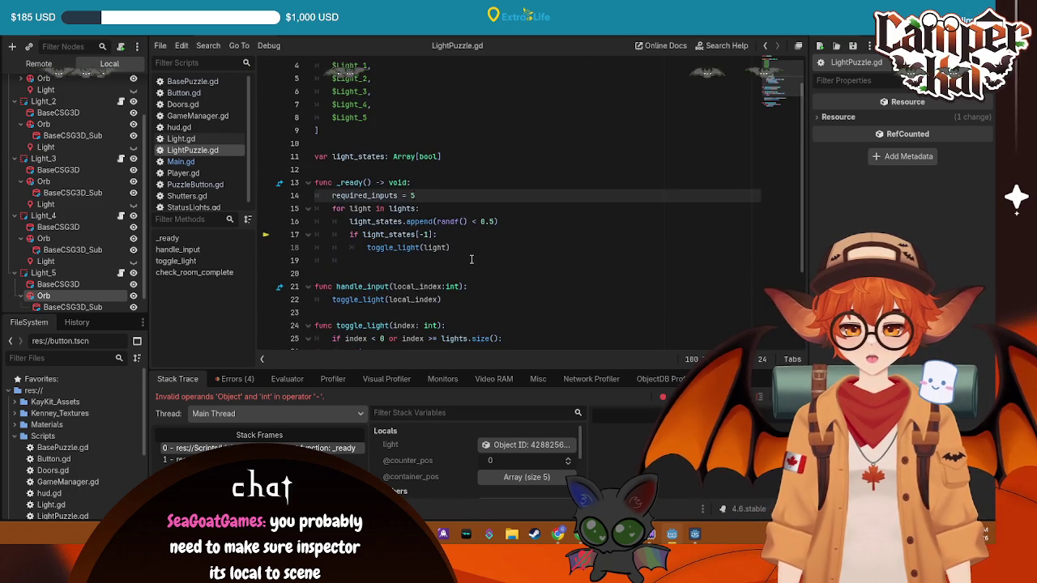
{"action": "left_click", "coordinate": [446, 248]}
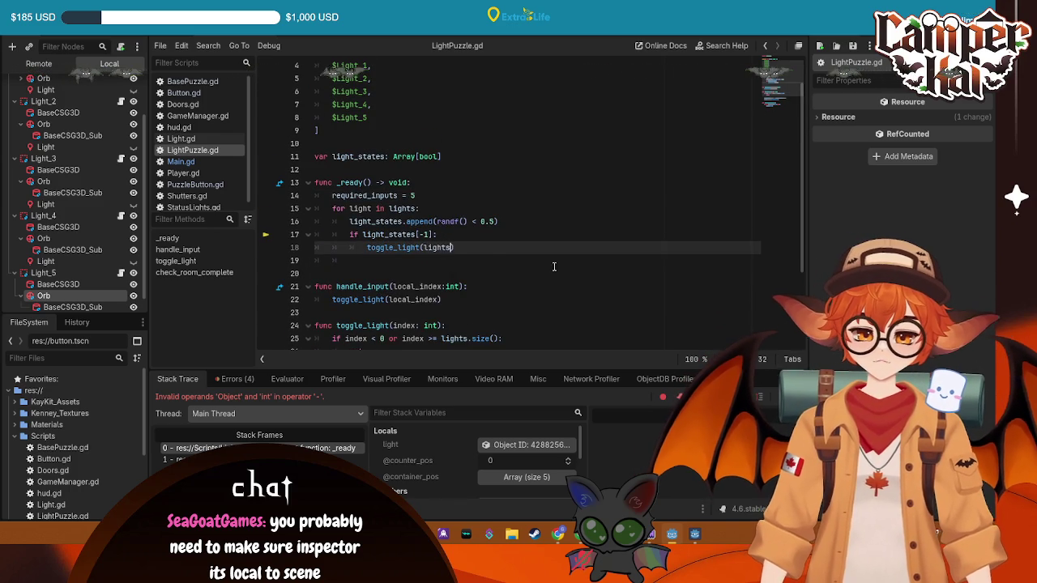
{"action": "type", "text": "s"}
{"action": "key", "text": "Escape"}
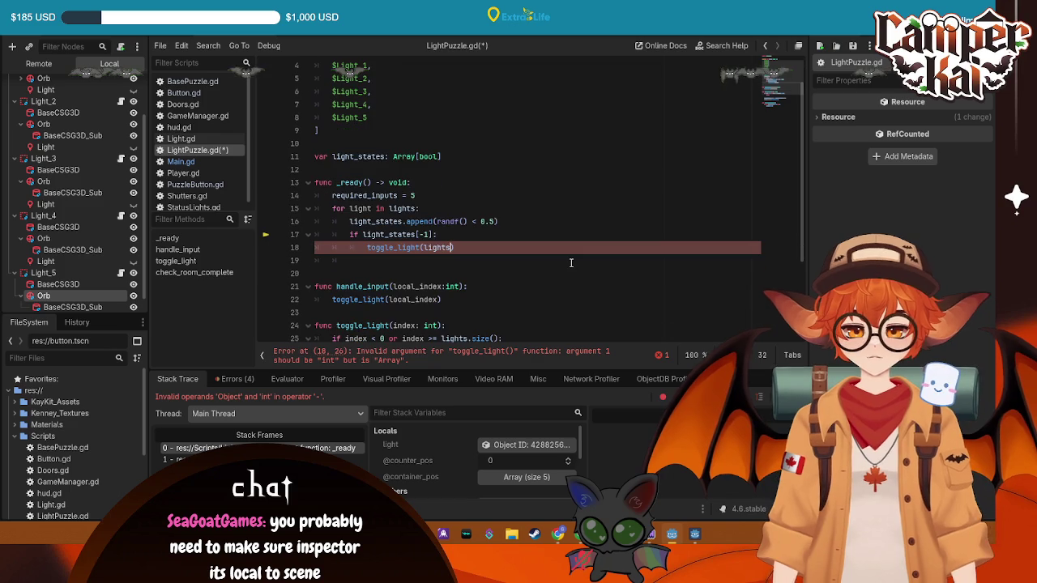
{"action": "type", "text": "["}
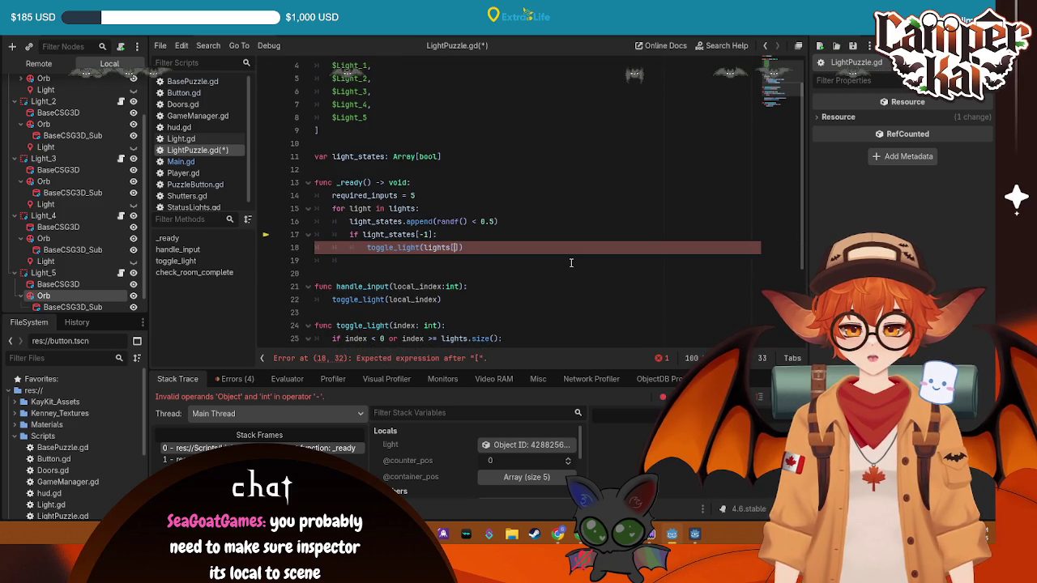
{"action": "type", "text": "-1"}
{"action": "left_click", "coordinate": [568, 195]}
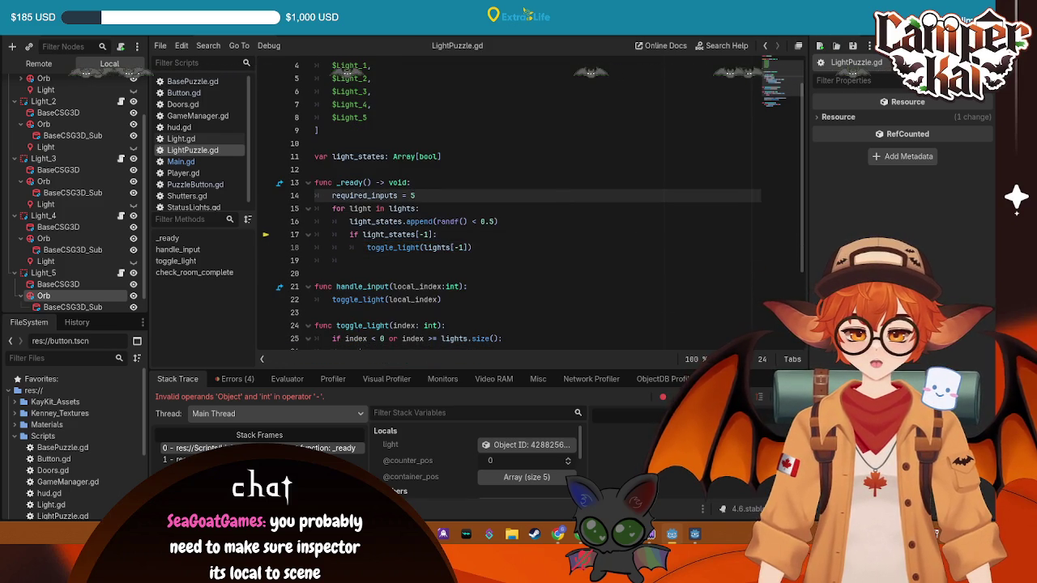
{"action": "key", "text": "F5"}
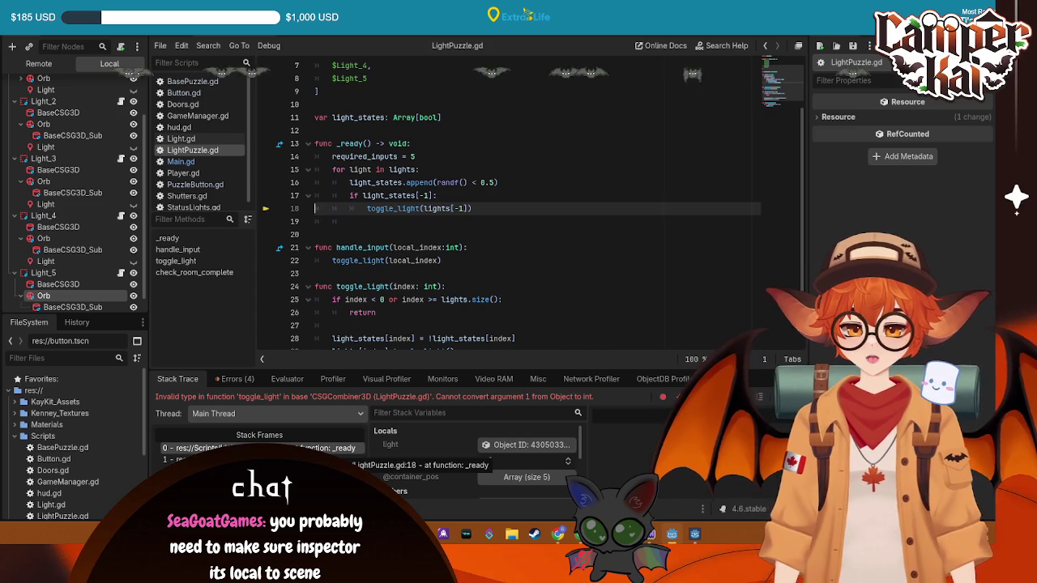
- Remove the -1] index from line 18's toggle_light call and rerun the game
{"action": "left_click", "coordinate": [394, 286]}
{"action": "key", "text": "Up"}
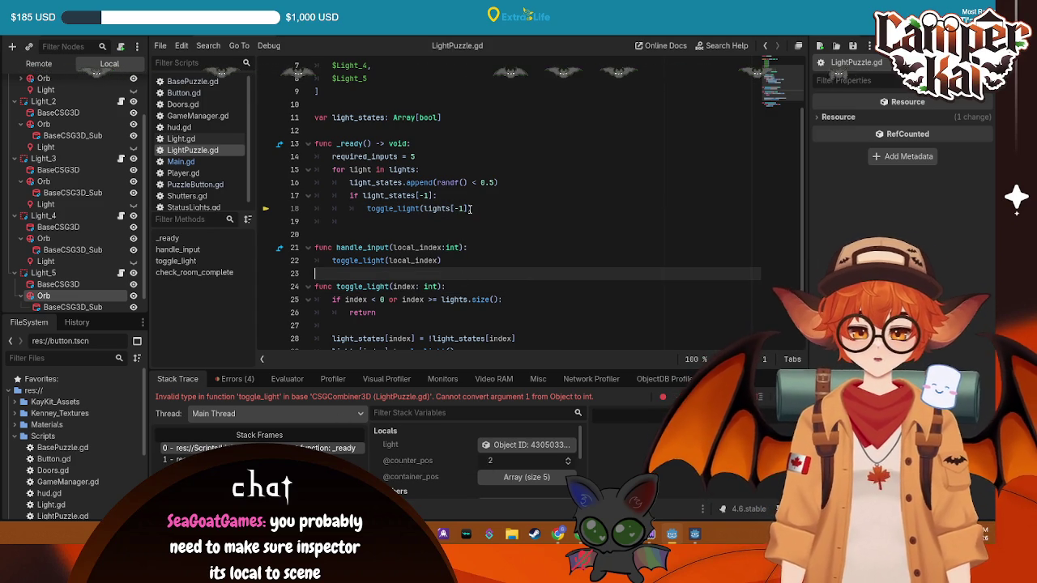
{"action": "left_click", "coordinate": [467, 208]}
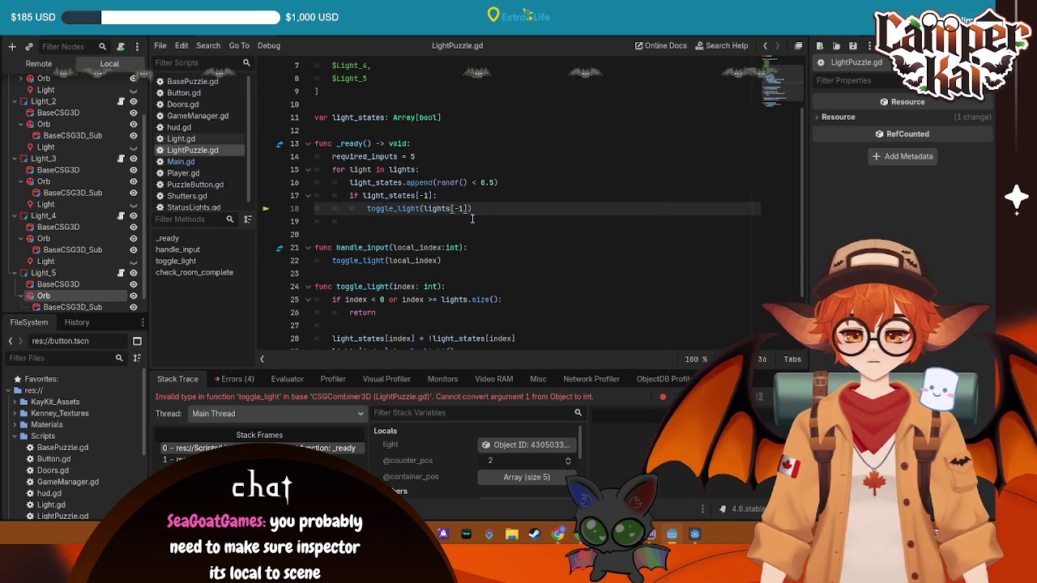
{"action": "key", "text": "BackSpace"}
{"action": "key", "text": "BackSpace"}
{"action": "key", "text": "BackSpace"}
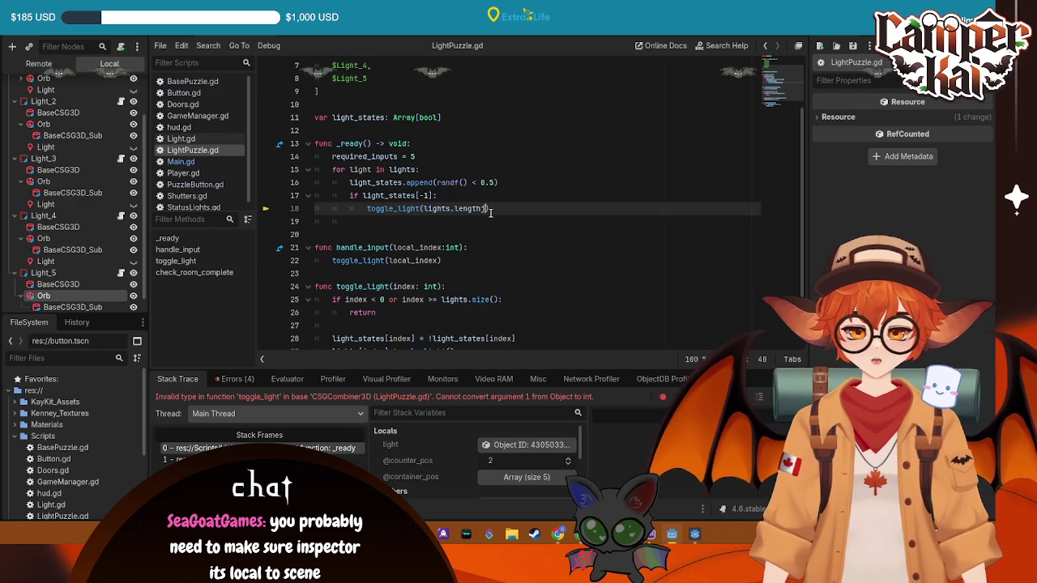
{"action": "left_click", "coordinate": [805, 36]}
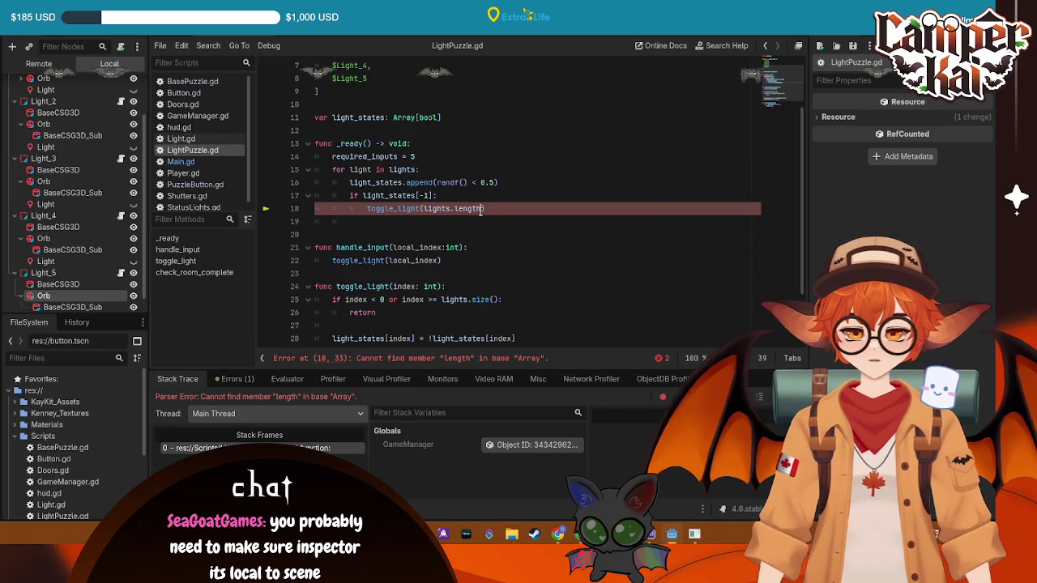
- Finish line 18 as toggle_light(lights.length()), save, dismiss the write error, and view the Errors list
{"action": "key", "text": "ctrl+s"}
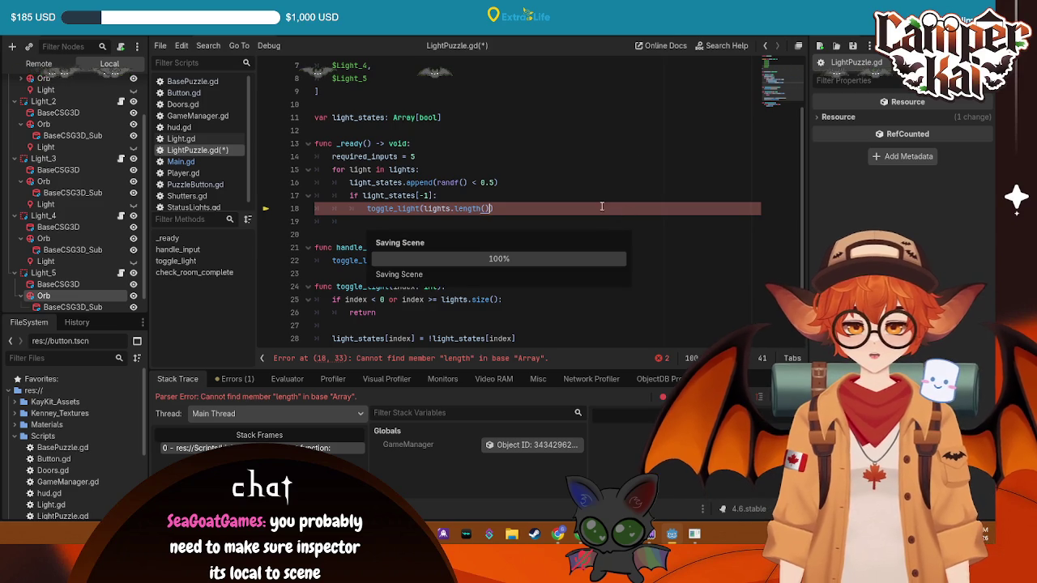
{"action": "key", "text": "Return"}
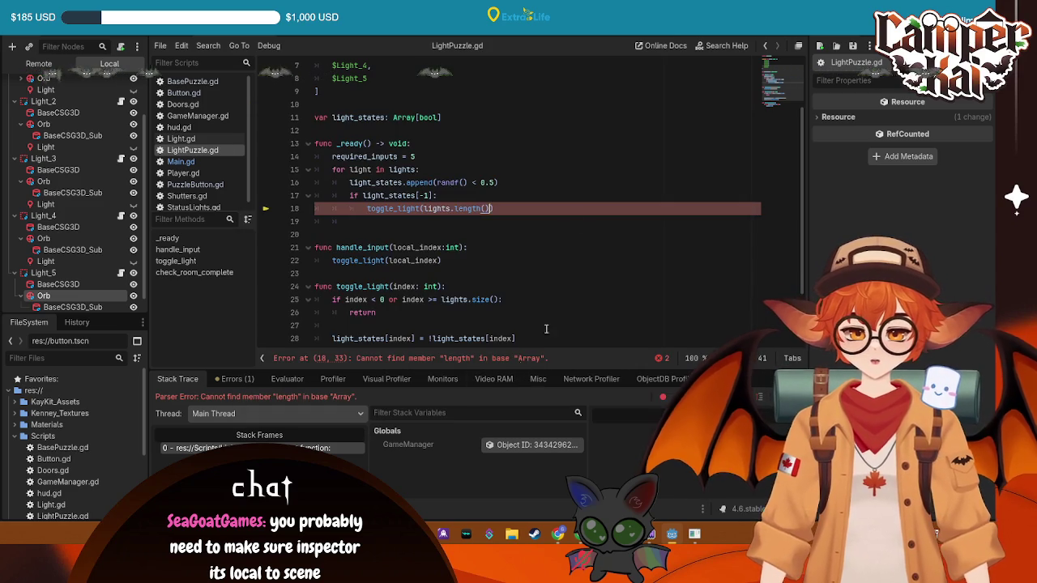
{"action": "type", "text": ")"}
{"action": "key", "text": "ctrl+s"}
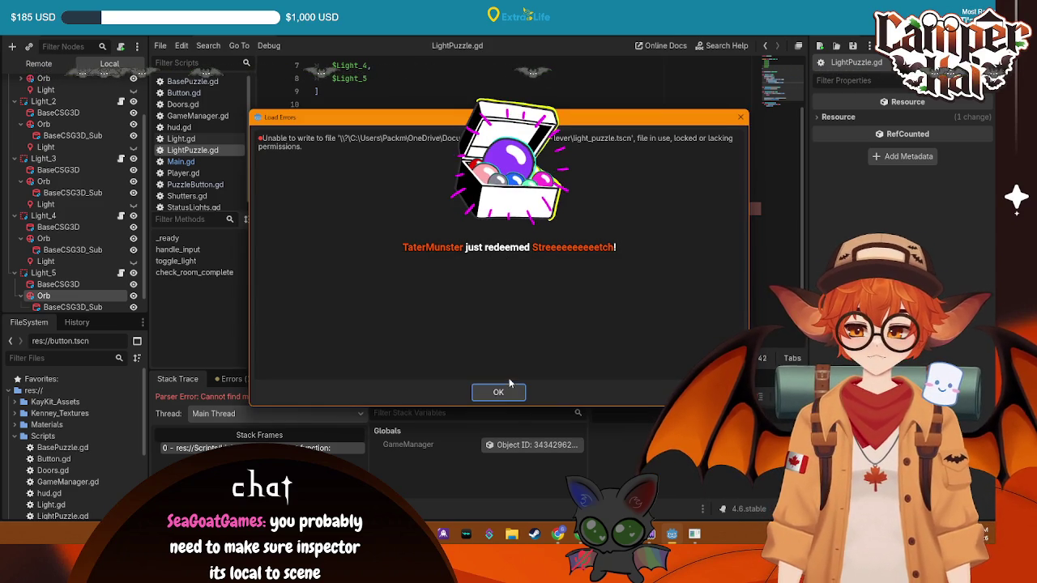
{"action": "left_click", "coordinate": [499, 392]}
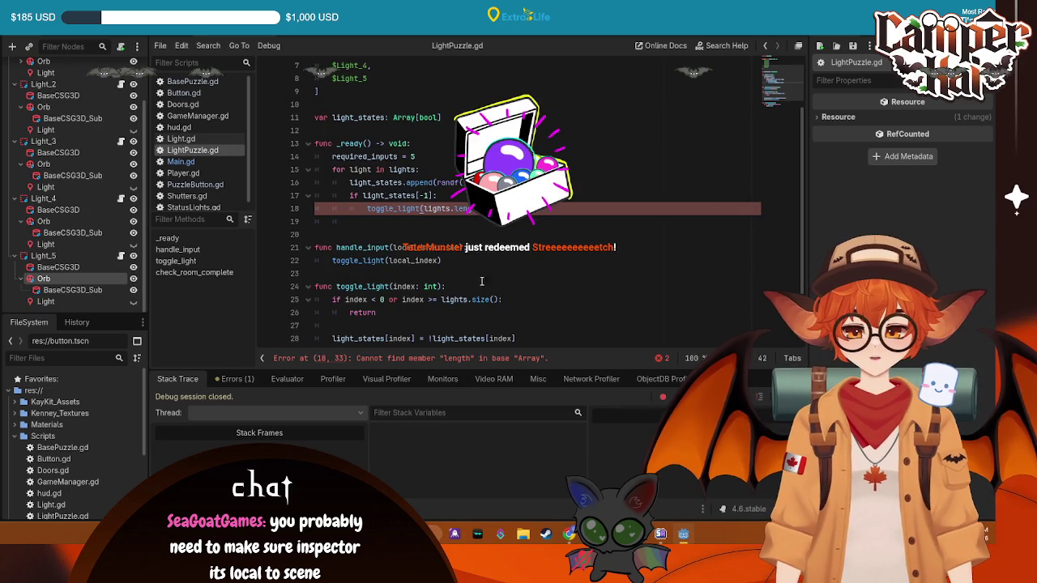
{"action": "left_click", "coordinate": [247, 380]}
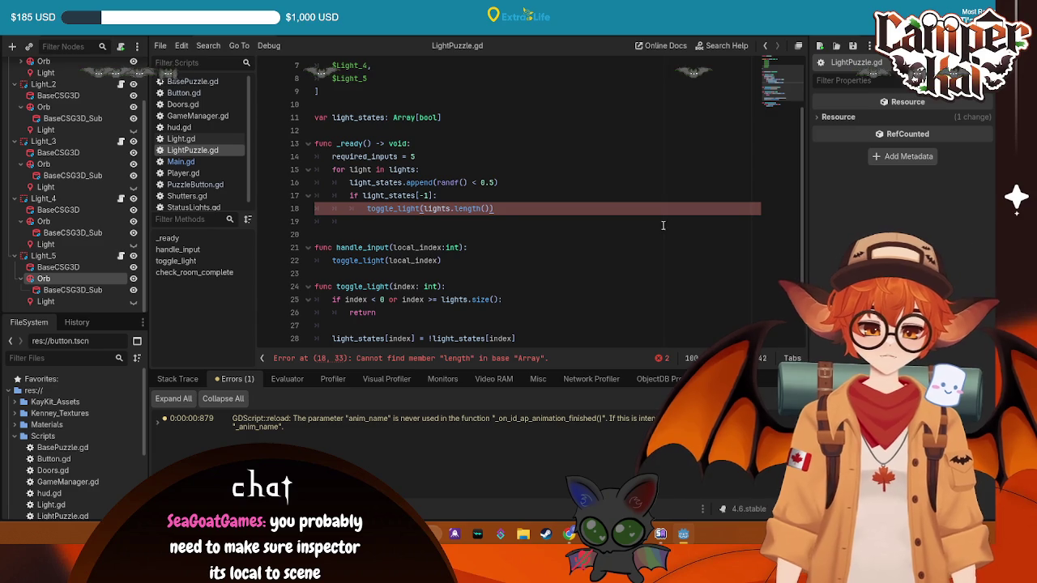
- Switch line 18 to lights.size(), run the game, look around the room, then stop it
{"action": "type", "text": "siz"}
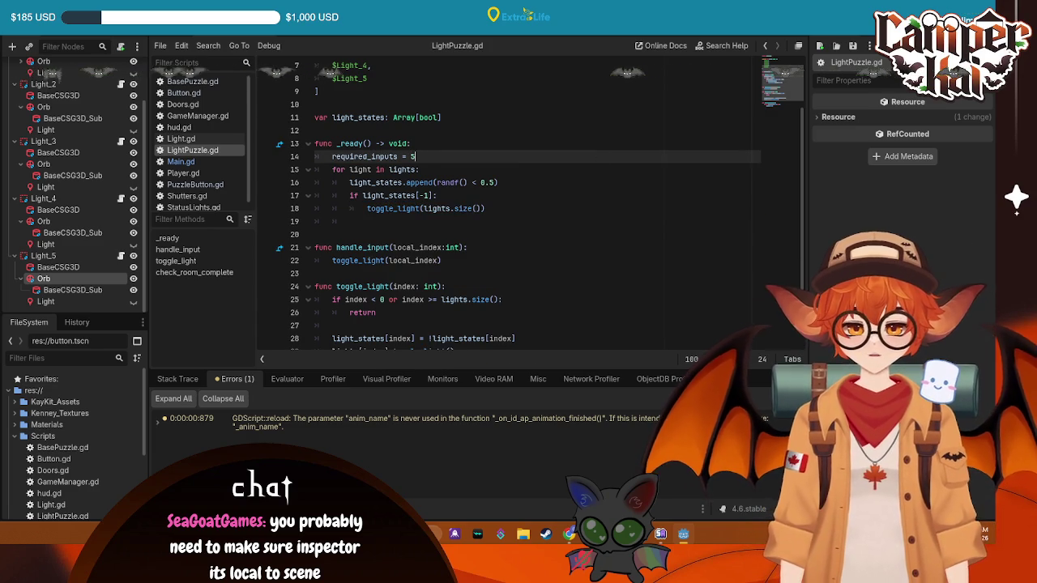
{"action": "key", "text": "F5"}
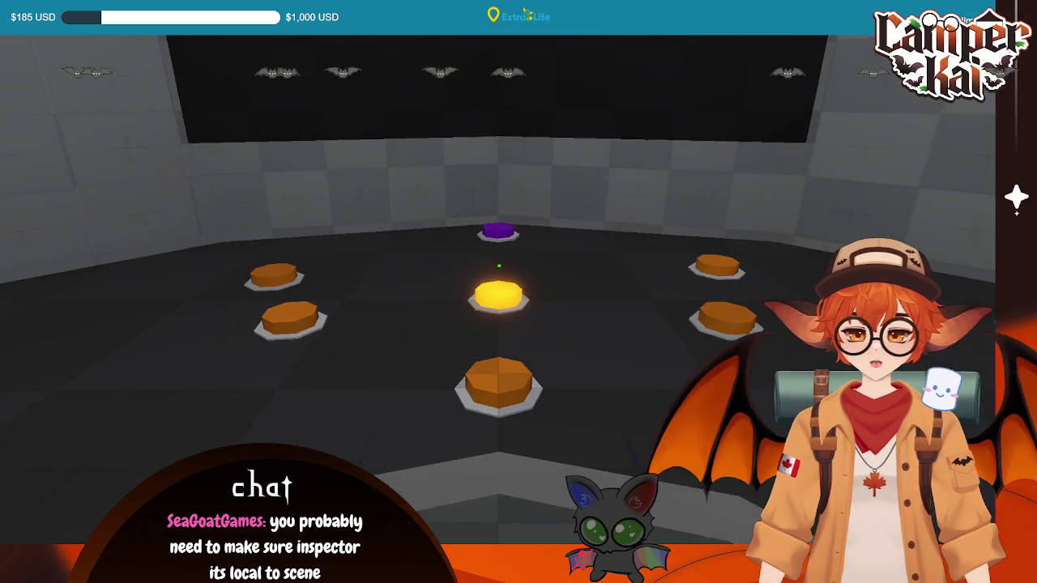
{"action": "key", "text": "s"}
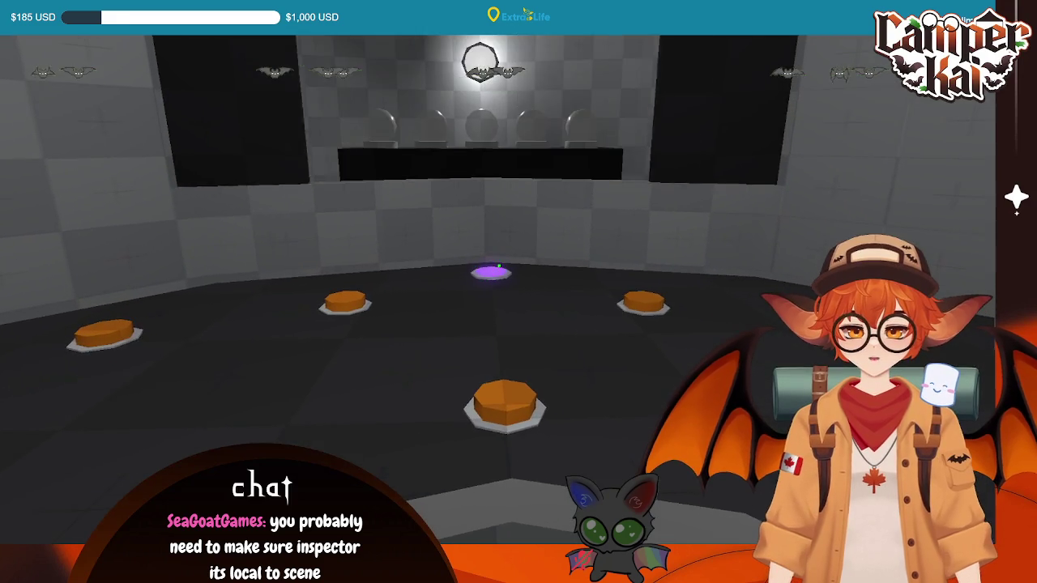
{"action": "key", "text": "Escape"}
{"action": "scroll", "coordinate": [495, 231], "scroll_direction": "down", "scroll_amount": 2}
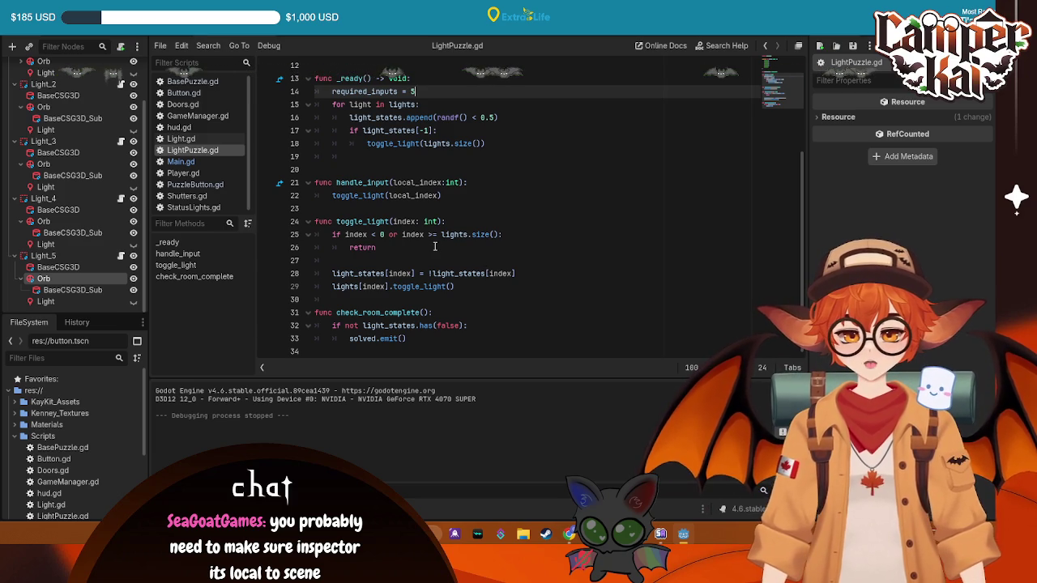
- Append -1 to lights.size() on line 18 and run the game
{"action": "scroll", "coordinate": [433, 228], "scroll_direction": "up", "scroll_amount": 1}
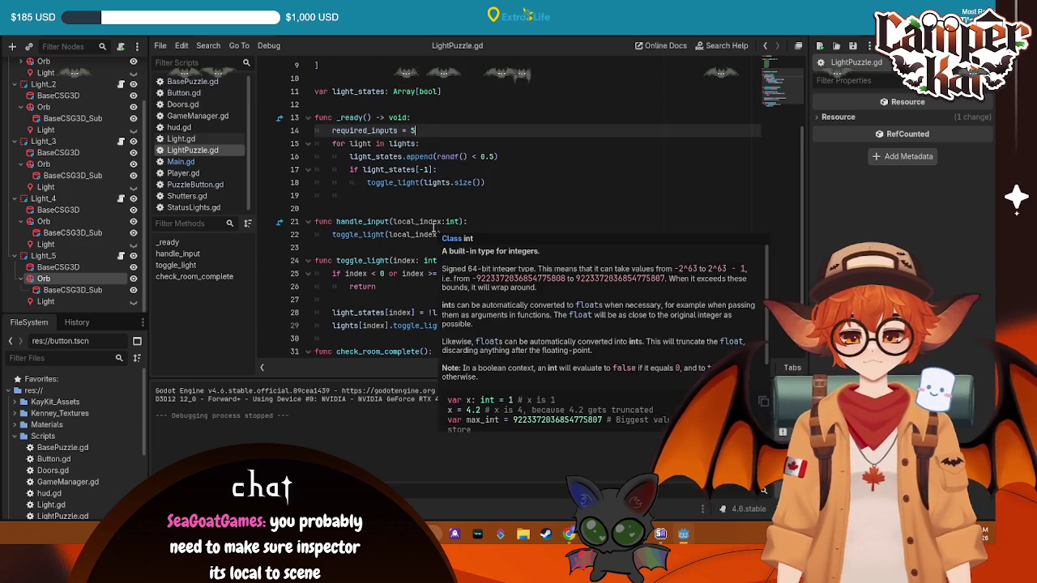
{"action": "left_click", "coordinate": [484, 182]}
{"action": "type", "text": "-1"}
{"action": "key", "text": "F5"}
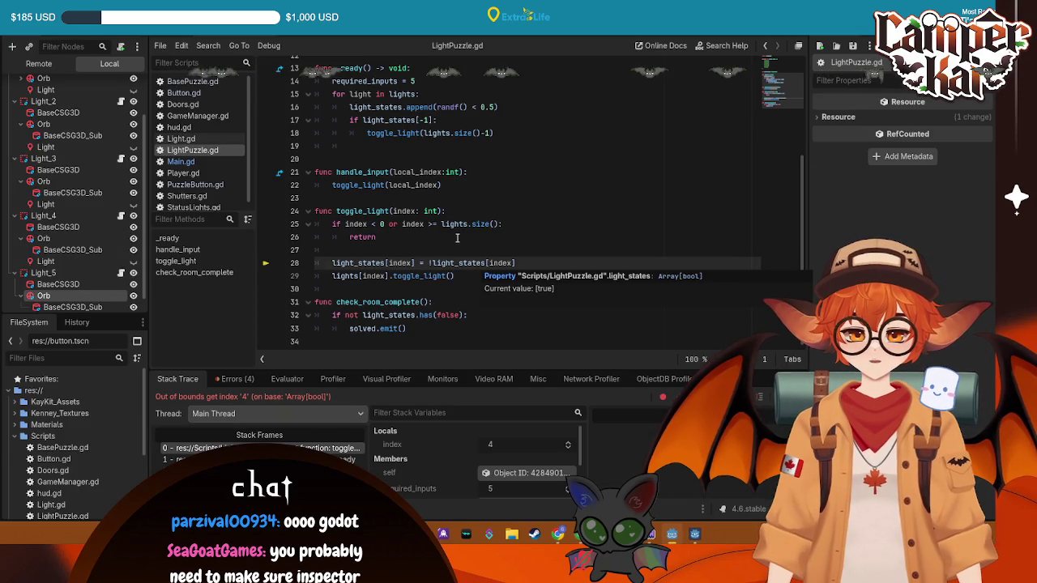
- Review the out-of-bounds index 4 error, then place the caret after required_inputs = 5
{"action": "left_click", "coordinate": [519, 225]}
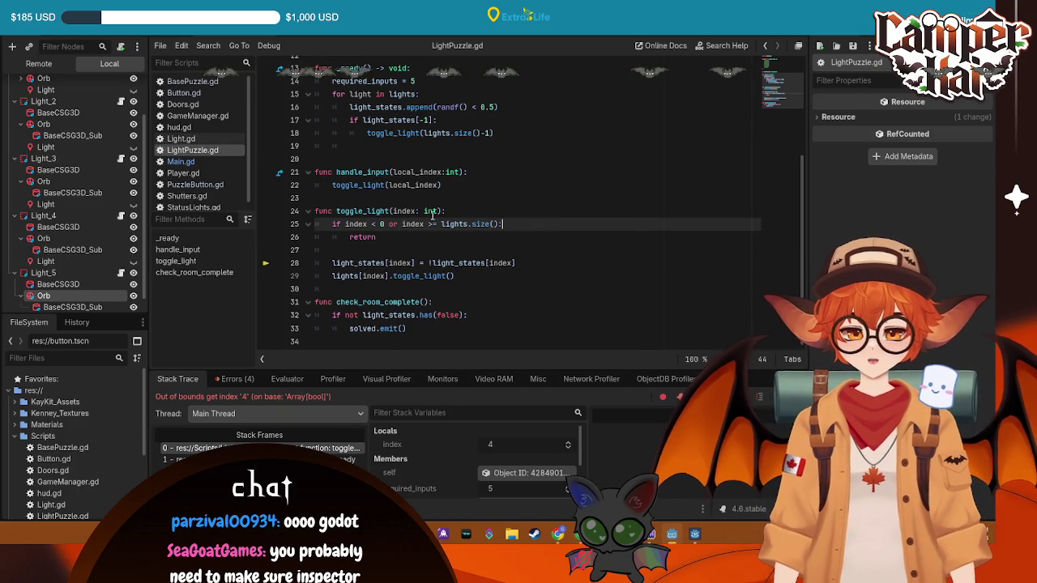
{"action": "left_click", "coordinate": [490, 133]}
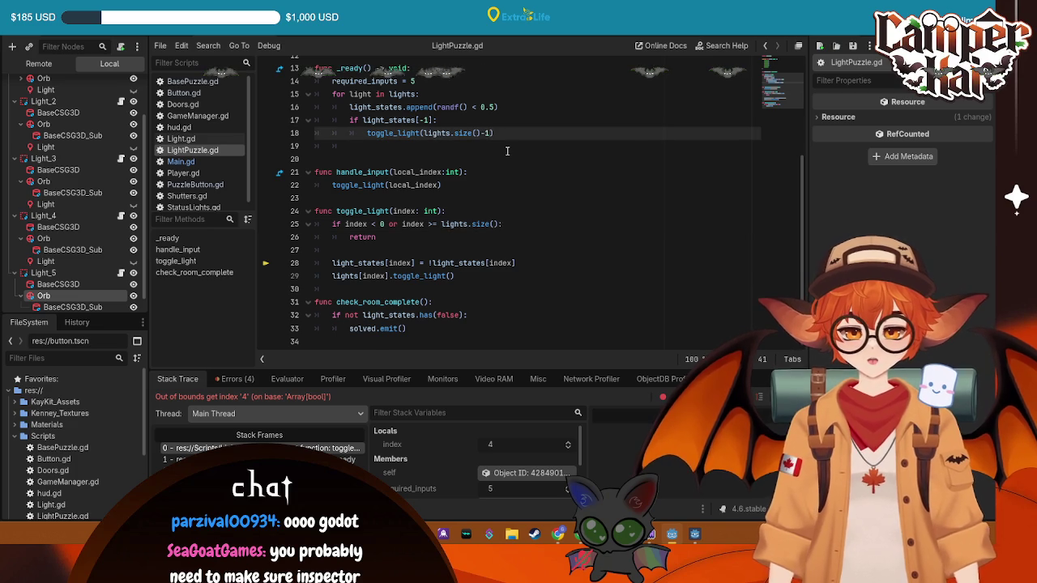
{"action": "key", "text": "ctrl+a"}
{"action": "scroll", "coordinate": [462, 339], "scroll_direction": "up", "scroll_amount": 4}
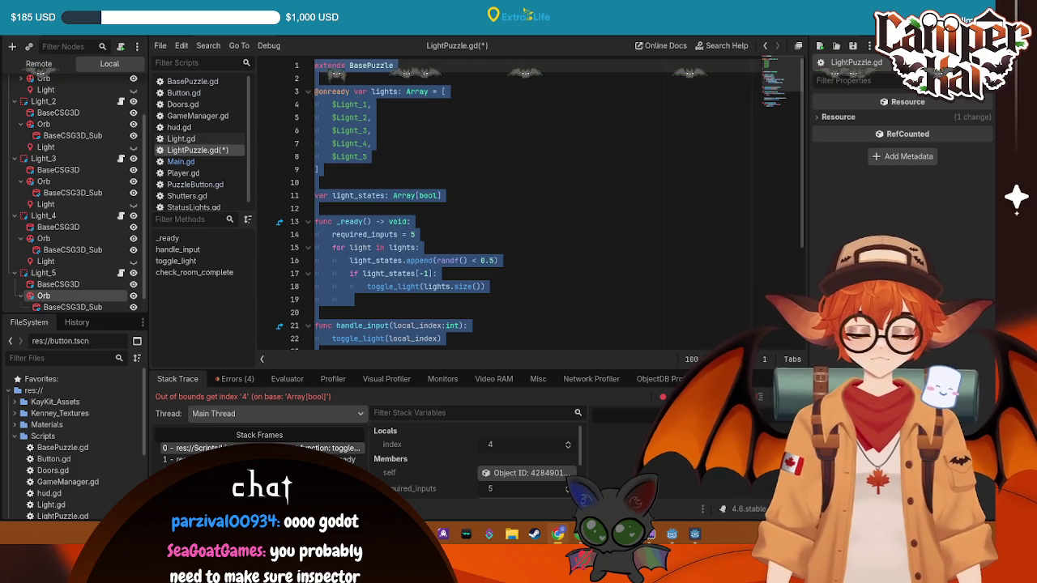
{"action": "left_click", "coordinate": [476, 260]}
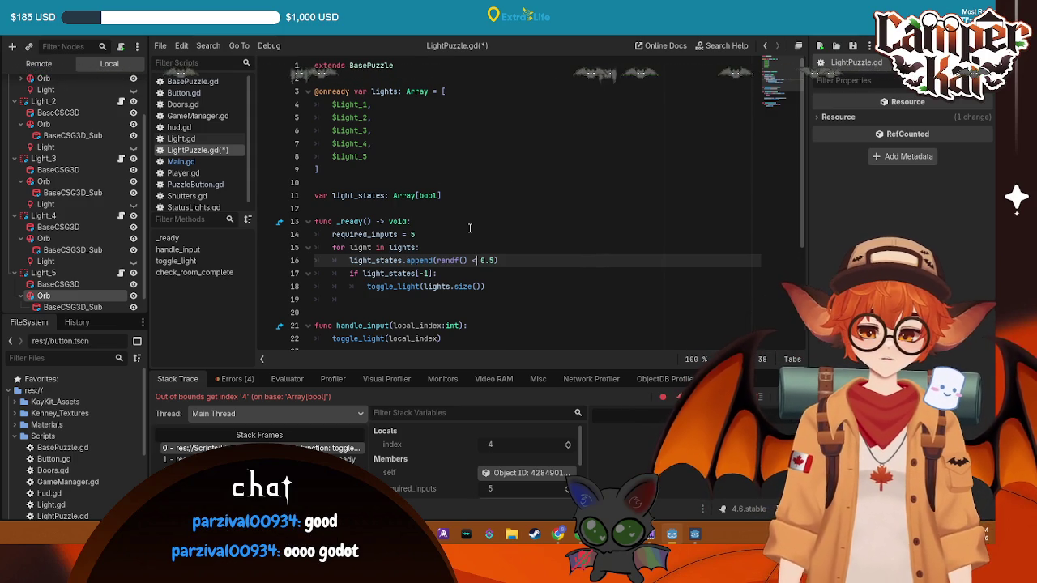
{"action": "left_click", "coordinate": [450, 235]}
- Clear light_states before the loop and rewrite its header as for i in range(lights.size()):
{"action": "key", "text": "Return"}
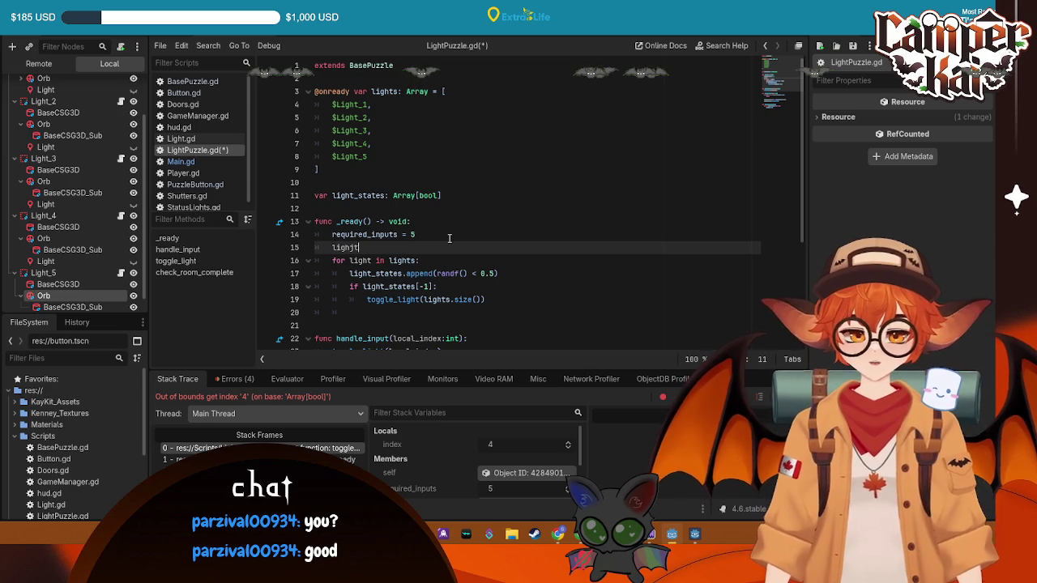
{"action": "type", "text": "_"}
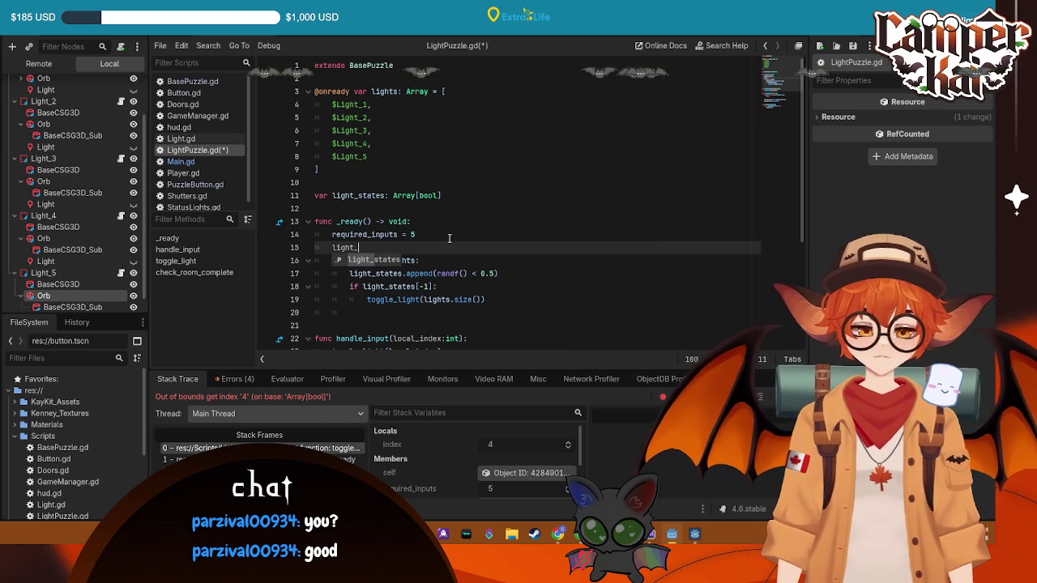
{"action": "type", "text": "states.clear"}
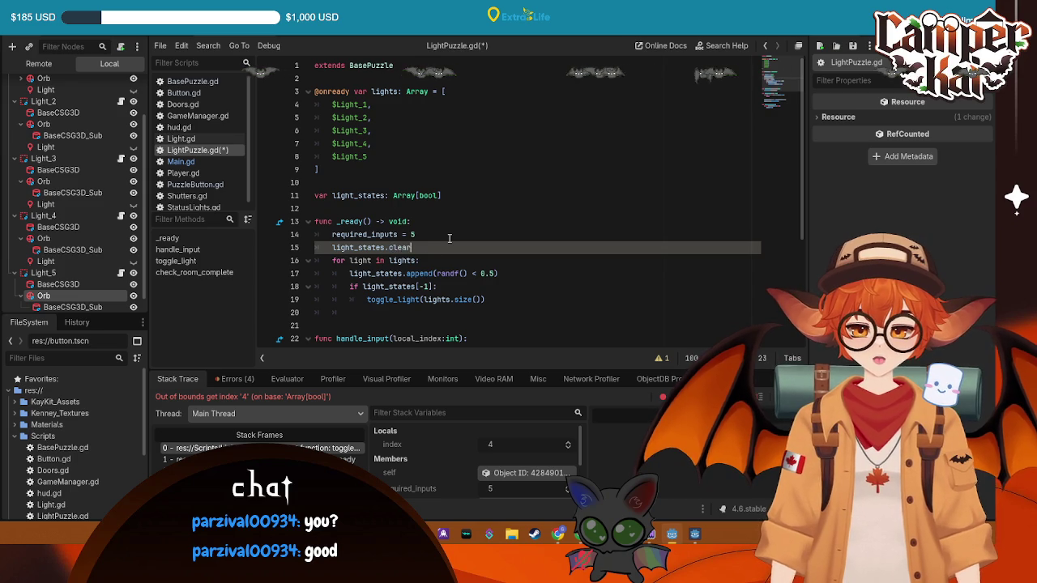
{"action": "type", "text": "()"}
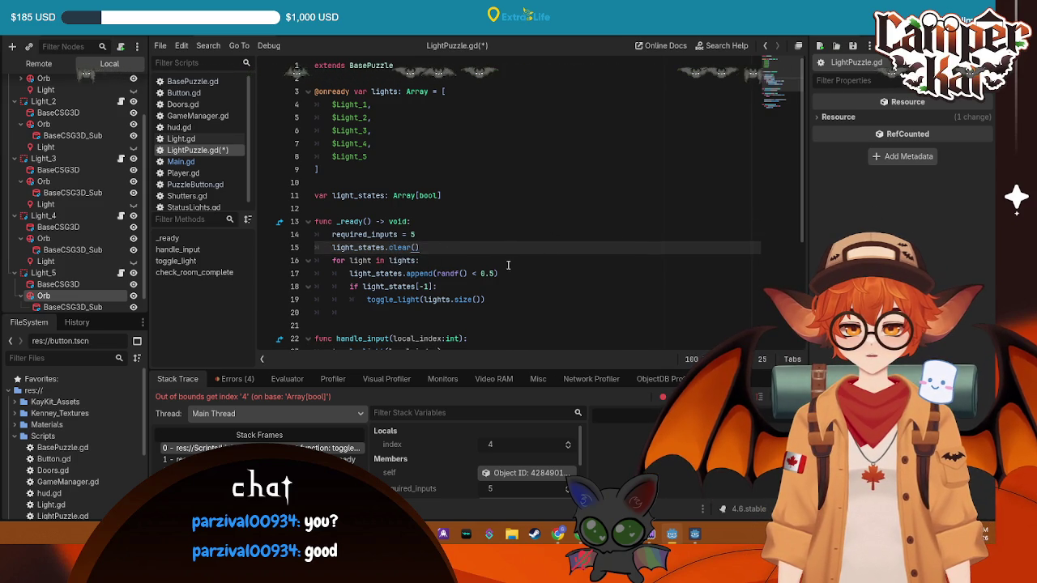
{"action": "left_click_drag", "start_coordinate": [421, 260], "coordinate": [333, 261]}
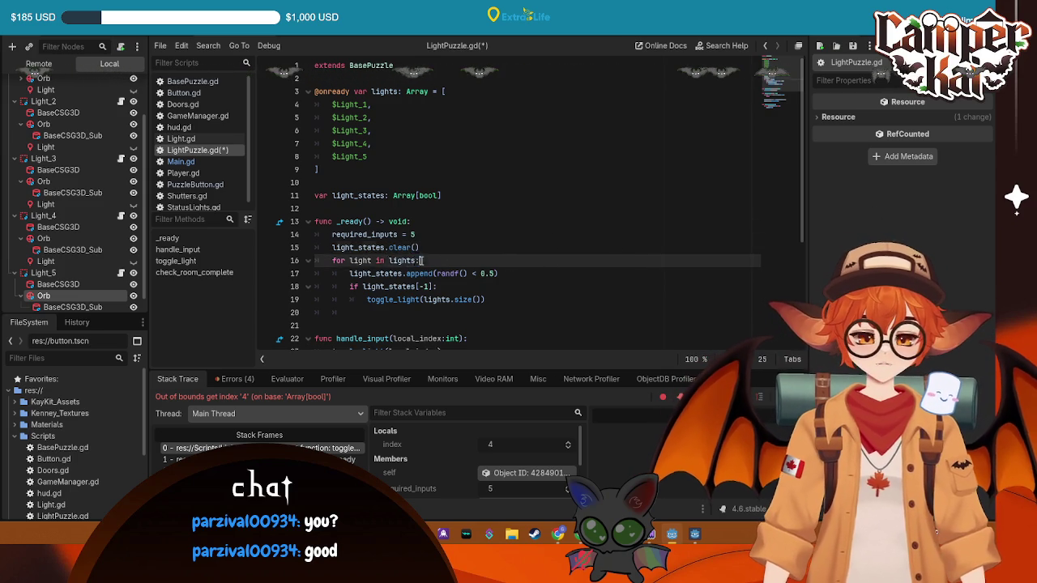
{"action": "type", "text": "for i i"}
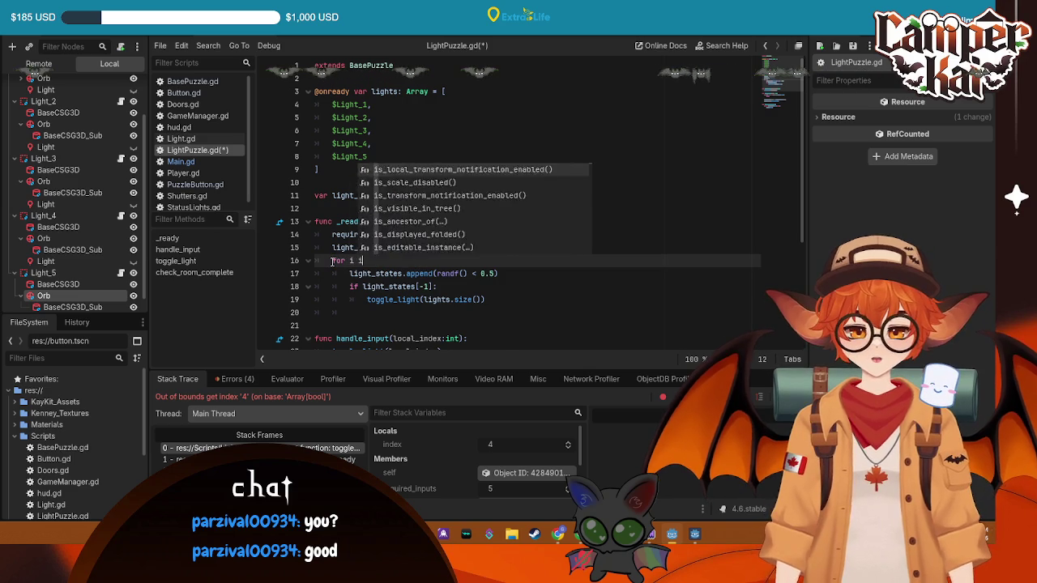
{"action": "type", "text": "n range(lkiu"}
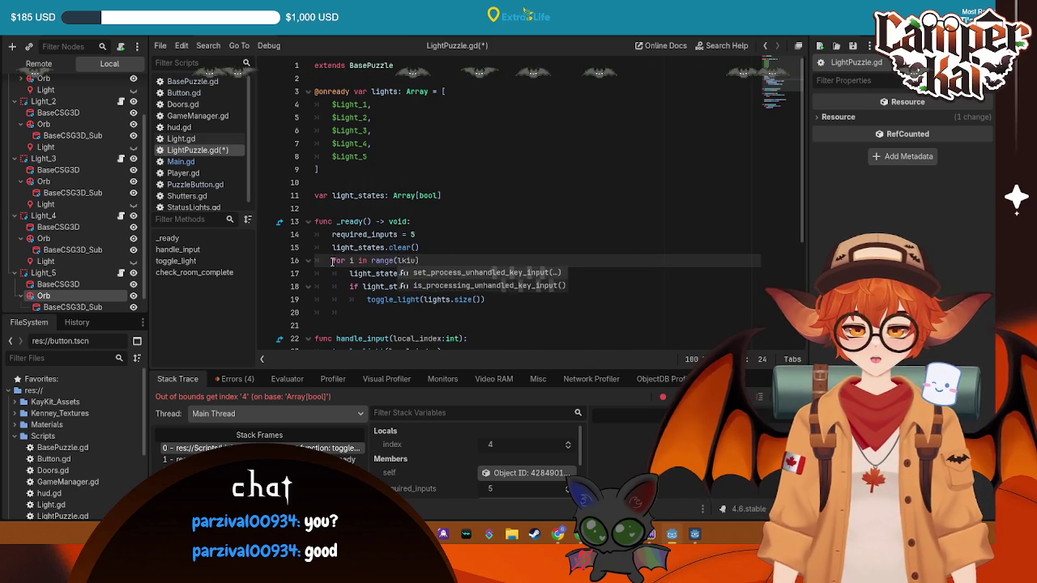
{"action": "key", "text": "BackSpace"}
{"action": "key", "text": "BackSpace"}
{"action": "key", "text": "BackSpace"}
{"action": "type", "text": "ights"}
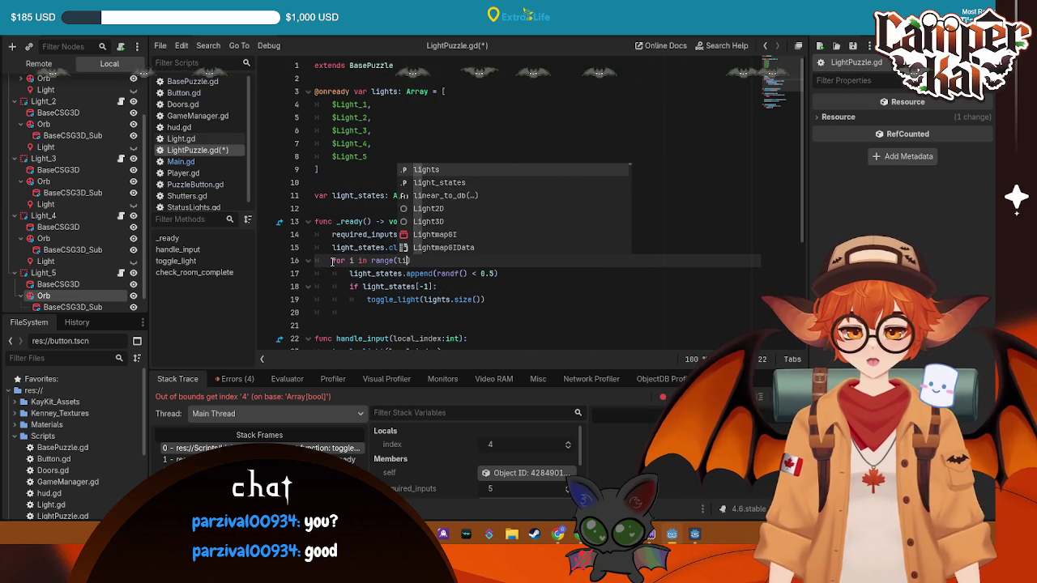
{"action": "type", "text": ".size()"}
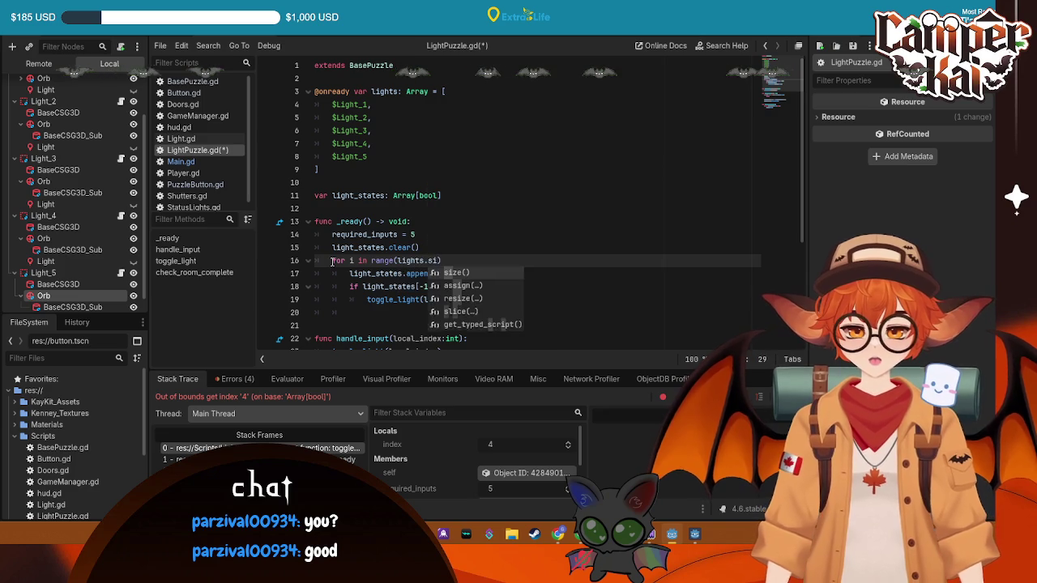
{"action": "type", "text": ")"}
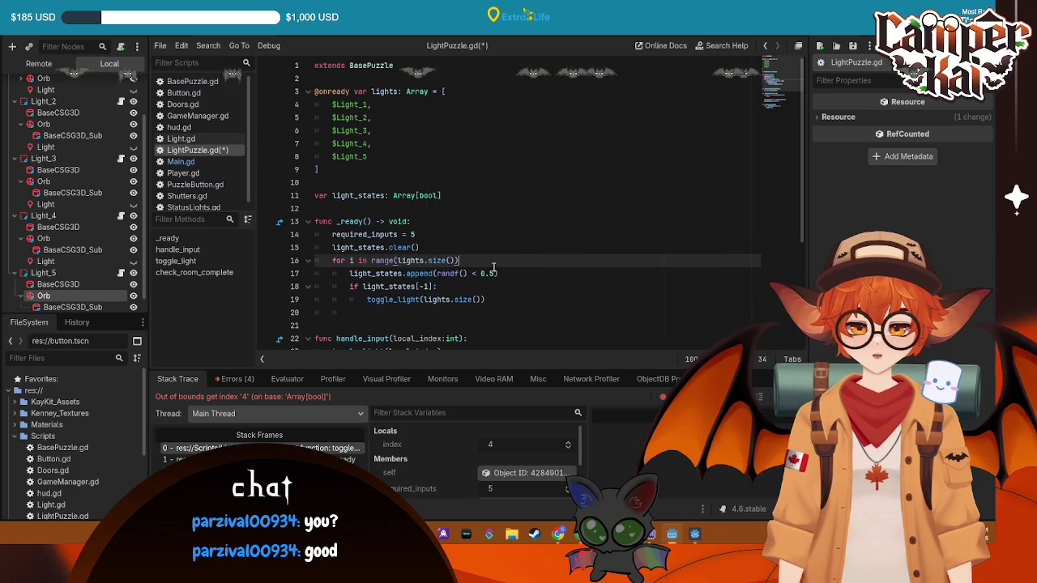
{"action": "type", "text": ":"}
{"action": "left_click", "coordinate": [503, 286]}
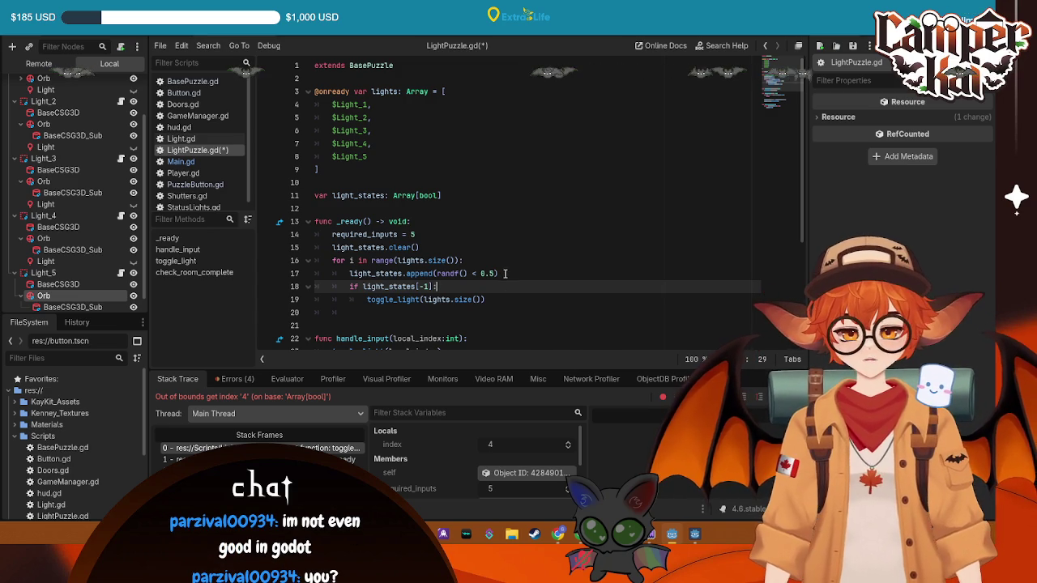
{"action": "left_click_drag", "start_coordinate": [504, 273], "coordinate": [351, 274]}
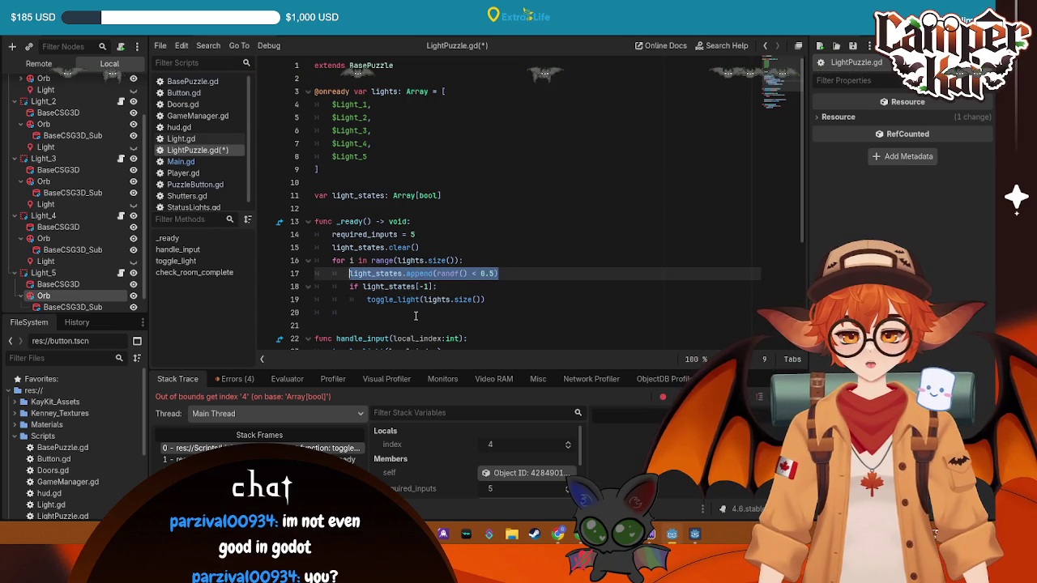
{"action": "left_click", "coordinate": [480, 261]}
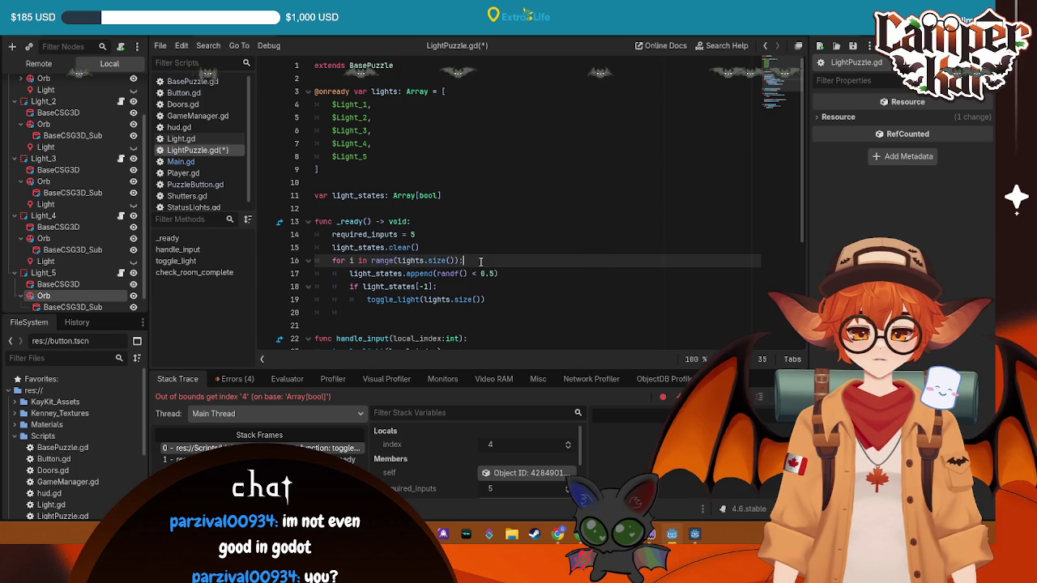
- Add a line declaring var starts_on: bool = randf() < 0.5 inside the loop
{"action": "key", "text": "Return"}
{"action": "type", "text": "r ssst"}
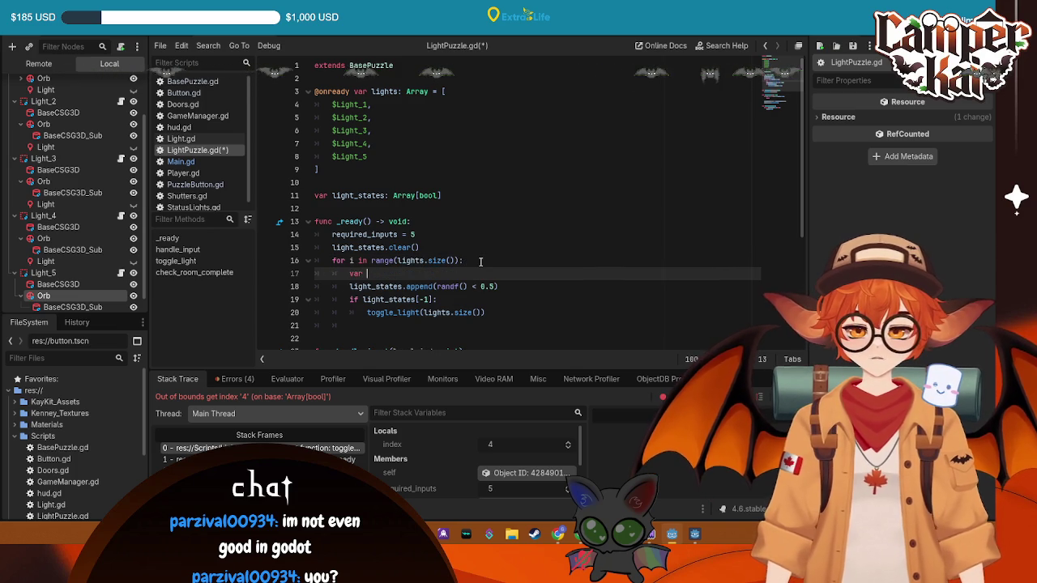
{"action": "key", "text": "BackSpace"}
{"action": "key", "text": "BackSpace"}
{"action": "key", "text": "BackSpace"}
{"action": "type", "text": "tarts"}
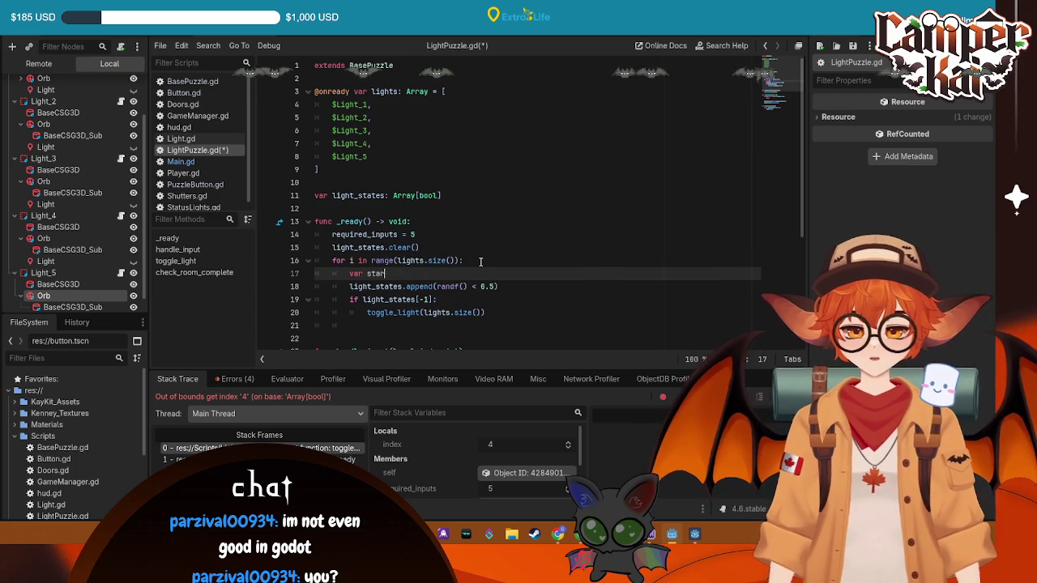
{"action": "type", "text": "_"}
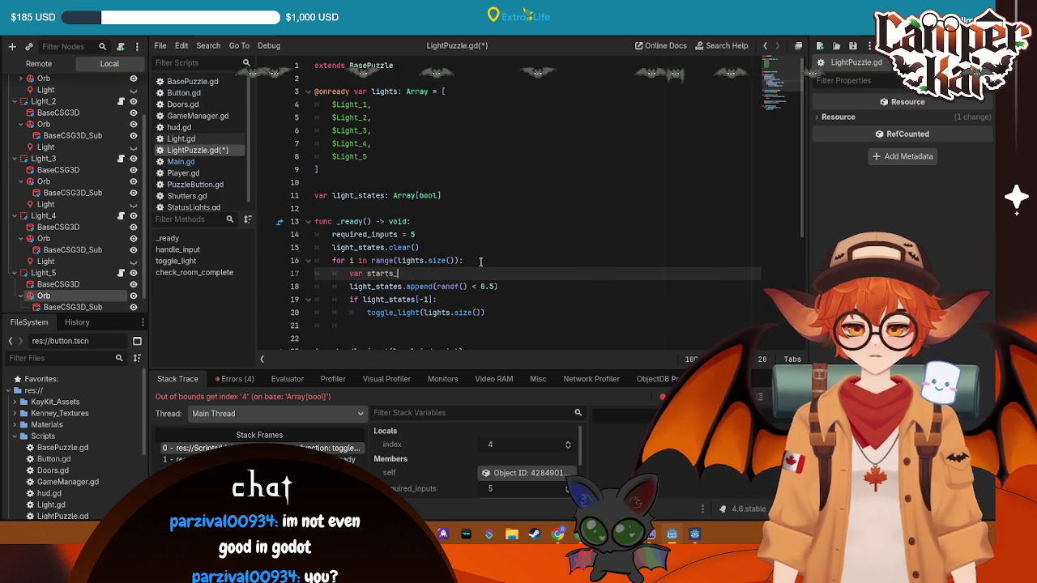
{"action": "type", "text": "on: bool"}
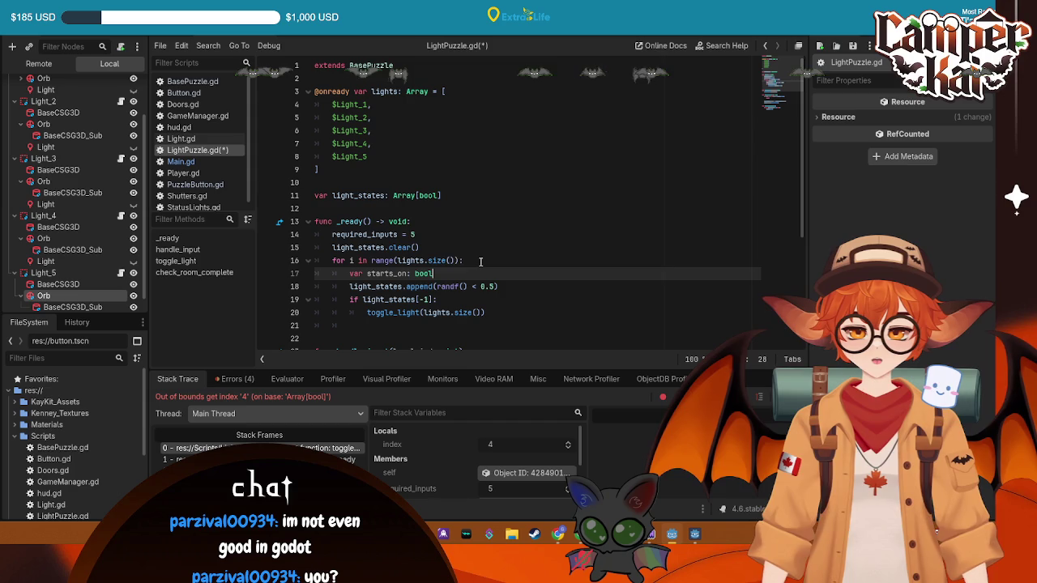
{"action": "type", "text": " = rando"}
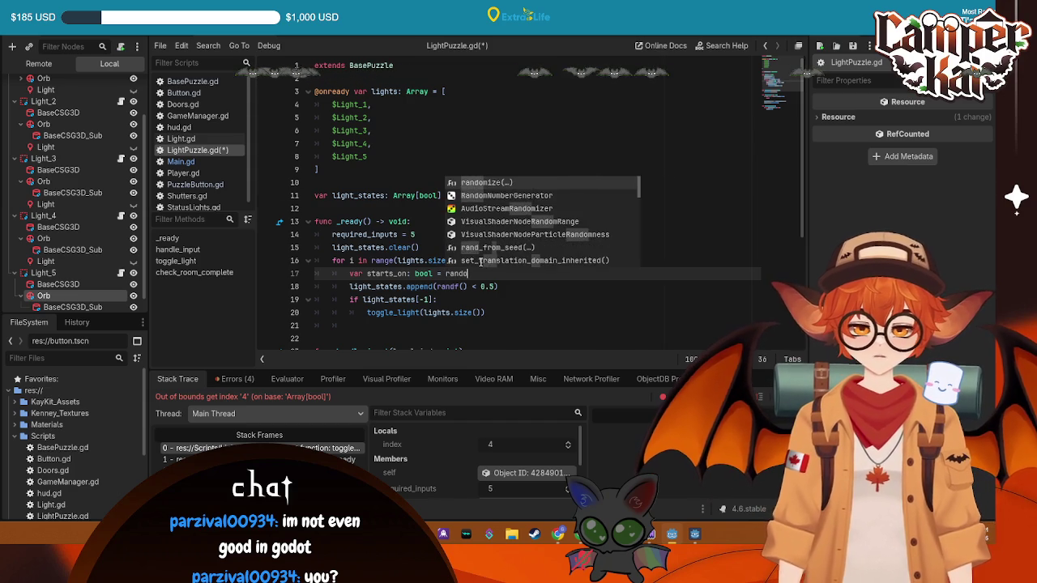
{"action": "key", "text": "BackSpace"}
{"action": "type", "text": "f"}
{"action": "key", "text": "Return"}
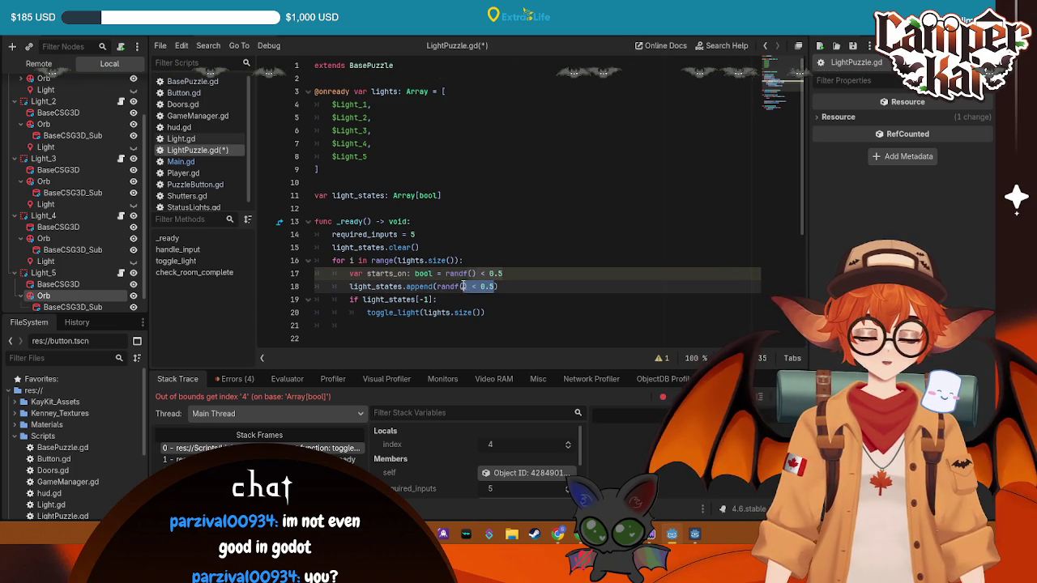
- Append starts_on to light_states and change the if condition to starts_on
{"action": "left_click_drag", "start_coordinate": [497, 286], "coordinate": [438, 286]}
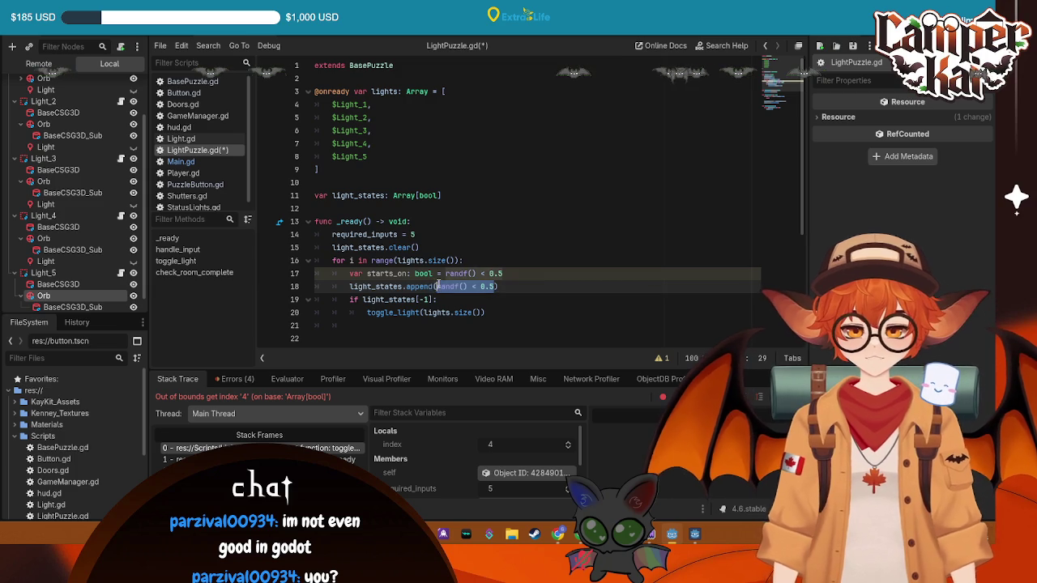
{"action": "type", "text": "star"}
{"action": "type", "text": "ts_on"}
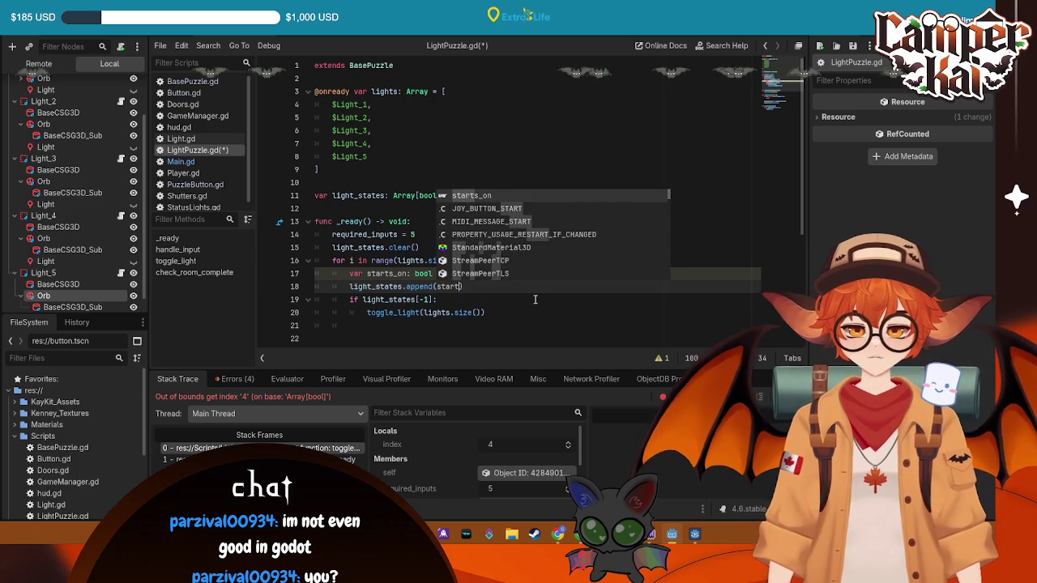
{"action": "left_click", "coordinate": [436, 299]}
{"action": "key", "text": "ctrl+shift+Left"}
{"action": "key", "text": "ctrl+shift+Left"}
{"action": "key", "text": "ctrl+shift+Left"}
{"action": "type", "text": "starts"}
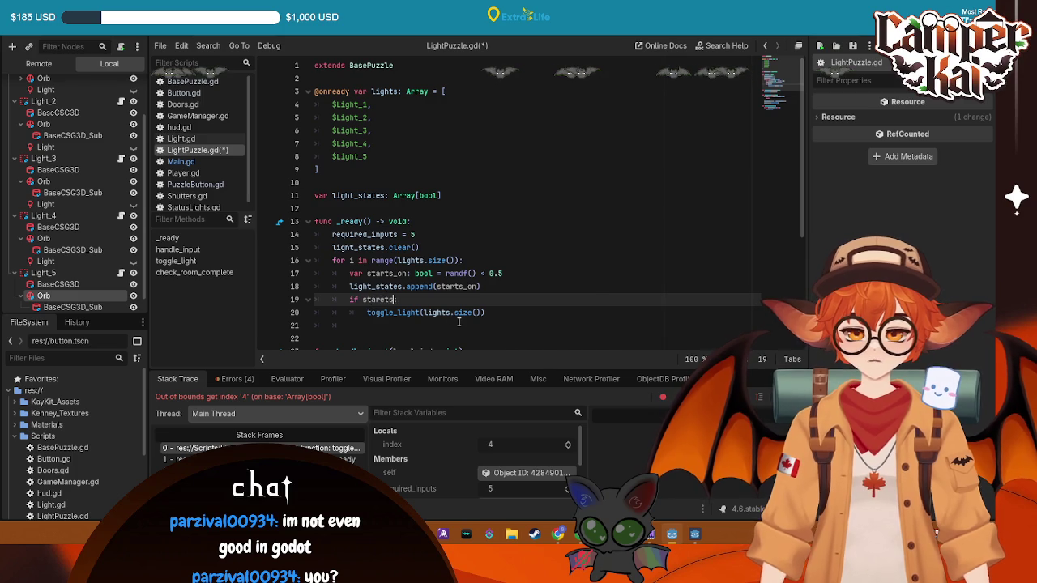
{"action": "key", "text": "BackSpace"}
{"action": "key", "text": "BackSpace"}
{"action": "key", "text": "BackSpace"}
{"action": "type", "text": "ts_"}
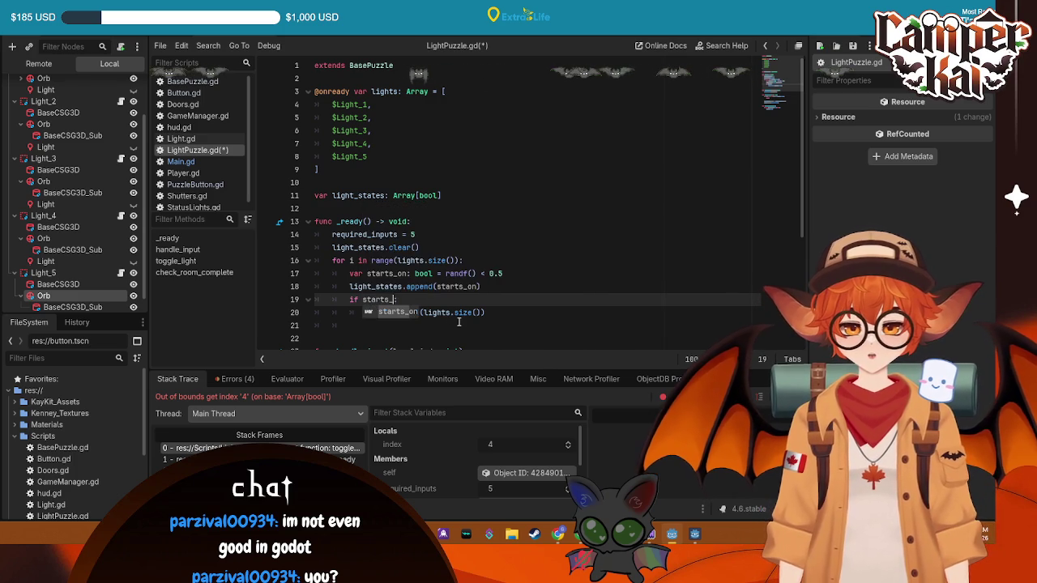
{"action": "key", "text": "Up"}
{"action": "key", "text": "Up"}
{"action": "key", "text": "Up"}
{"action": "key", "text": "End"}
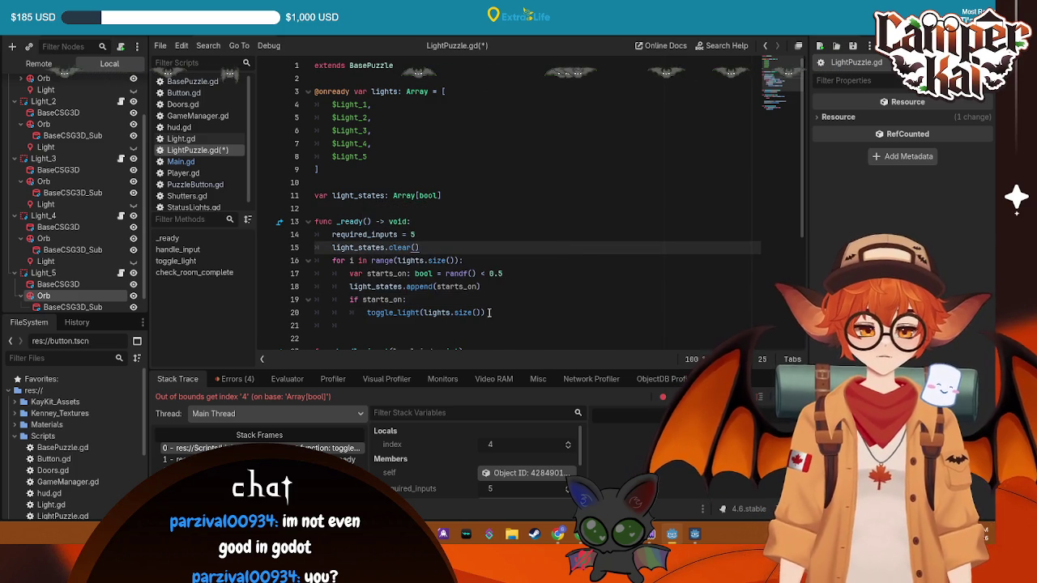
- Replace the old call with toggle_light(i), save LightPuzzle.gd, and run the game
{"action": "left_click", "coordinate": [489, 312]}
{"action": "key", "text": "ctrl+shift+Left"}
{"action": "key", "text": "ctrl+shift+Left"}
{"action": "key", "text": "ctrl+shift+Left"}
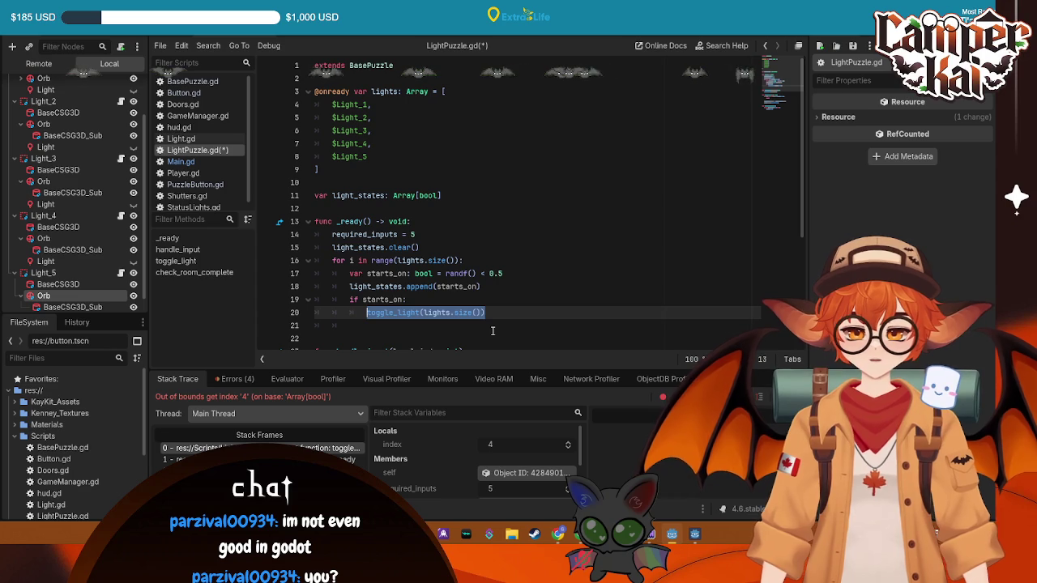
{"action": "key", "text": "BackSpace"}
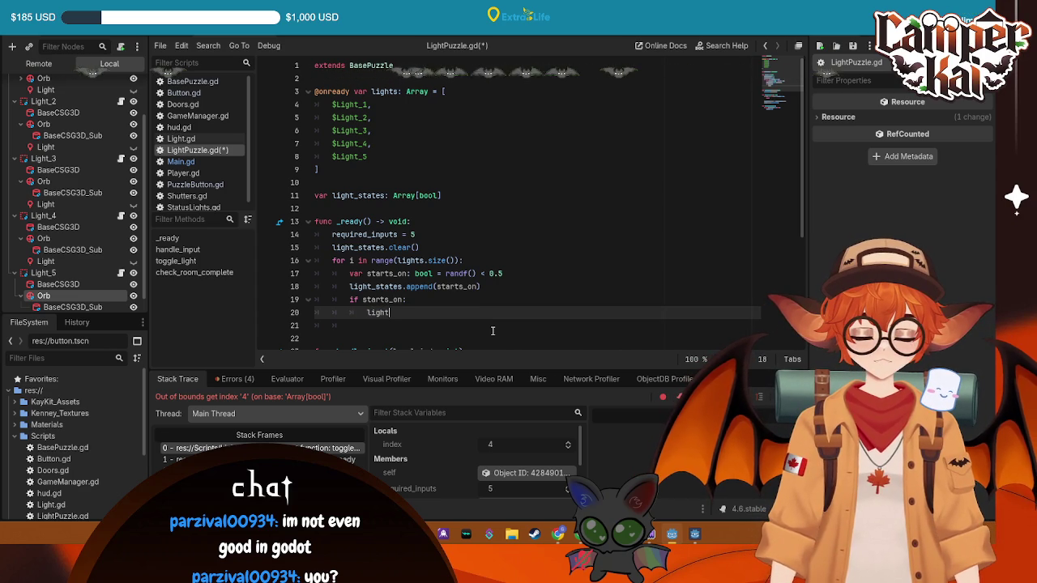
{"action": "type", "text": "s"}
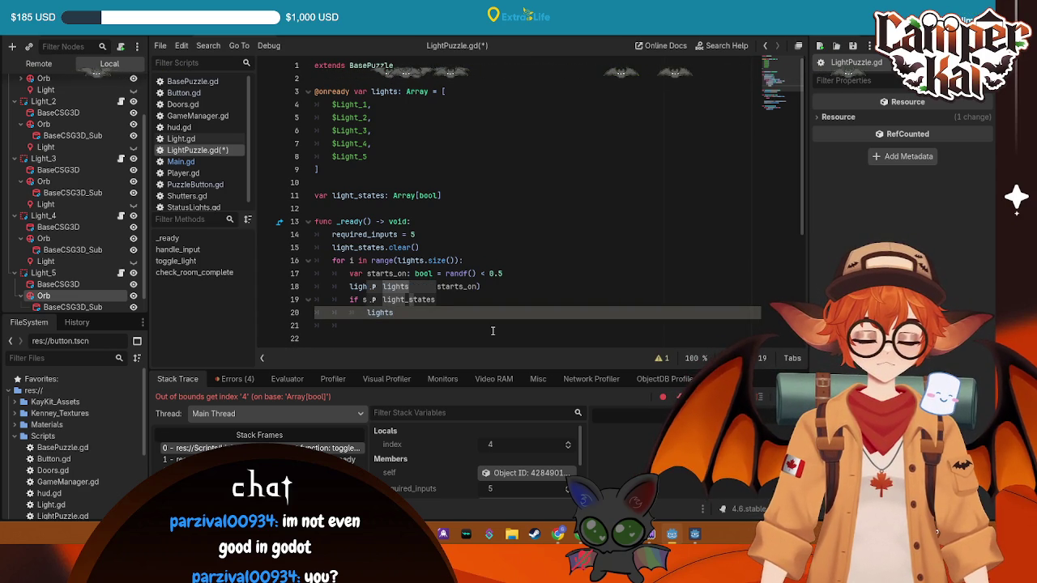
{"action": "scroll", "coordinate": [492, 331], "scroll_direction": "down", "scroll_amount": 4}
{"action": "scroll", "coordinate": [431, 224], "scroll_direction": "up", "scroll_amount": 2}
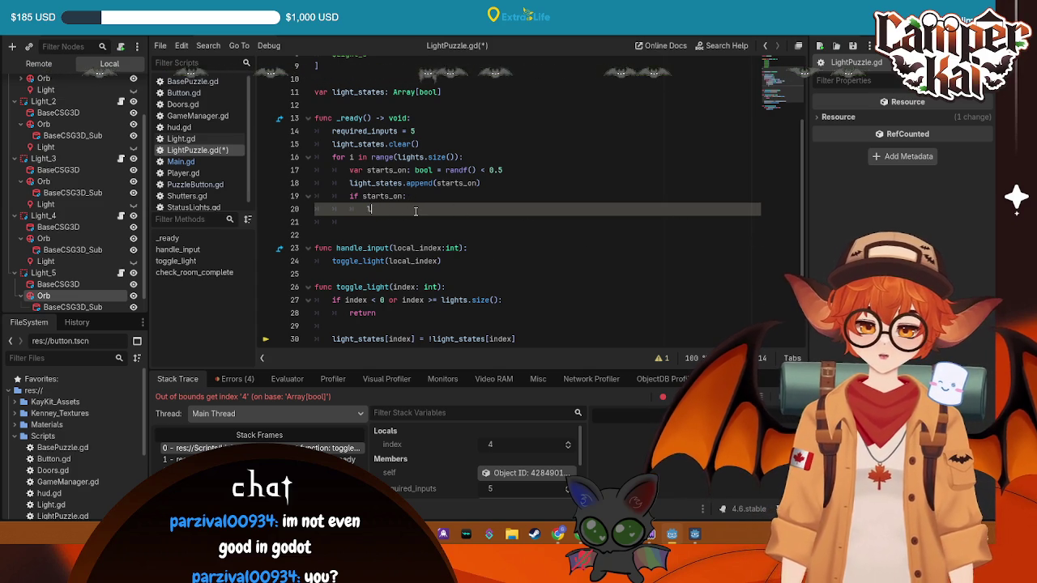
{"action": "type", "text": "toggle"}
{"action": "key", "text": "Return"}
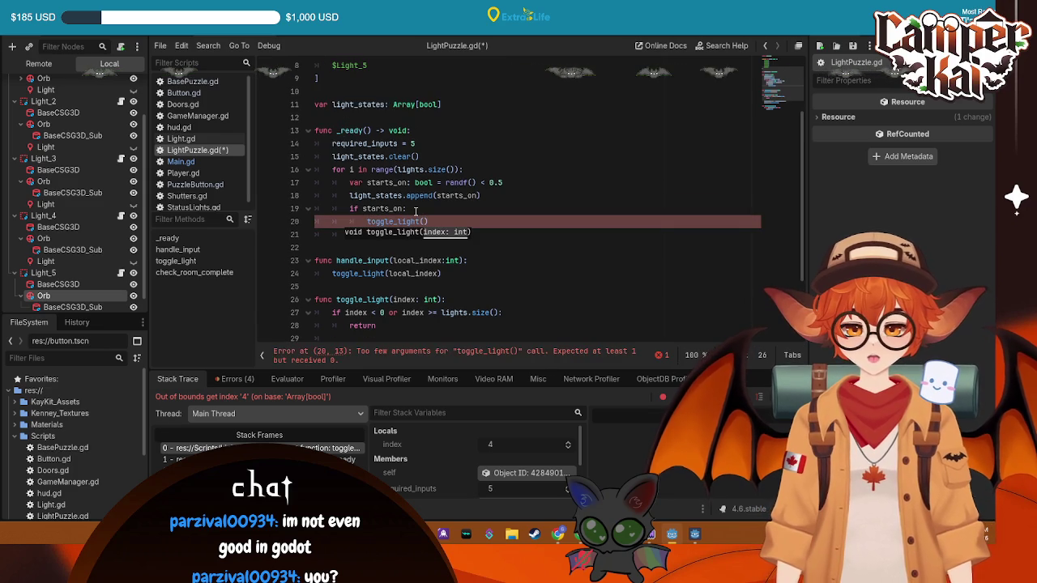
{"action": "key", "text": "ctrl+s"}
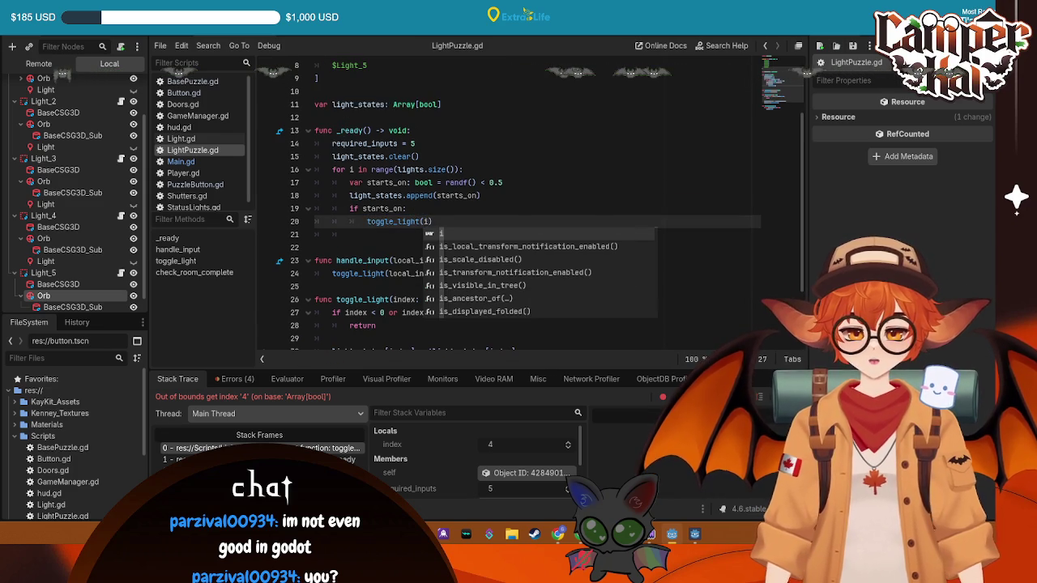
{"action": "key", "text": "F5"}
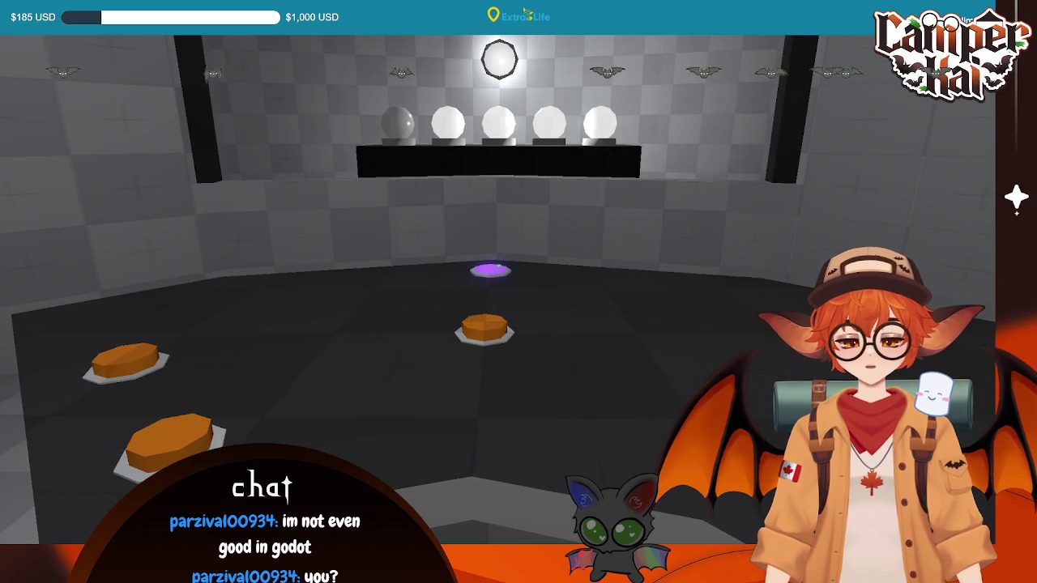
- Stop the running game and return to the loop header in the script
{"action": "key", "text": "F8"}
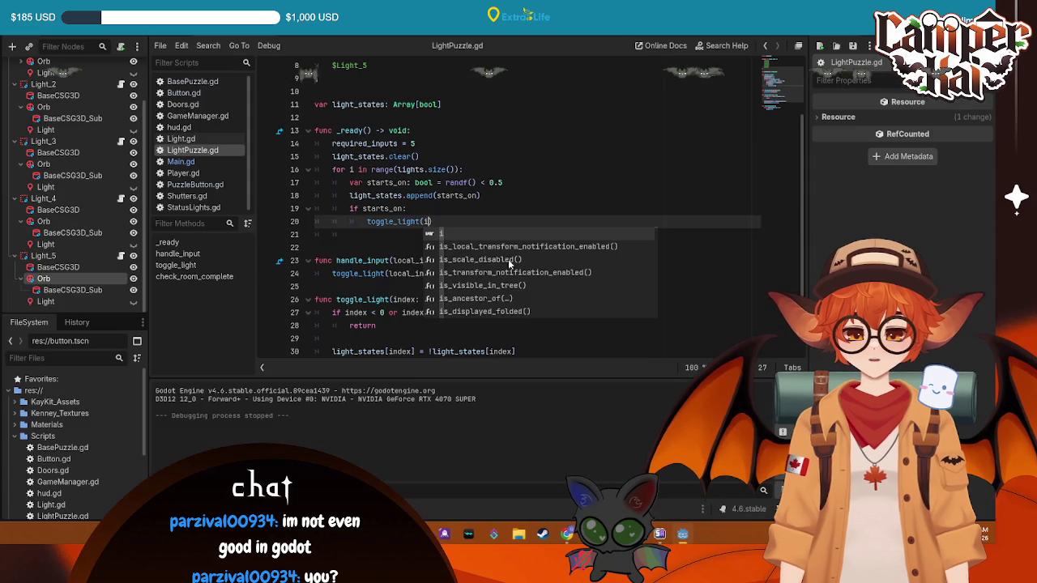
{"action": "left_click", "coordinate": [535, 170]}
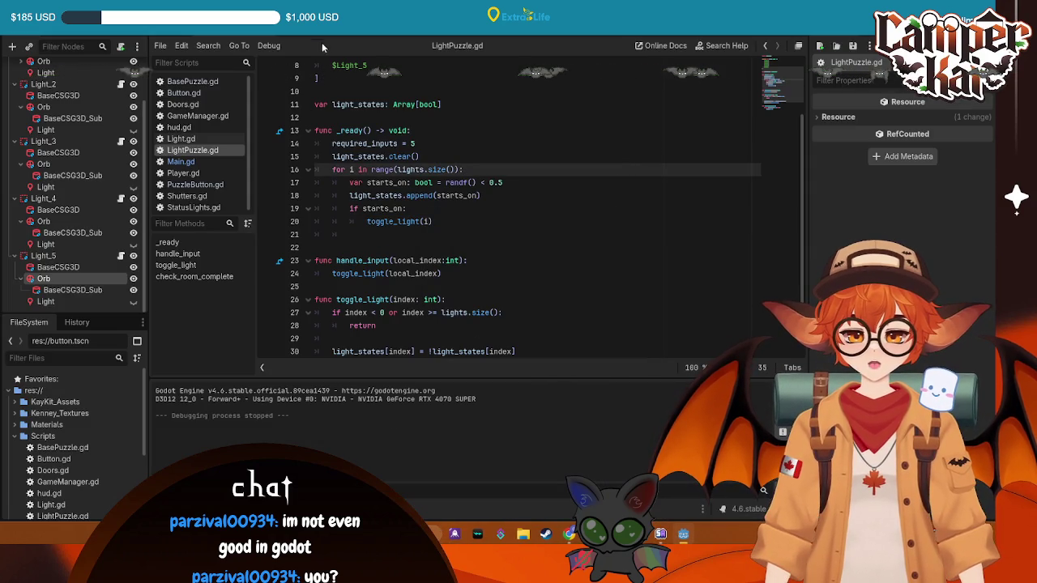
{"action": "scroll", "coordinate": [59, 97], "scroll_direction": "up", "scroll_amount": 3}
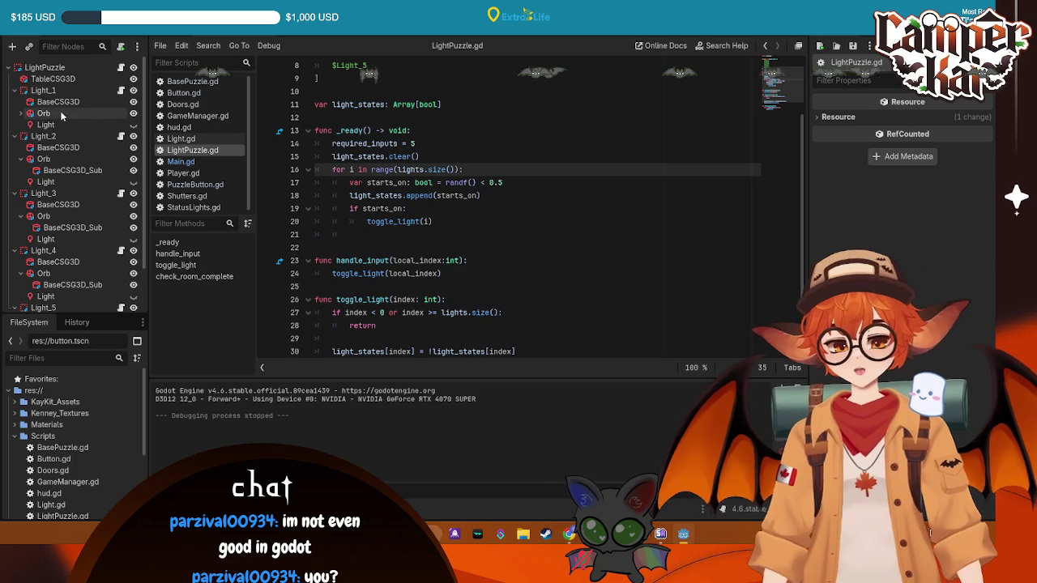
- Change the Light under Light_1 from white to a dark green colour
{"action": "left_click", "coordinate": [58, 112]}
{"action": "left_click", "coordinate": [77, 126]}
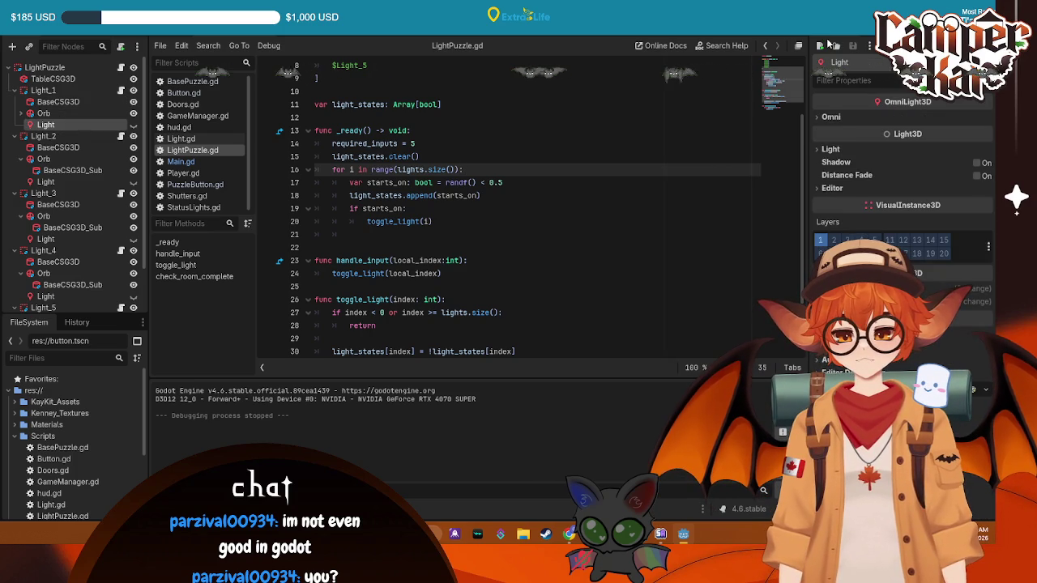
{"action": "left_click", "coordinate": [828, 149]}
{"action": "left_click", "coordinate": [944, 163]}
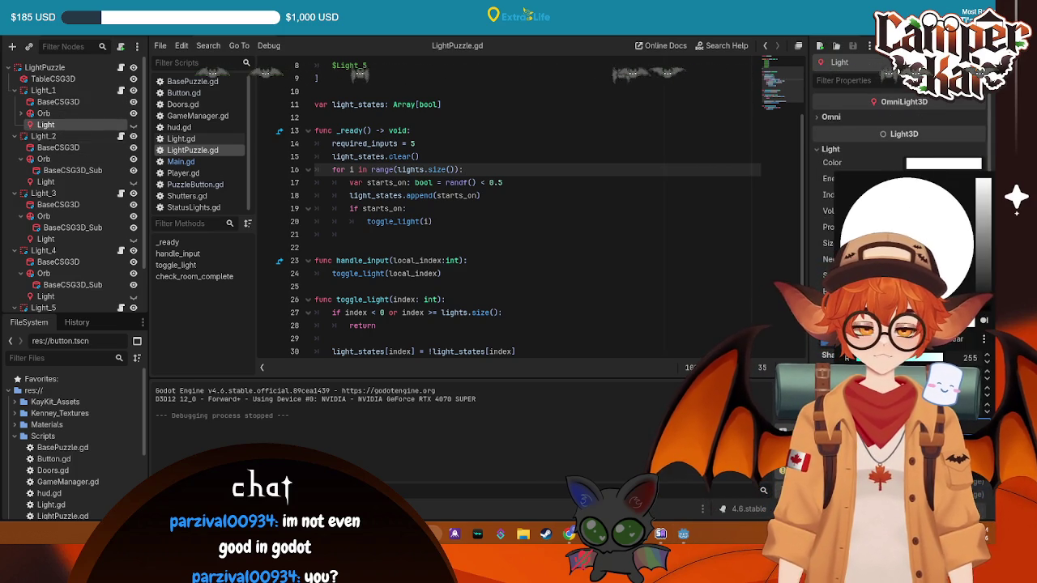
{"action": "mouse_move", "coordinate": [978, 195]}
{"action": "left_mouse_down"}
{"action": "mouse_move", "coordinate": [978, 280]}
{"action": "mouse_move", "coordinate": [983, 231]}
{"action": "left_mouse_up"}
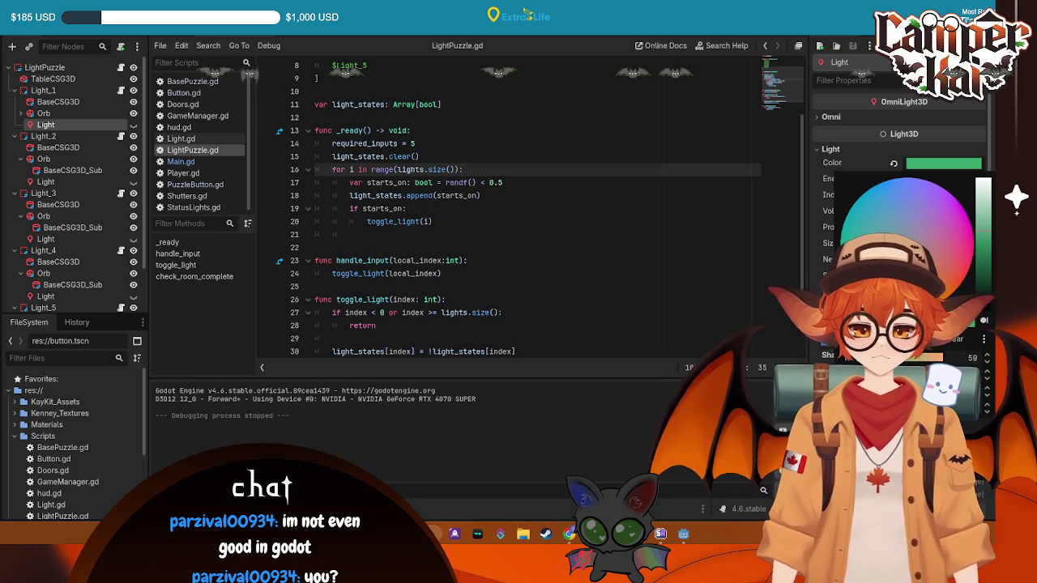
- Revert Light_1's light colour to white, save the scene, and run the puzzle room again
{"action": "left_click", "coordinate": [669, 292]}
{"action": "key", "text": "ctrl+z"}
{"action": "key", "text": "ctrl+s"}
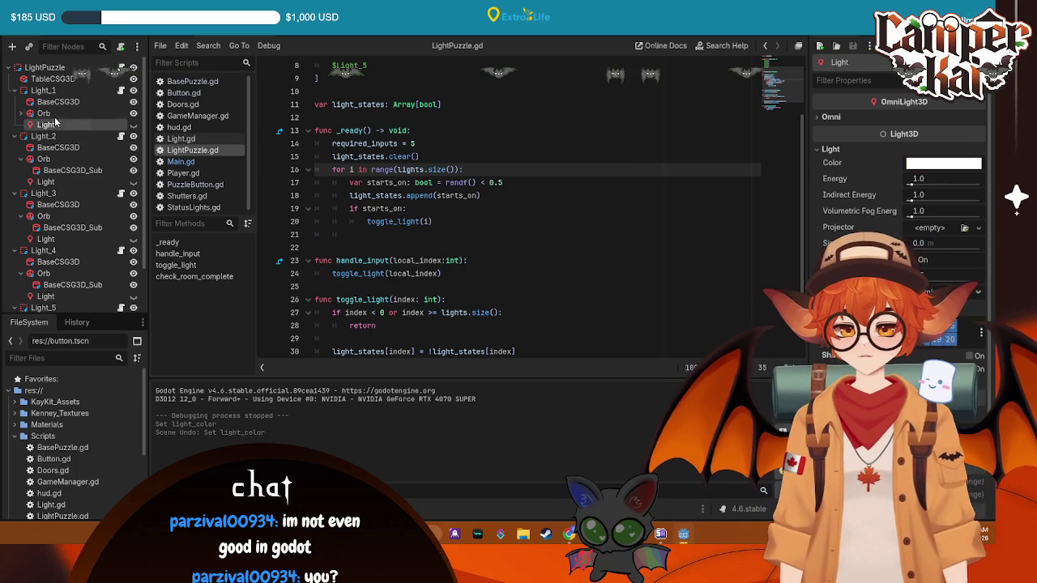
{"action": "key", "text": "ctrl+F2"}
{"action": "key", "text": "ctrl+F3"}
{"action": "key", "text": "F5"}
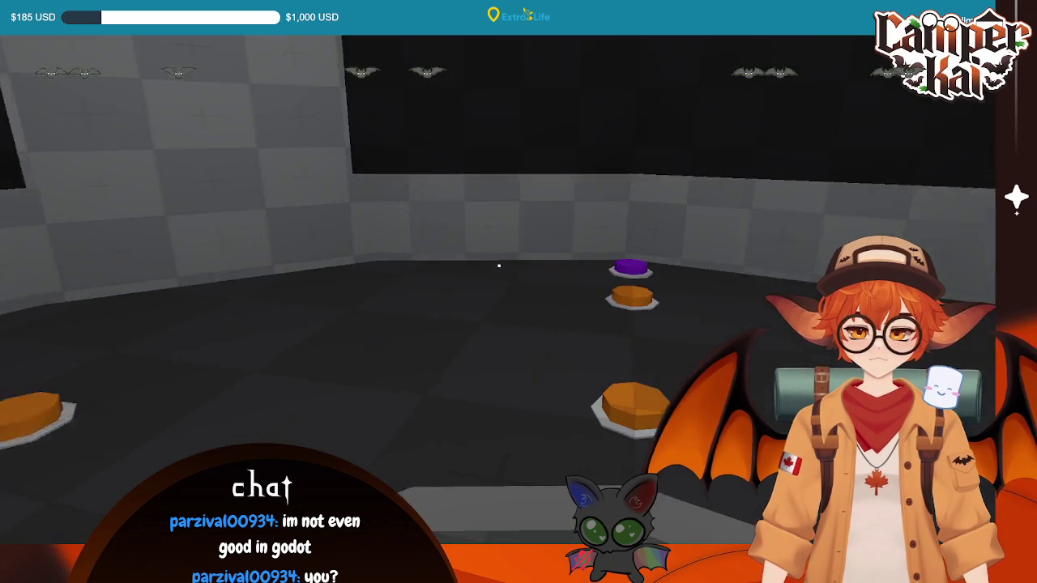
- Walk the player up to the row of puzzle buttons to inspect the orbs, then stop the game
{"action": "key", "text": "w"}
{"action": "key", "text": "s"}
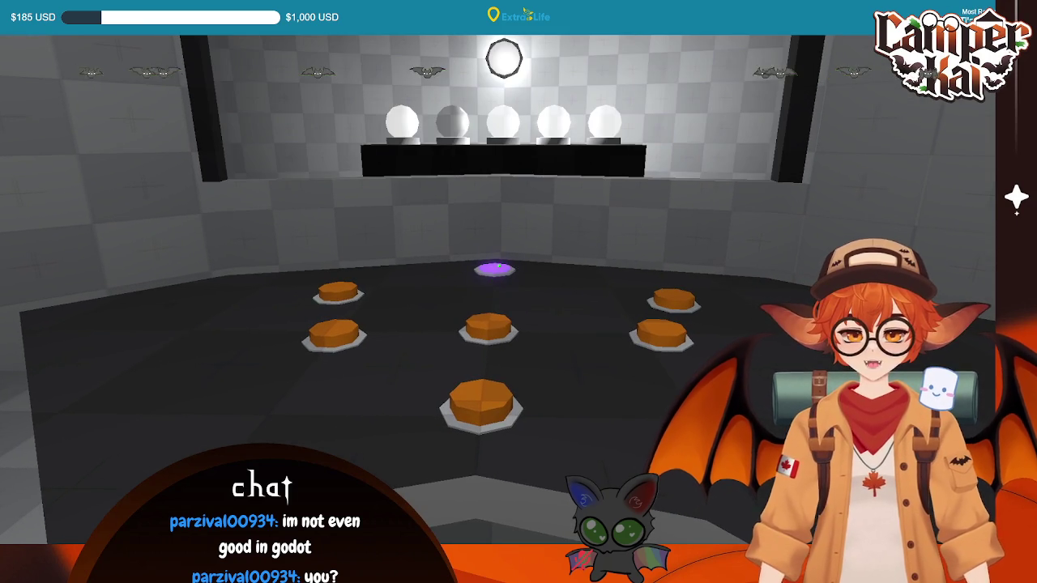
{"action": "key", "text": "w"}
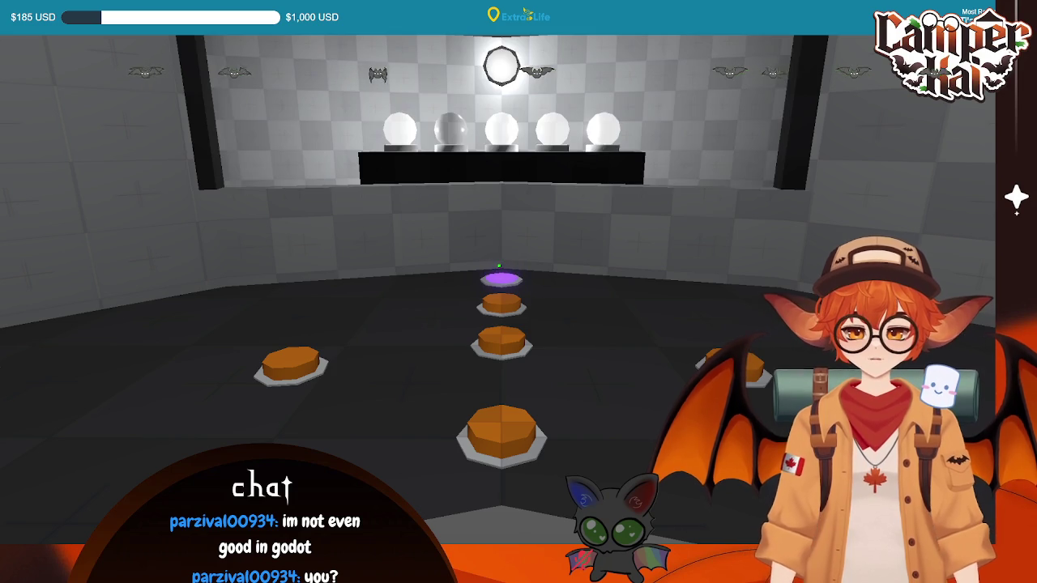
{"action": "key", "text": "F8"}
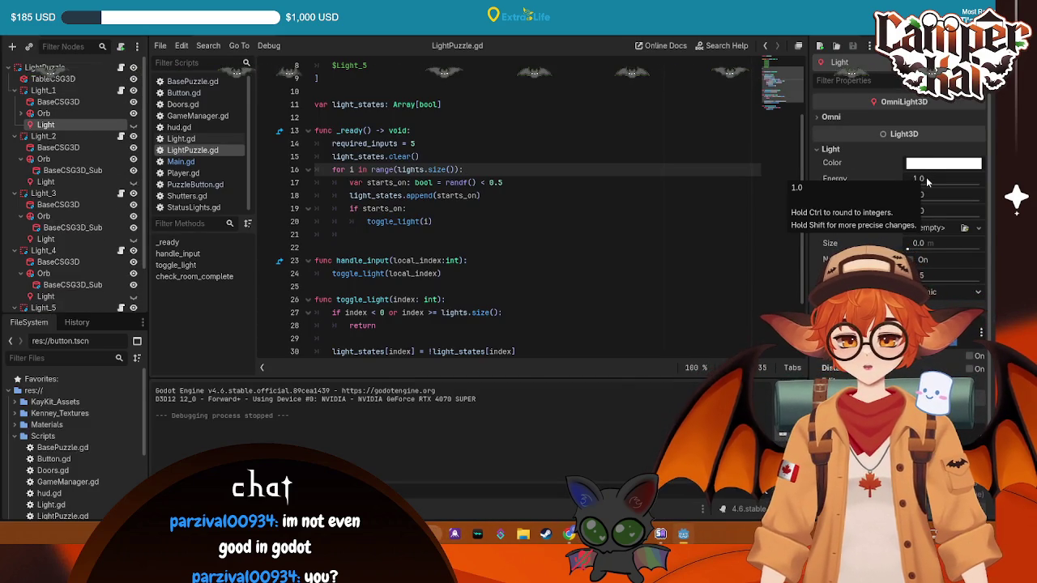
- Make Light_1's light visible again and set its Energy to 0.5
{"action": "key", "text": "ctrl+F2"}
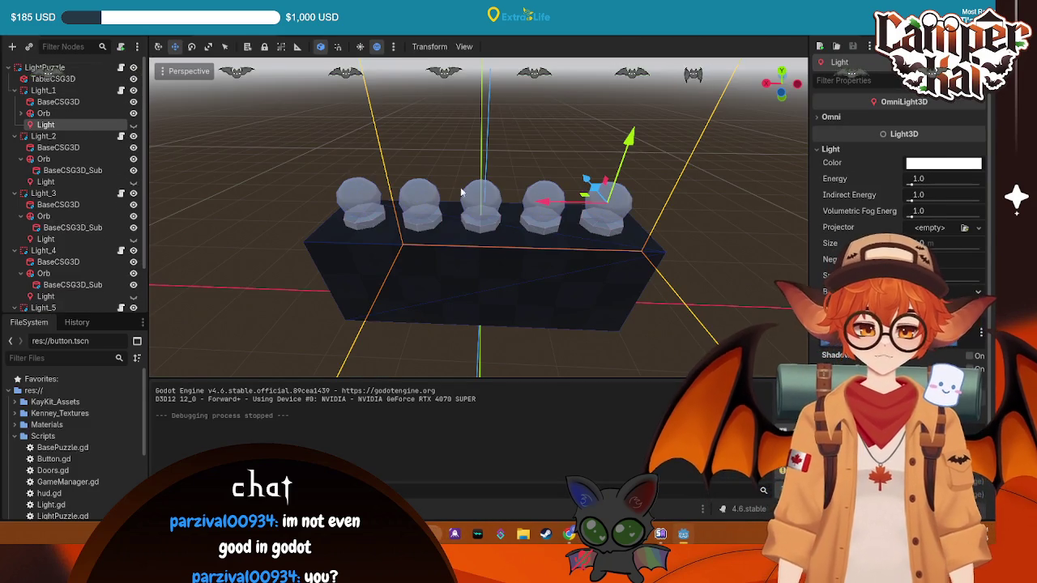
{"action": "left_click", "coordinate": [133, 124]}
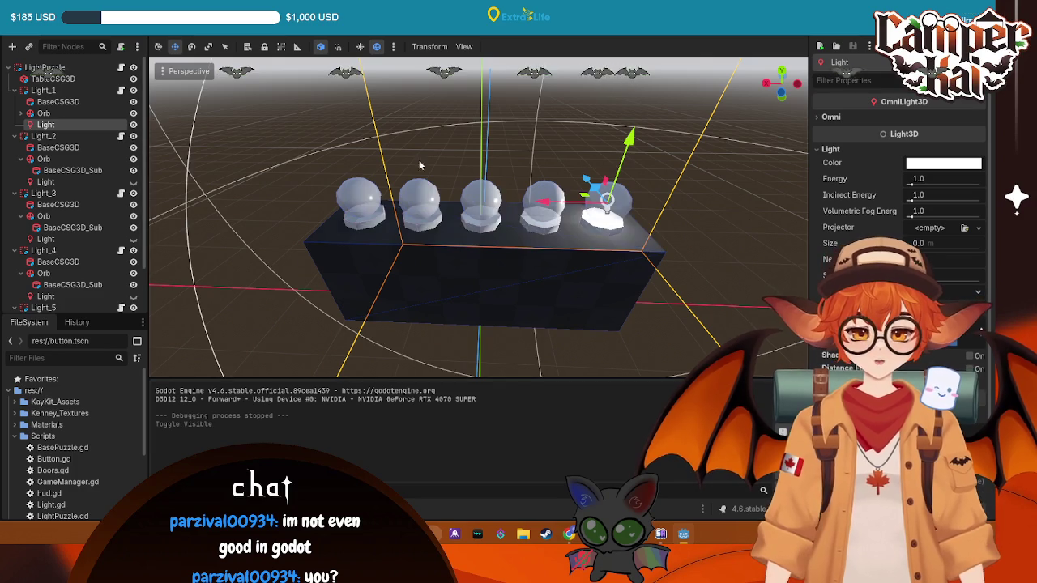
{"action": "left_click", "coordinate": [766, 84]}
{"action": "key", "text": "f"}
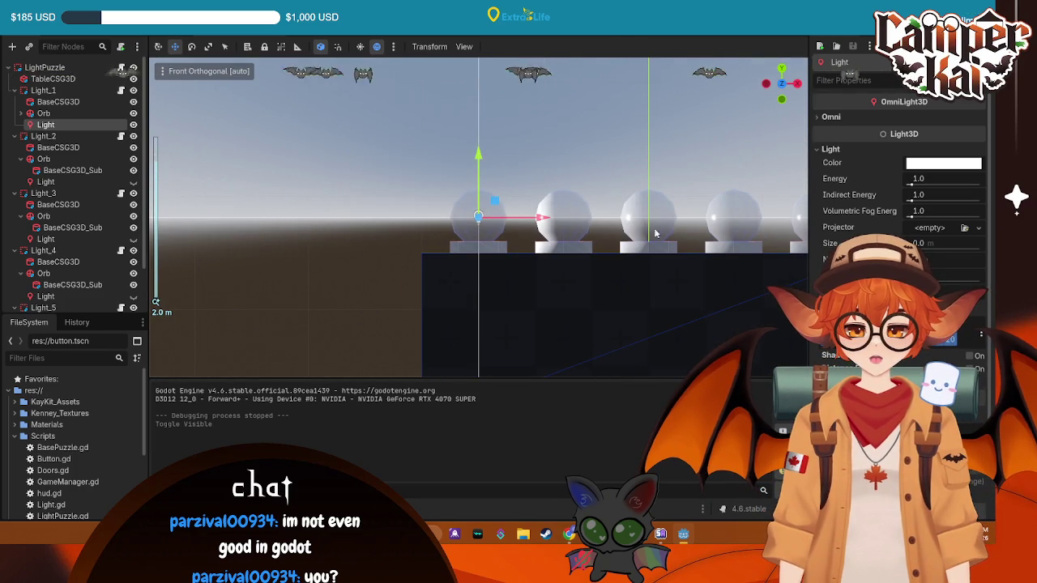
{"action": "scroll", "coordinate": [599, 239], "scroll_direction": "up", "scroll_amount": 2}
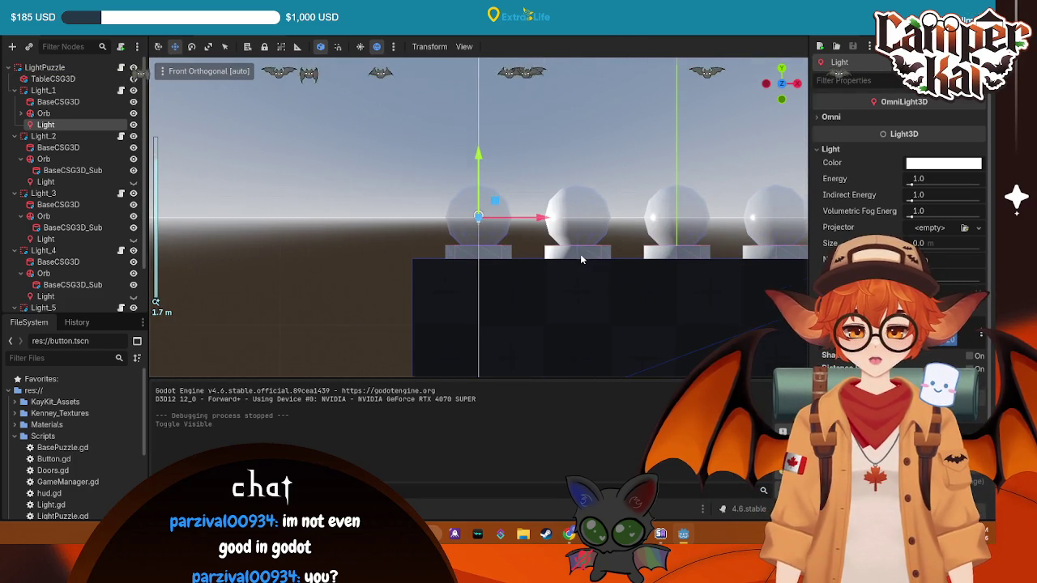
{"action": "left_click", "coordinate": [924, 179]}
{"action": "type", "text": "0.5"}
{"action": "key", "text": "Return"}
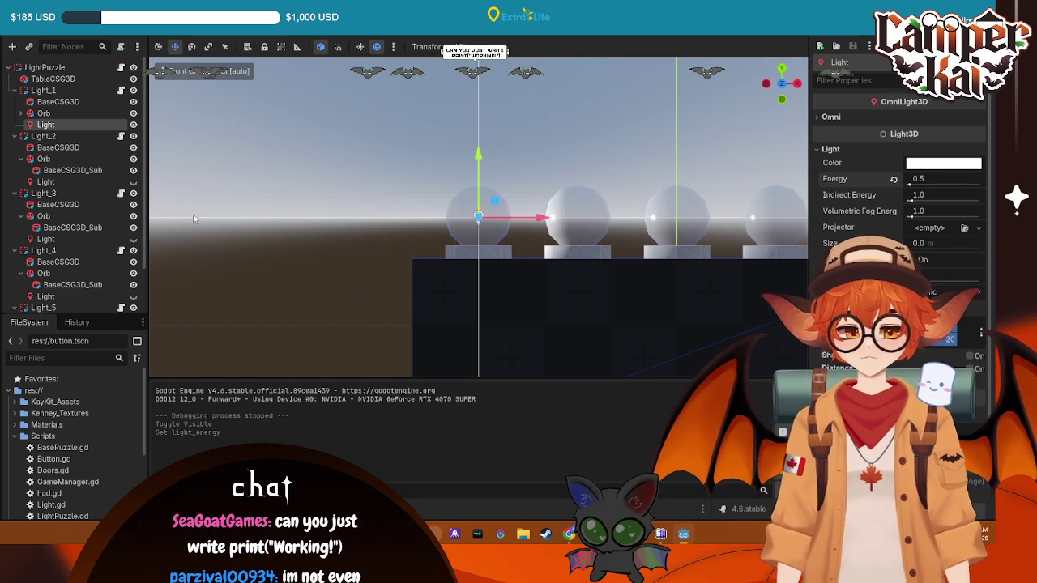
- Set the second and third orb lights' Energy to 0.5
{"action": "left_click", "coordinate": [45, 181]}
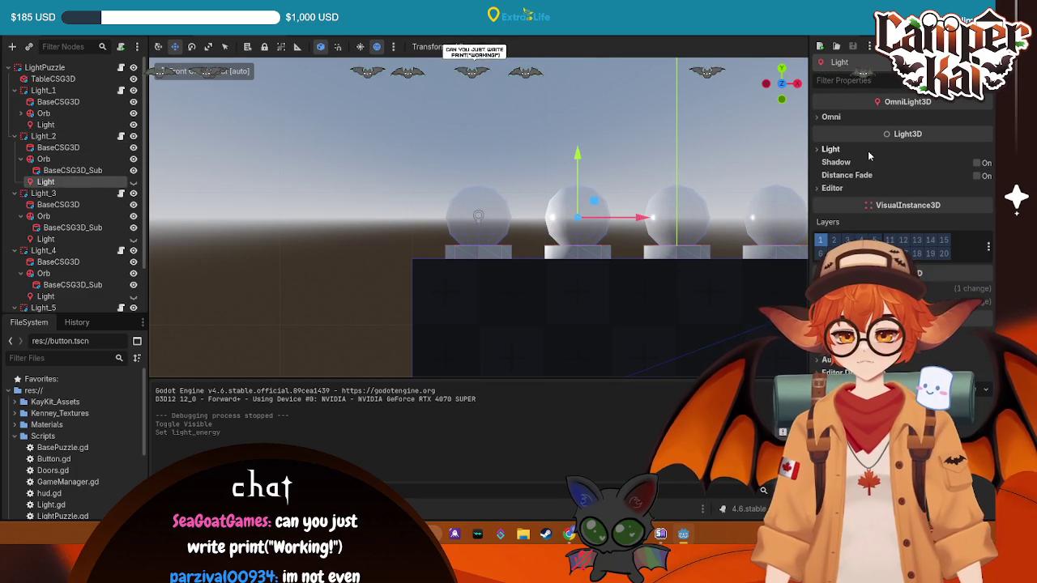
{"action": "left_click", "coordinate": [867, 151]}
{"action": "left_click", "coordinate": [931, 178]}
{"action": "type", "text": "0.5"}
{"action": "key", "text": "Return"}
{"action": "left_click", "coordinate": [66, 238]}
{"action": "left_click", "coordinate": [855, 149]}
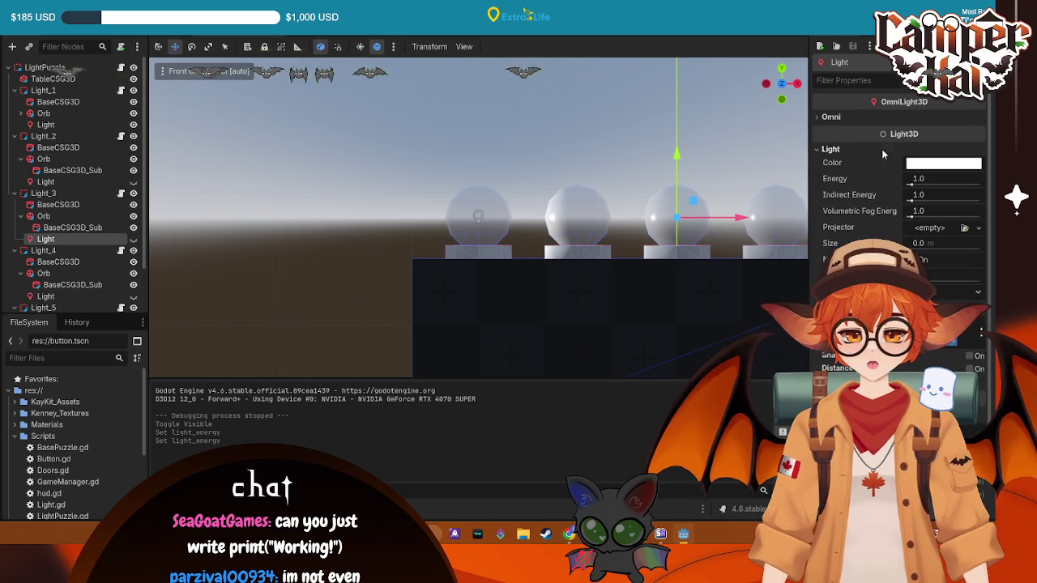
{"action": "left_click", "coordinate": [922, 180]}
{"action": "type", "text": "5"}
{"action": "key", "text": "Return"}
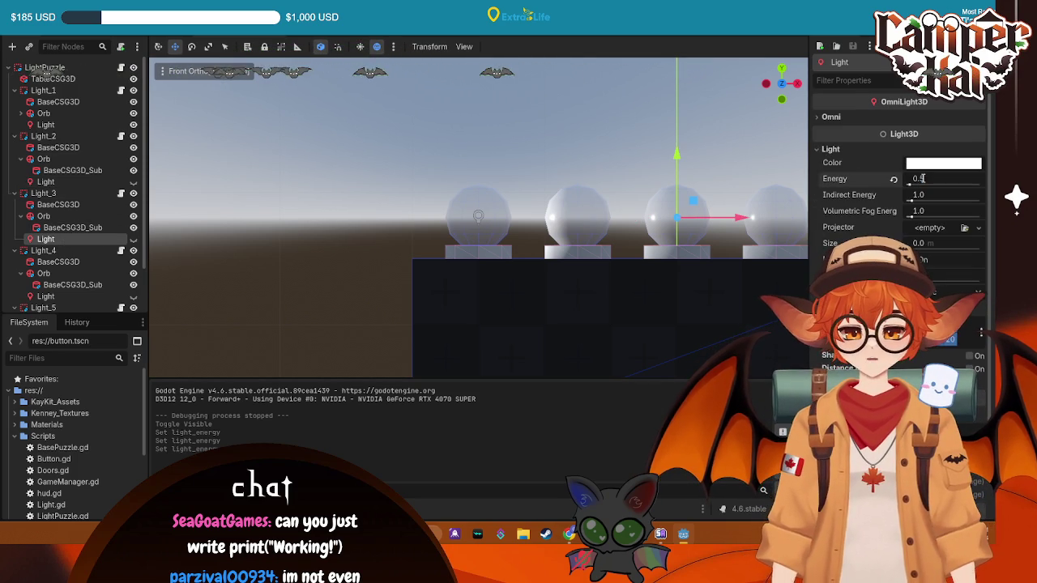
- Set the fourth and fifth orb lights' Energy to 0.5
{"action": "scroll", "coordinate": [65, 203], "scroll_direction": "down", "scroll_amount": 3}
{"action": "left_click", "coordinate": [45, 244]}
{"action": "left_click", "coordinate": [831, 149]}
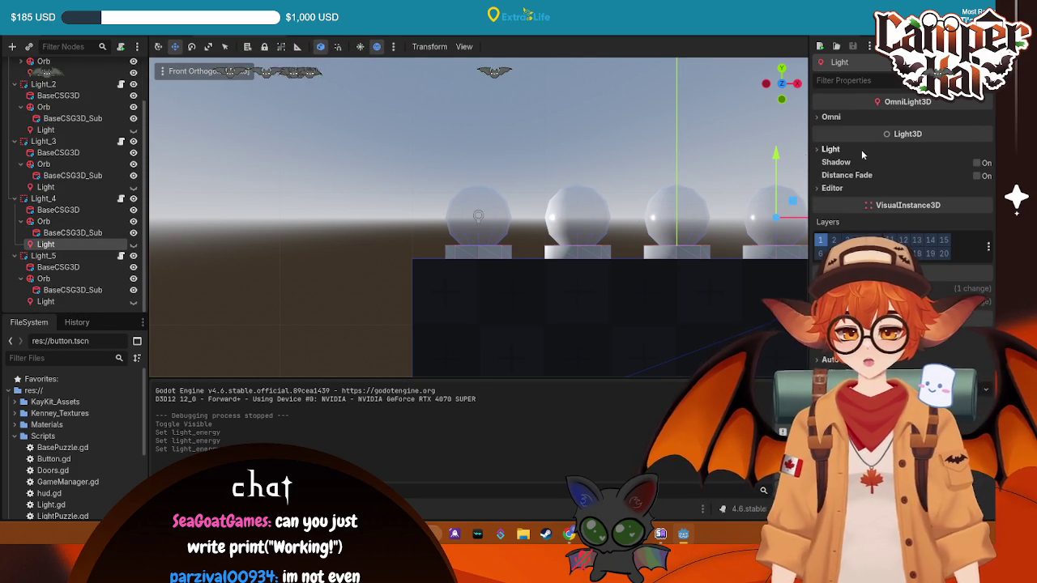
{"action": "left_click", "coordinate": [830, 149]}
{"action": "left_click", "coordinate": [929, 179]}
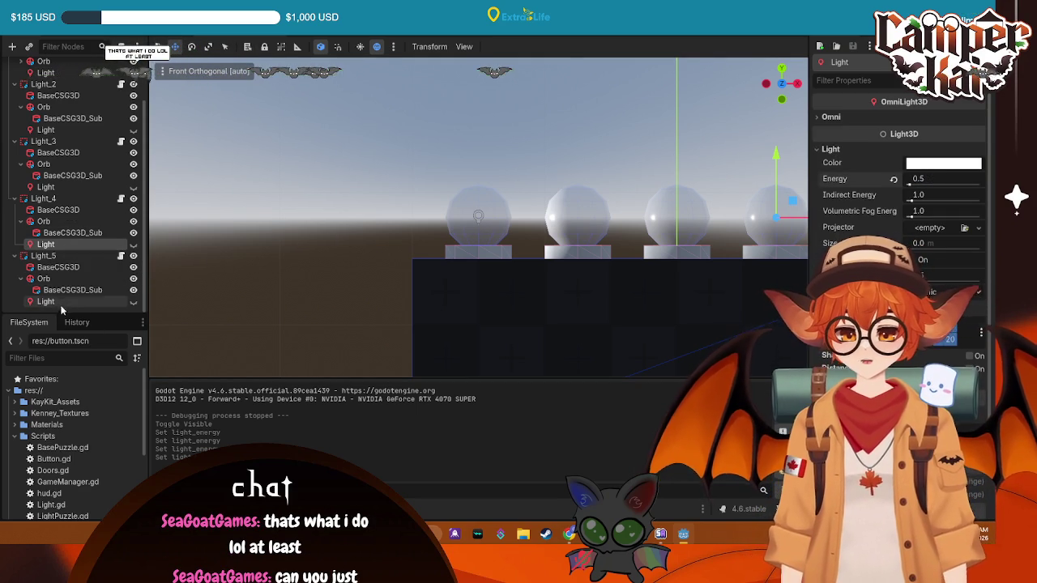
{"action": "left_click", "coordinate": [81, 300]}
{"action": "left_click", "coordinate": [830, 150]}
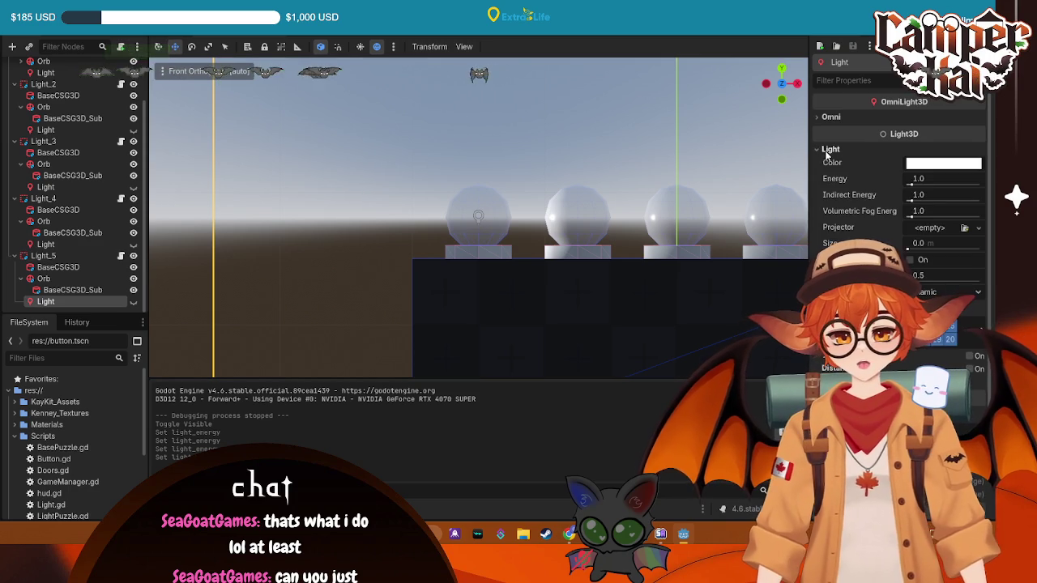
{"action": "left_click", "coordinate": [929, 178]}
{"action": "type", "text": "0.5"}
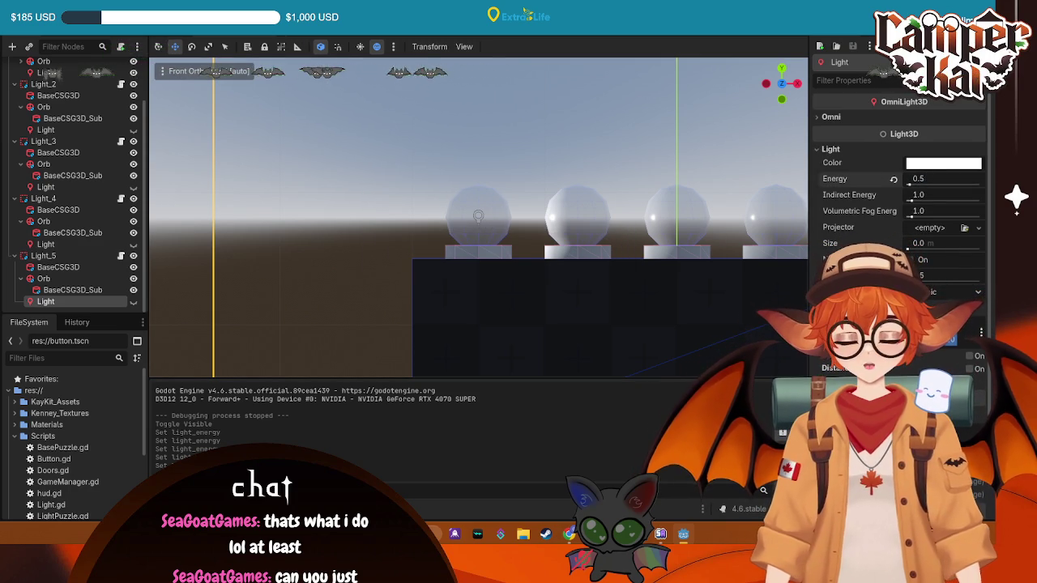
{"action": "key", "text": "ctrl+F3"}
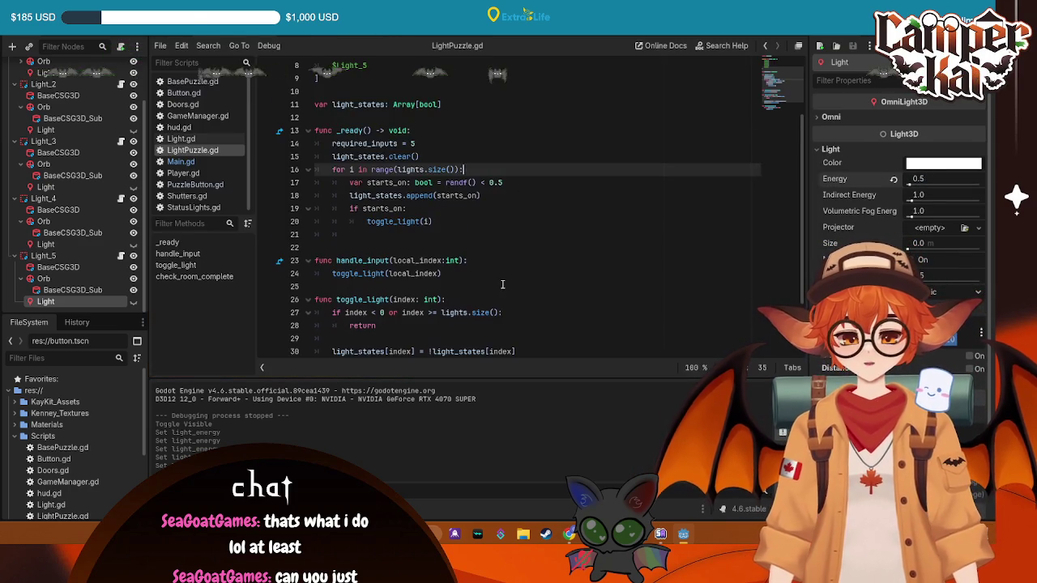
- Delete the empty line 29 after toggle_light's early return
{"action": "scroll", "coordinate": [496, 275], "scroll_direction": "down", "scroll_amount": 3}
{"action": "left_click", "coordinate": [391, 258]}
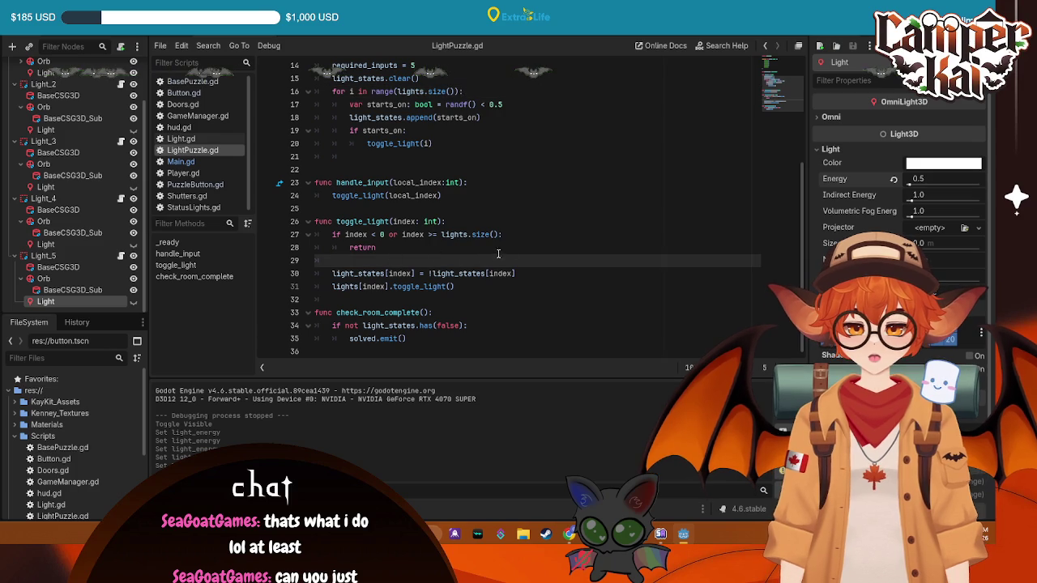
{"action": "key", "text": "BackSpace"}
- Start a trial print(index + line below line 30
{"action": "scroll", "coordinate": [503, 243], "scroll_direction": "up", "scroll_amount": 2}
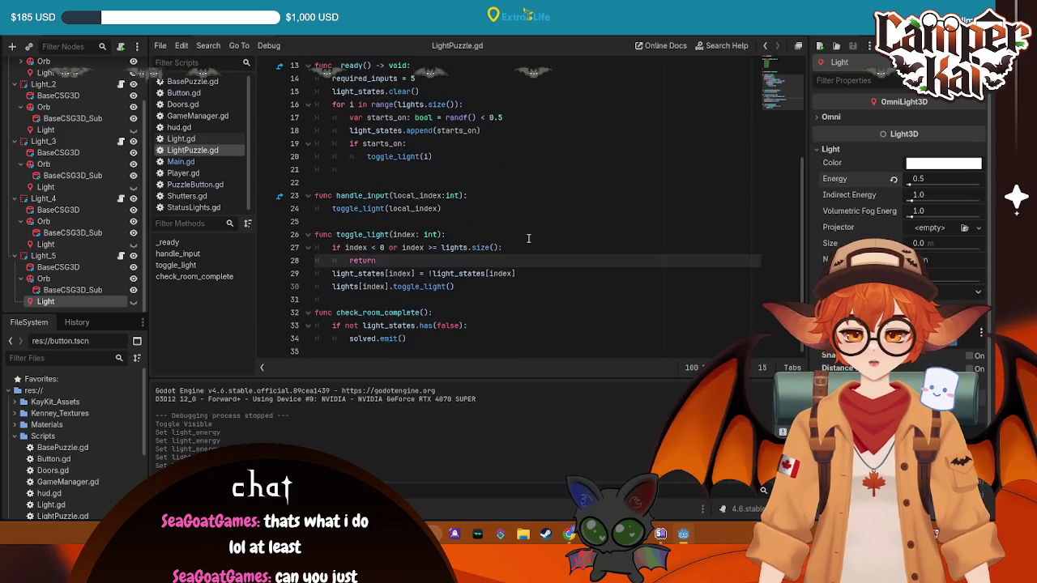
{"action": "left_click", "coordinate": [459, 286]}
{"action": "key", "text": "Return"}
{"action": "type", "text": "\\"}
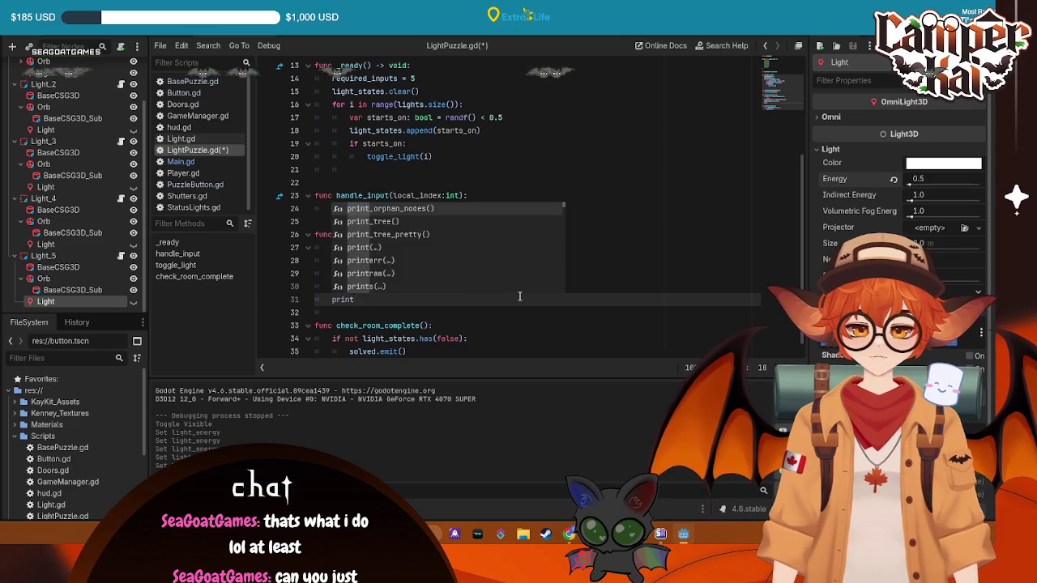
{"action": "type", "text": "("}
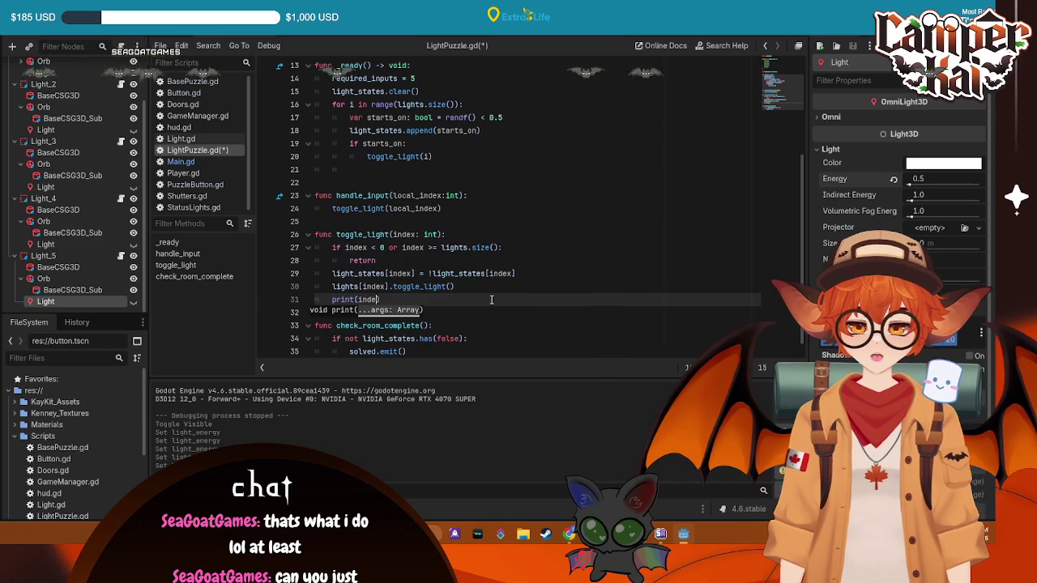
{"action": "type", "text": "in"}
{"action": "key", "text": "BackSpace"}
{"action": "key", "text": "BackSpace"}
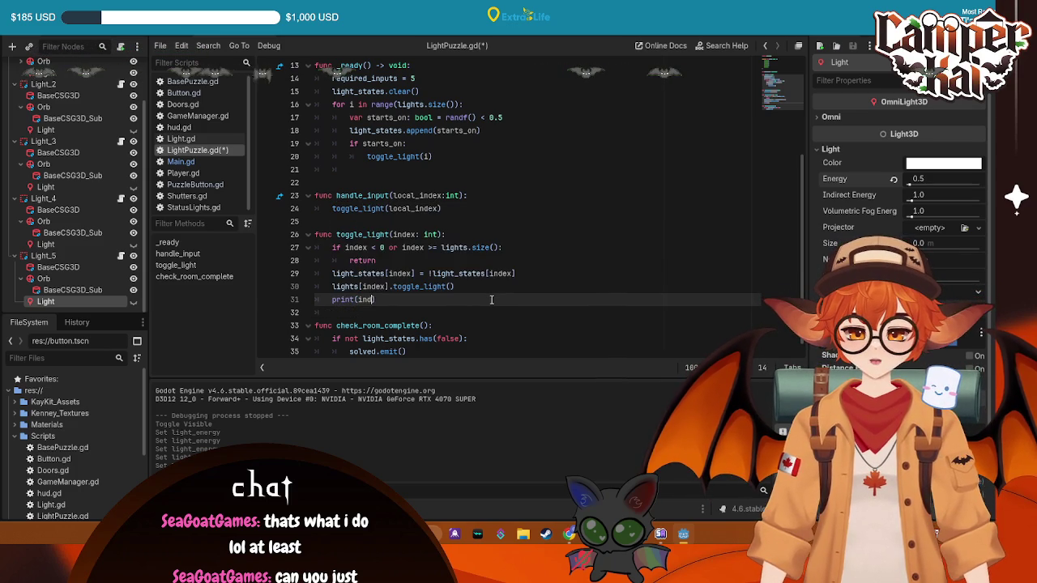
{"action": "type", "text": "ex "}
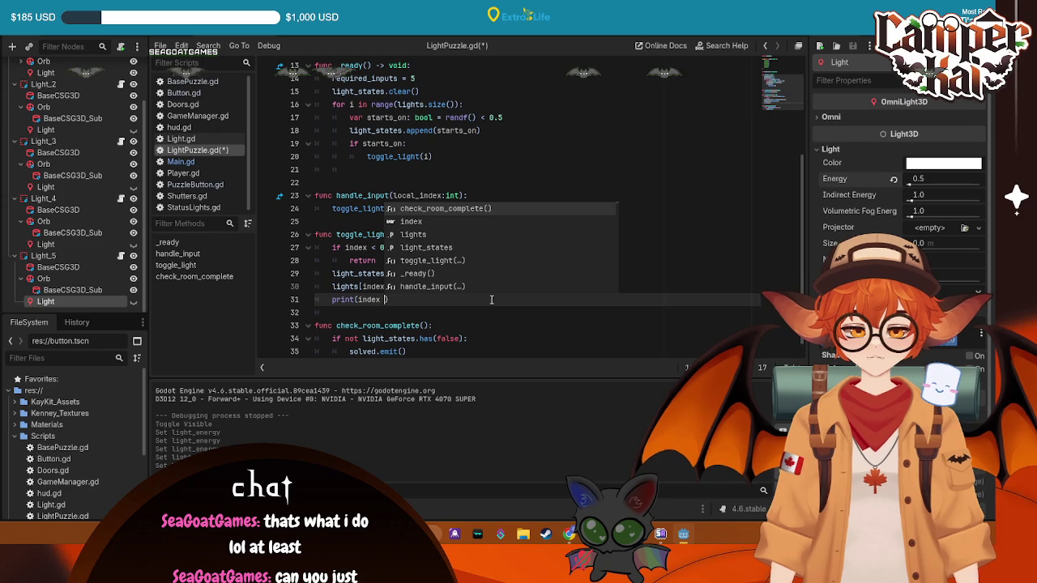
{"action": "type", "text": "+"}
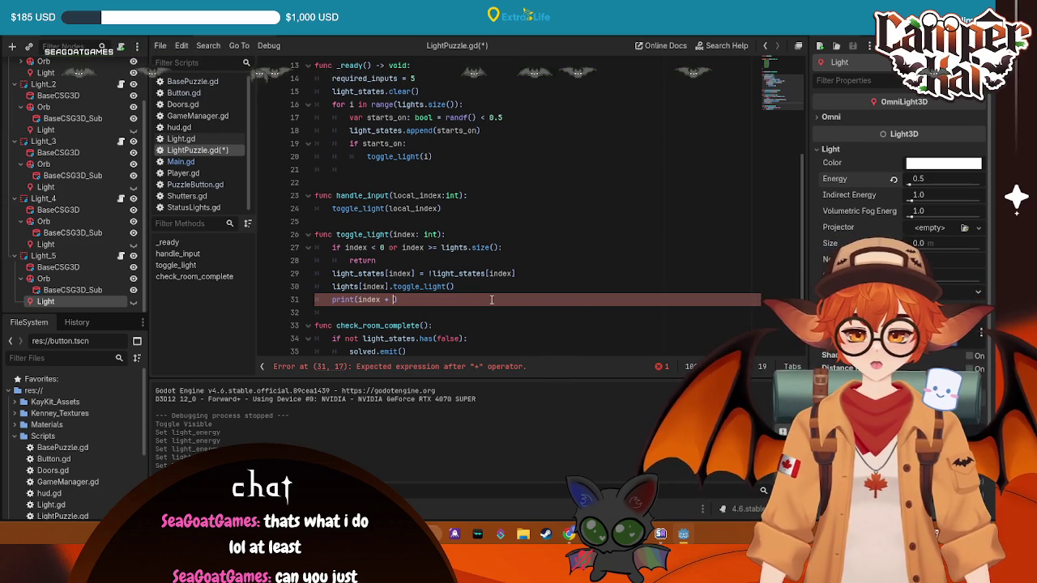
- Delete the unfinished print line and save LightPuzzle.gd
{"action": "scroll", "coordinate": [424, 270], "scroll_direction": "down", "scroll_amount": 1}
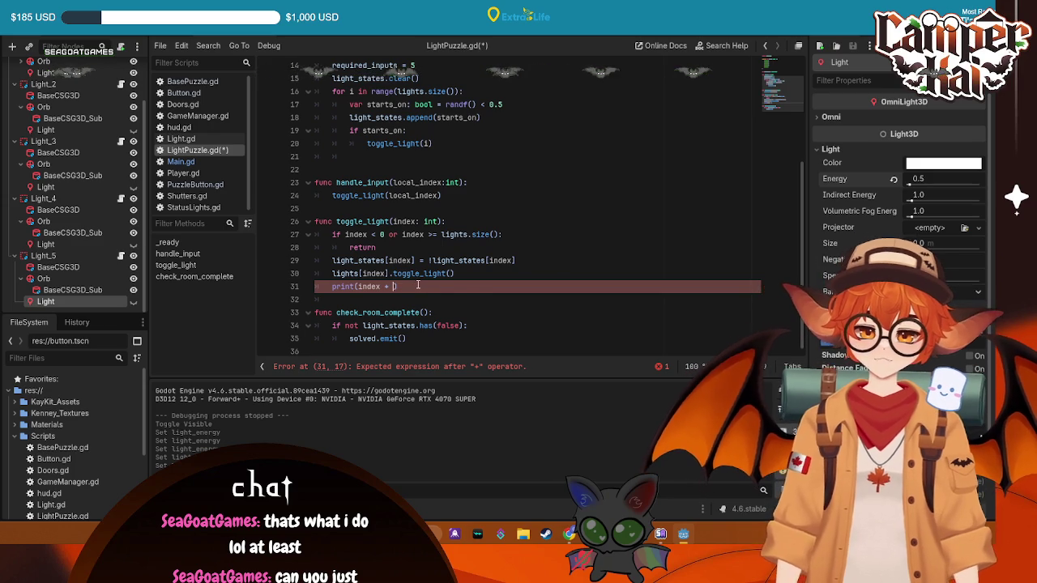
{"action": "scroll", "coordinate": [418, 285], "scroll_direction": "up", "scroll_amount": 4}
{"action": "scroll", "coordinate": [418, 285], "scroll_direction": "down", "scroll_amount": 3}
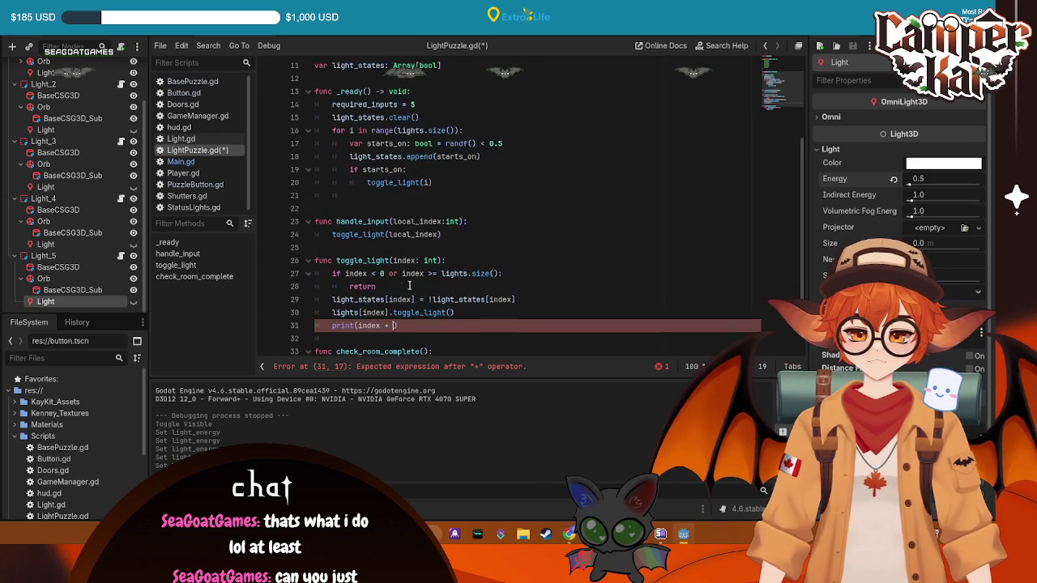
{"action": "scroll", "coordinate": [418, 285], "scroll_direction": "down", "scroll_amount": 3}
{"action": "left_click_drag", "start_coordinate": [397, 287], "coordinate": [272, 289]}
{"action": "key", "text": "BackSpace"}
{"action": "key", "text": "BackSpace"}
{"action": "key", "text": "ctrl+s"}
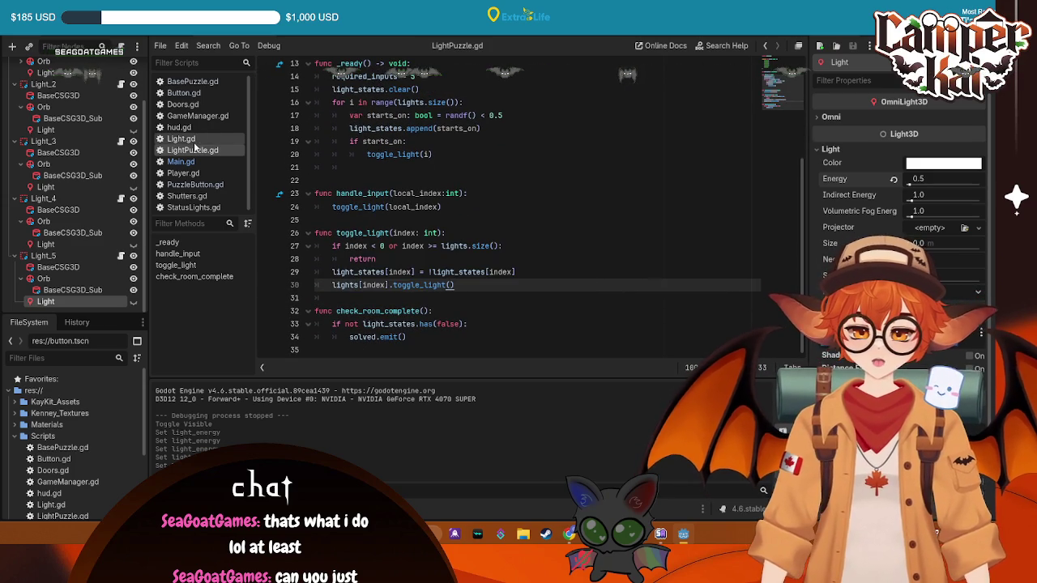
- Add a print(index + "Toggle") line at the end of toggle_light and save
{"action": "scroll", "coordinate": [418, 210], "scroll_direction": "up", "scroll_amount": 3}
{"action": "scroll", "coordinate": [419, 211], "scroll_direction": "down", "scroll_amount": 3}
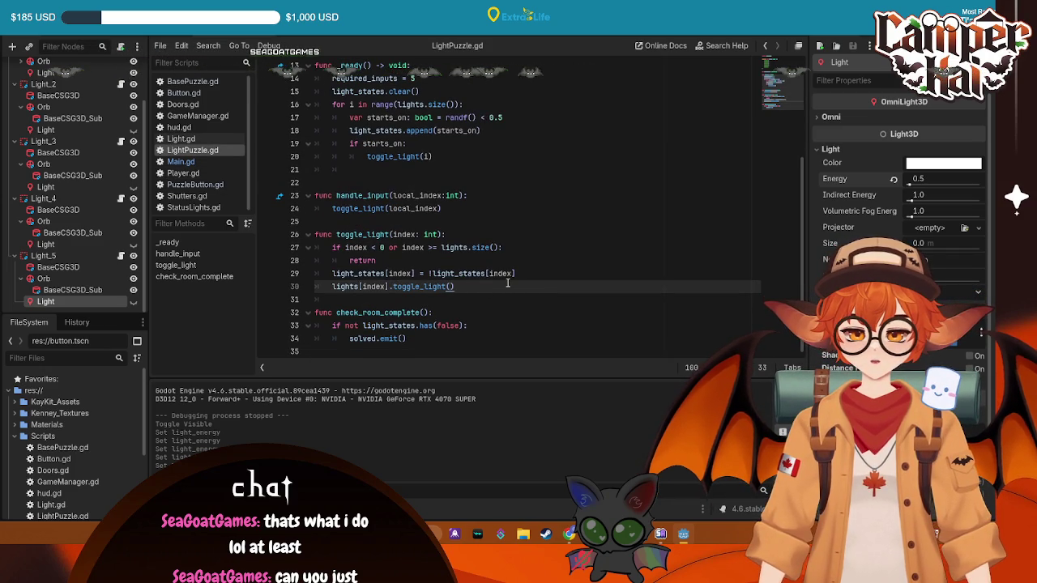
{"action": "key", "text": "Return"}
{"action": "key", "text": "BackSpace"}
{"action": "key", "text": "BackSpace"}
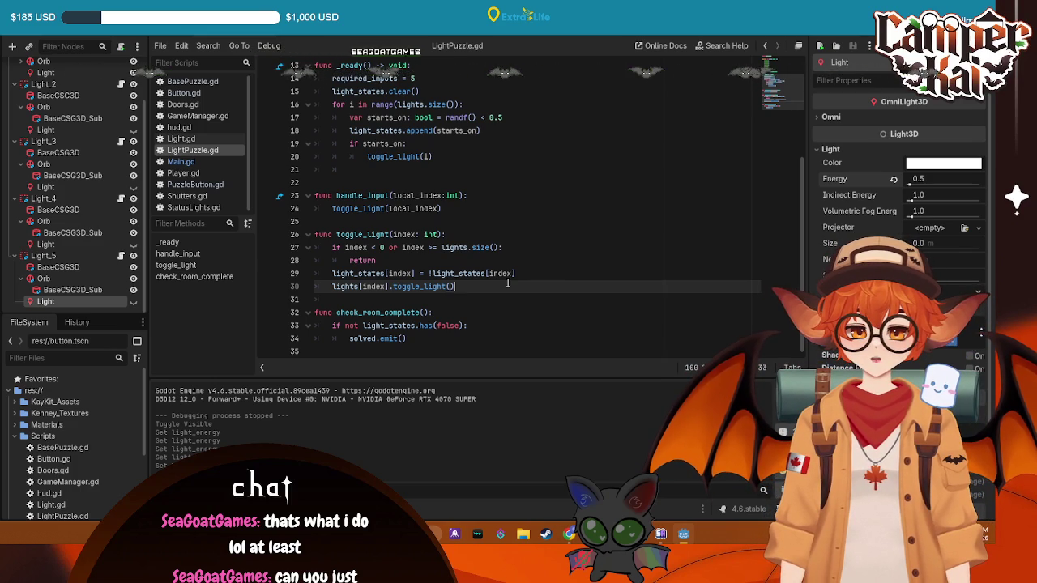
{"action": "key", "text": "Return"}
{"action": "type", "text": "p"}
{"action": "key", "text": "BackSpace"}
{"action": "key", "text": "BackSpace"}
{"action": "type", "text": "t"}
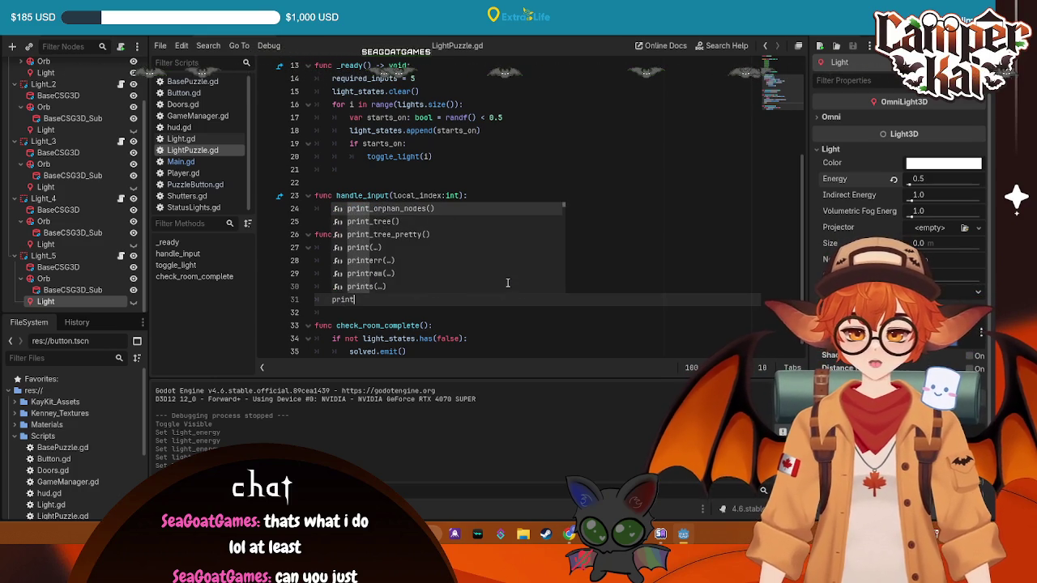
{"action": "key", "text": "Return"}
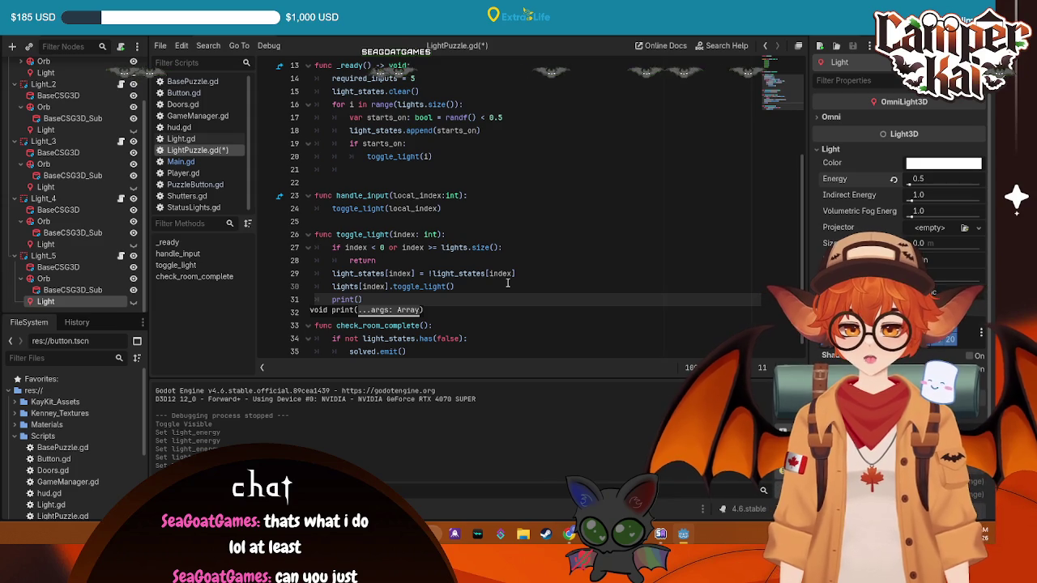
{"action": "type", "text": "index + "}
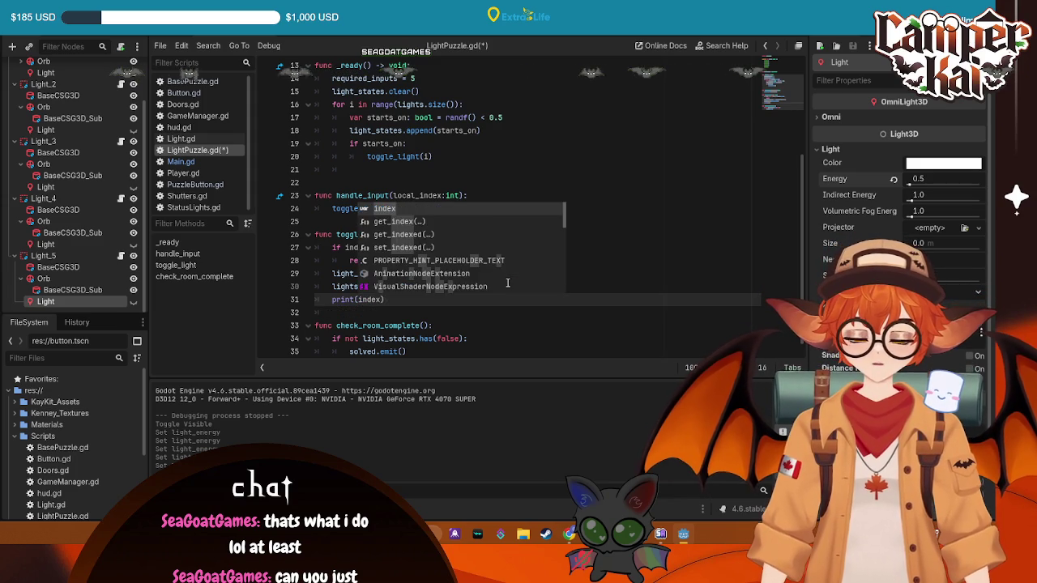
{"action": "type", "text": "\""}
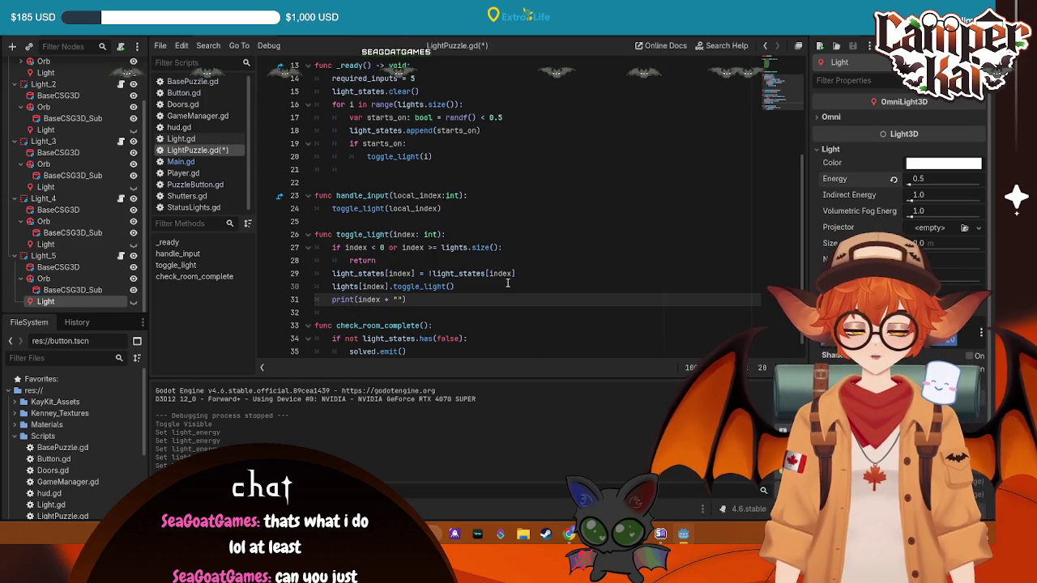
{"action": "type", "text": "Toggle"}
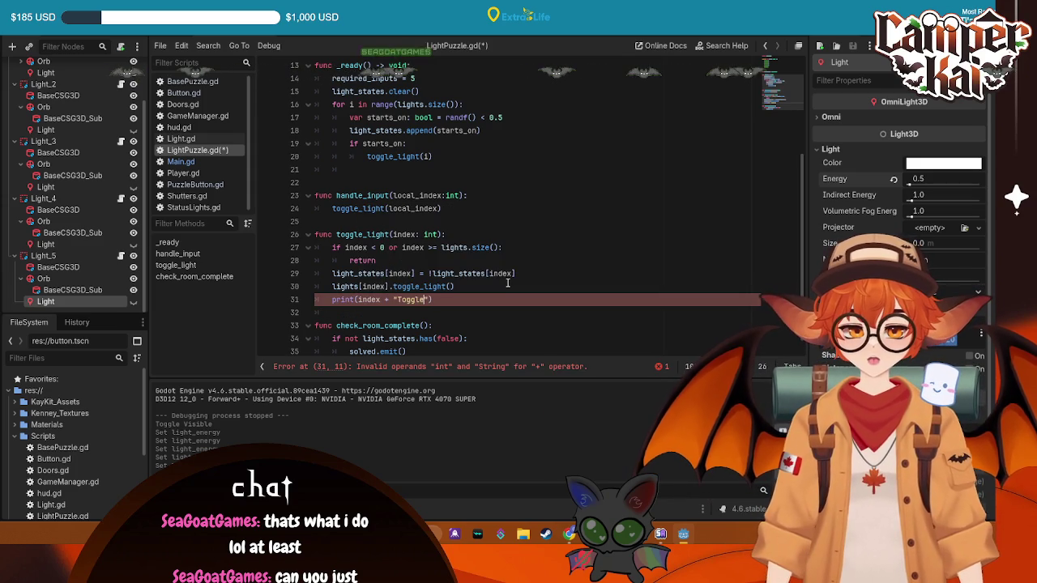
{"action": "left_click", "coordinate": [554, 259]}
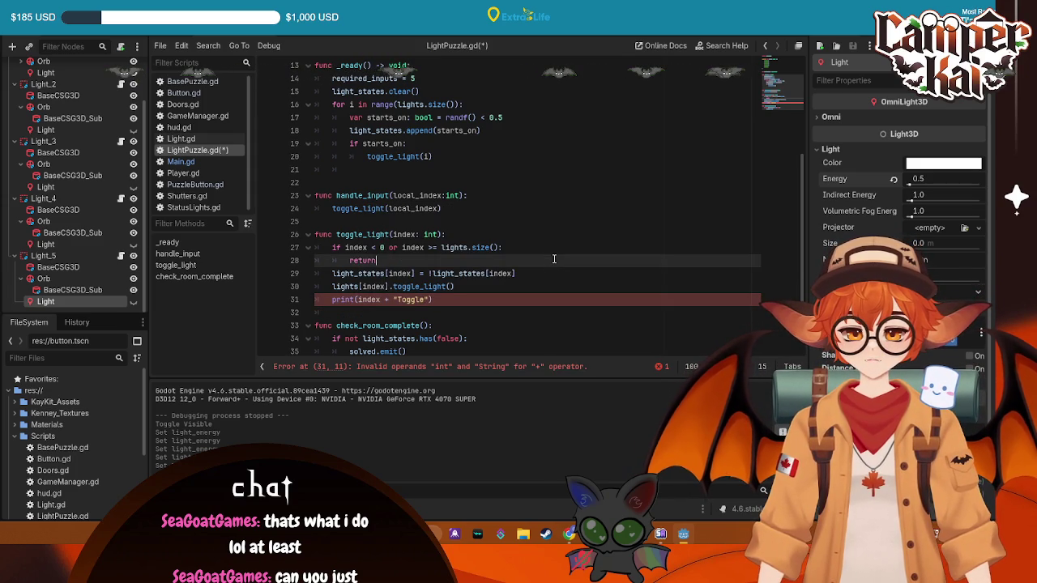
{"action": "left_click", "coordinate": [383, 301]}
{"action": "key", "text": "Delete"}
{"action": "key", "text": "Delete"}
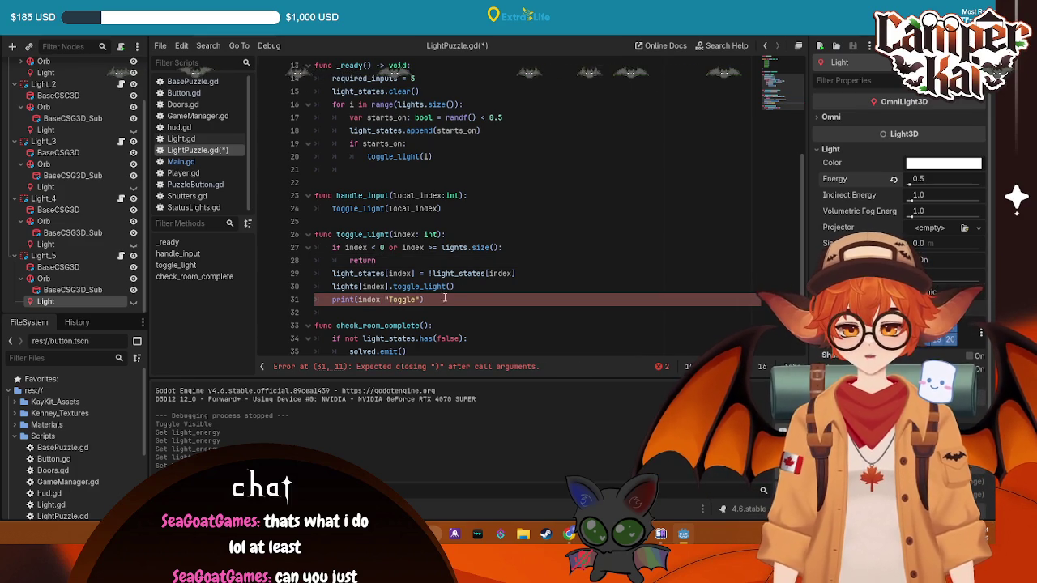
{"action": "key", "text": "ctrl+s"}
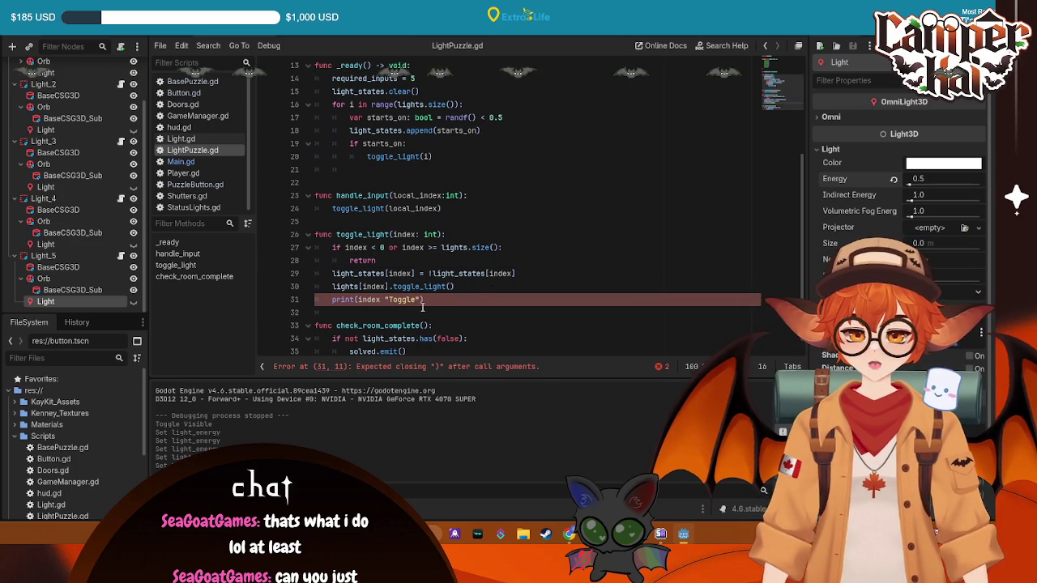
- Wrap index in str() so it prints print(str(index) + "Toggle"), save, and run the game
{"action": "left_click_drag", "start_coordinate": [420, 300], "coordinate": [388, 300]}
{"action": "type", "text": ":"}
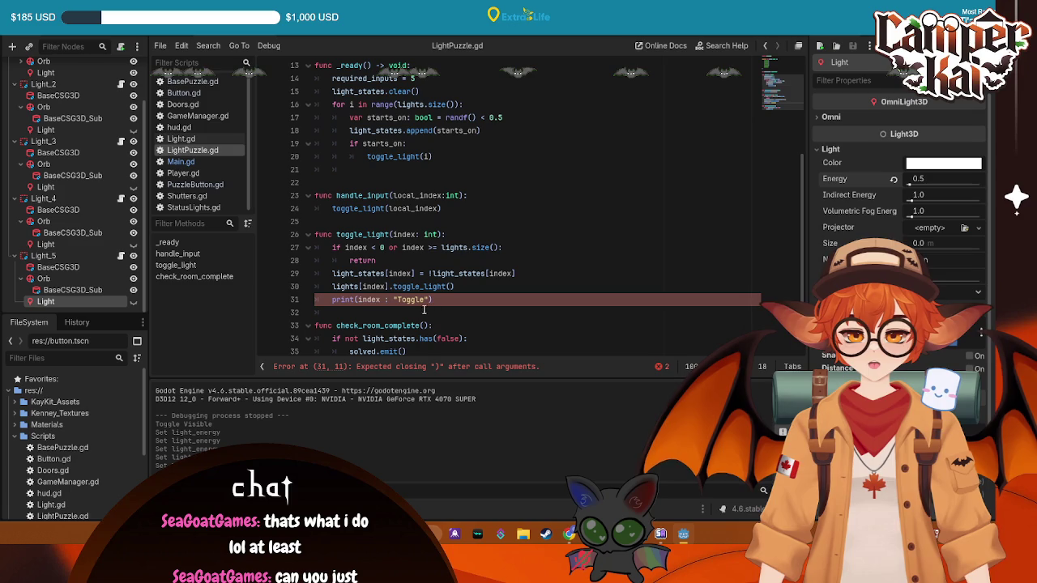
{"action": "double_click", "coordinate": [395, 299]}
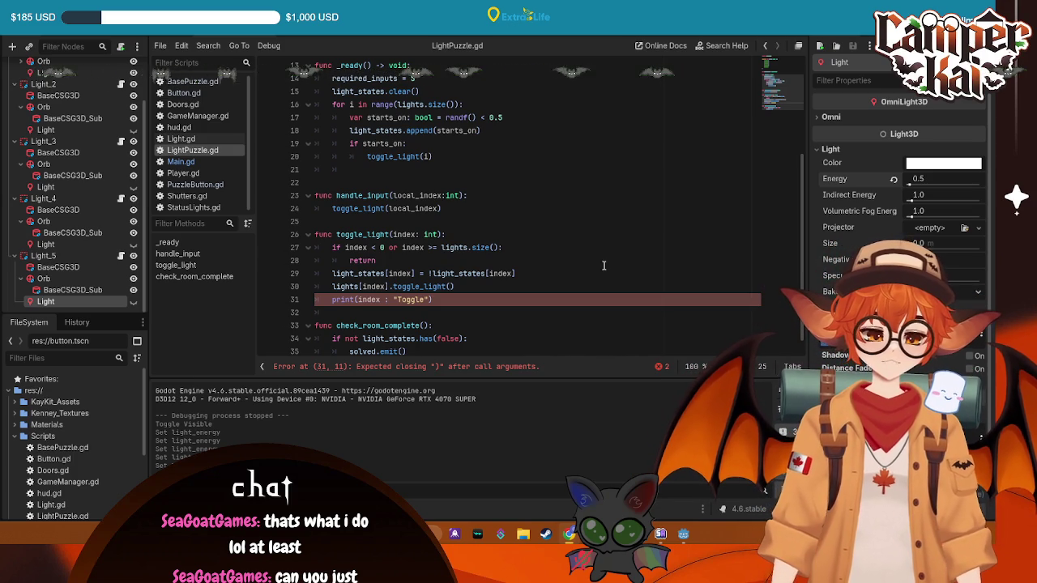
{"action": "type", "text": "st"}
{"action": "left_click", "coordinate": [357, 299]}
{"action": "type", "text": "str"}
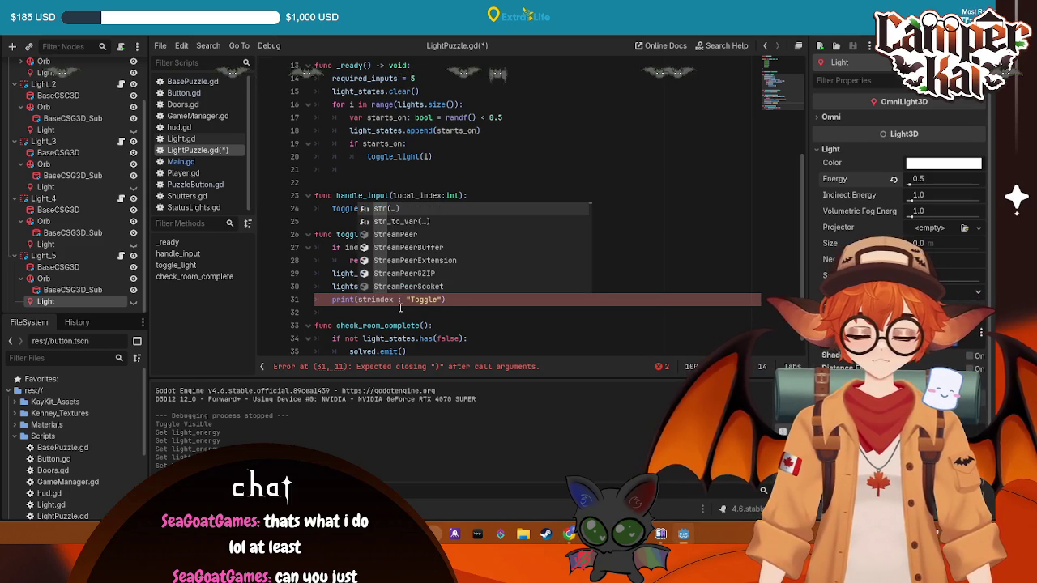
{"action": "key", "text": "Return"}
{"action": "key", "text": "End"}
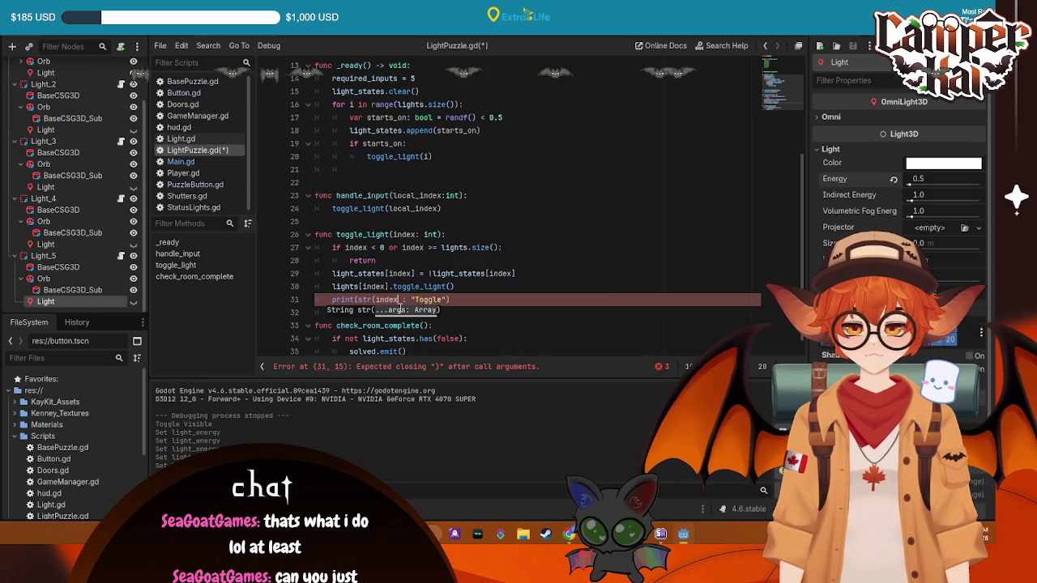
{"action": "left_click", "coordinate": [400, 300]}
{"action": "type", "text": ")"}
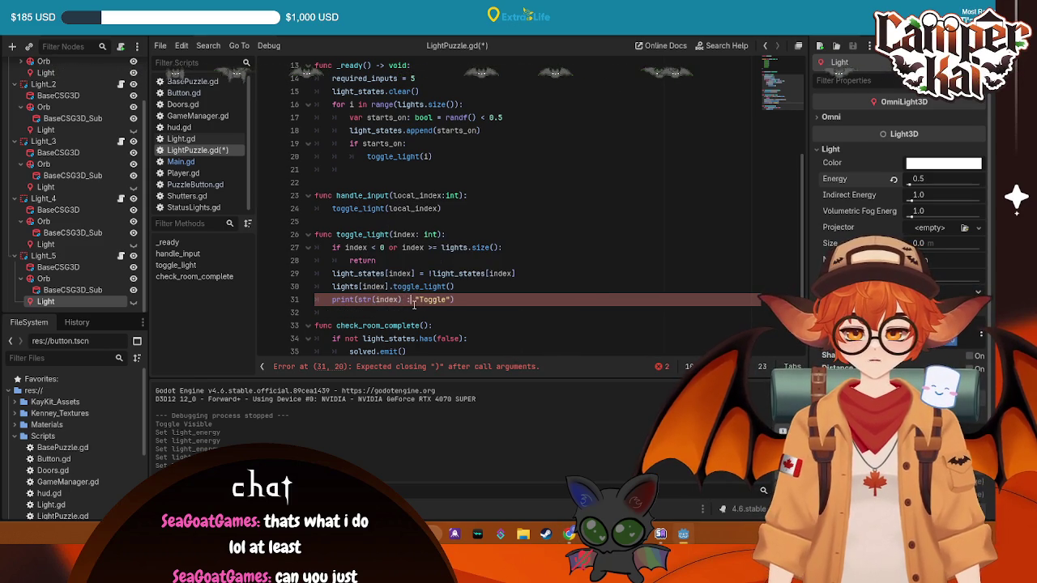
{"action": "key", "text": "ctrl+s"}
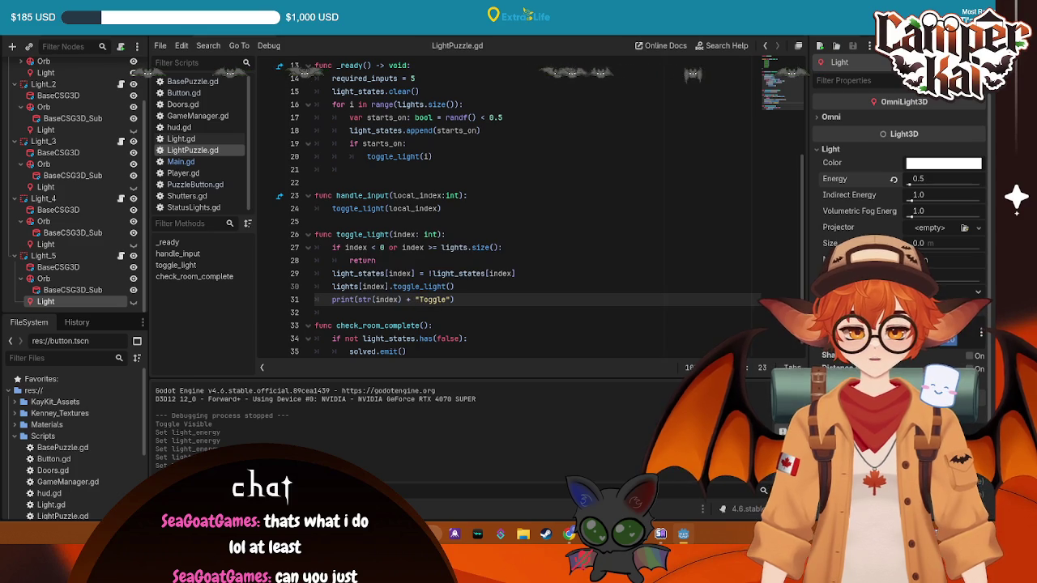
{"action": "key", "text": "F5"}
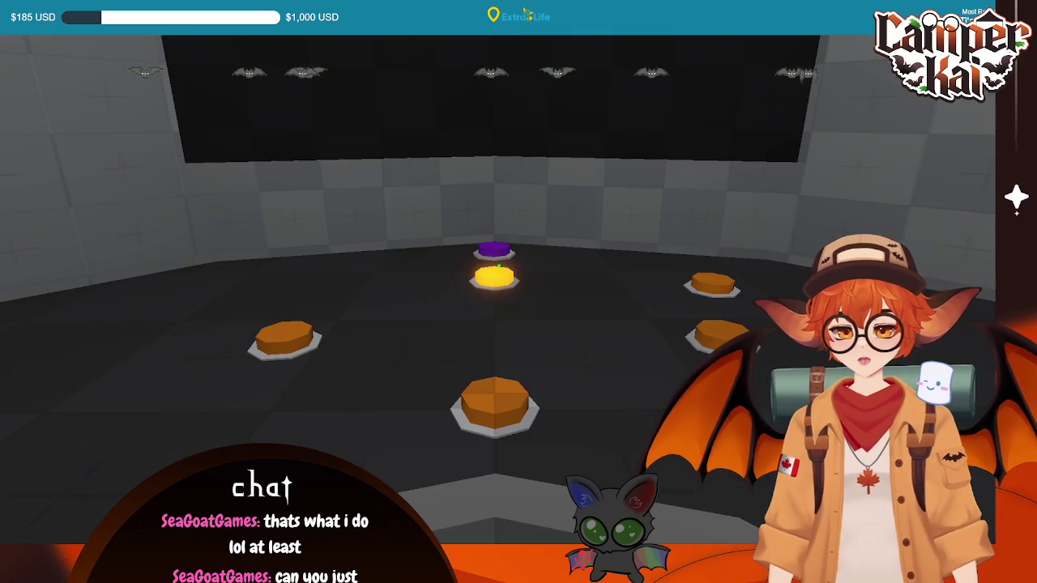
- Press the floor button in the running game to toggle the orbs, then stop the test
{"action": "left_click", "coordinate": [500, 267]}
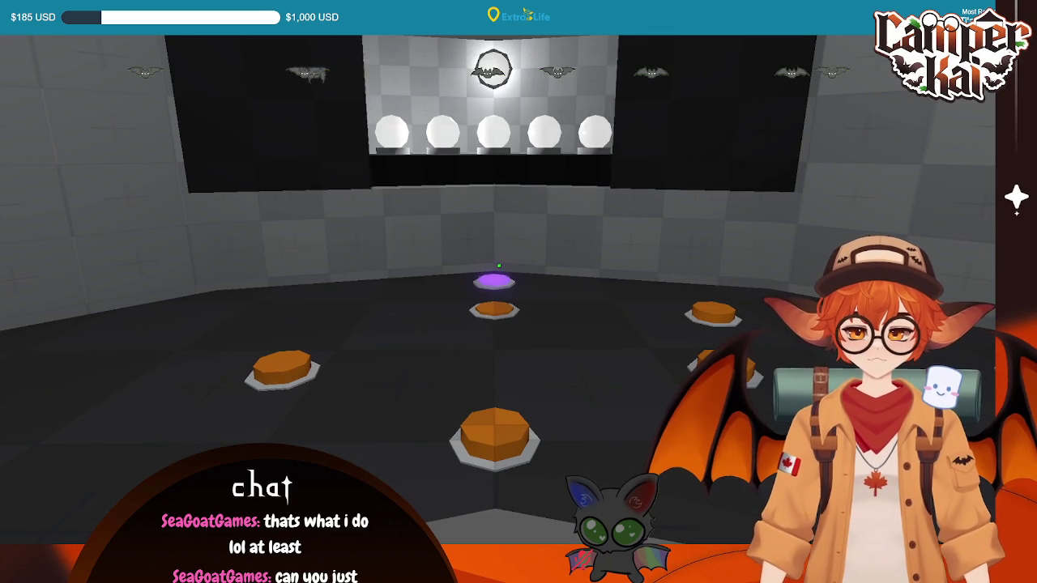
{"action": "key", "text": "Escape"}
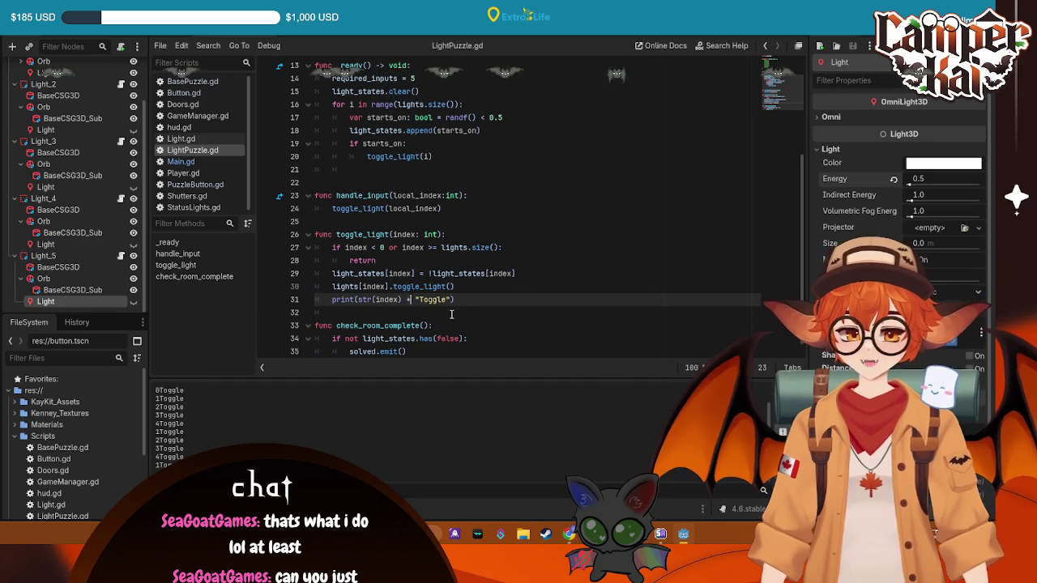
- Delete the debug print line from toggle_light and run the project again
{"action": "left_click_drag", "start_coordinate": [466, 299], "coordinate": [334, 299]}
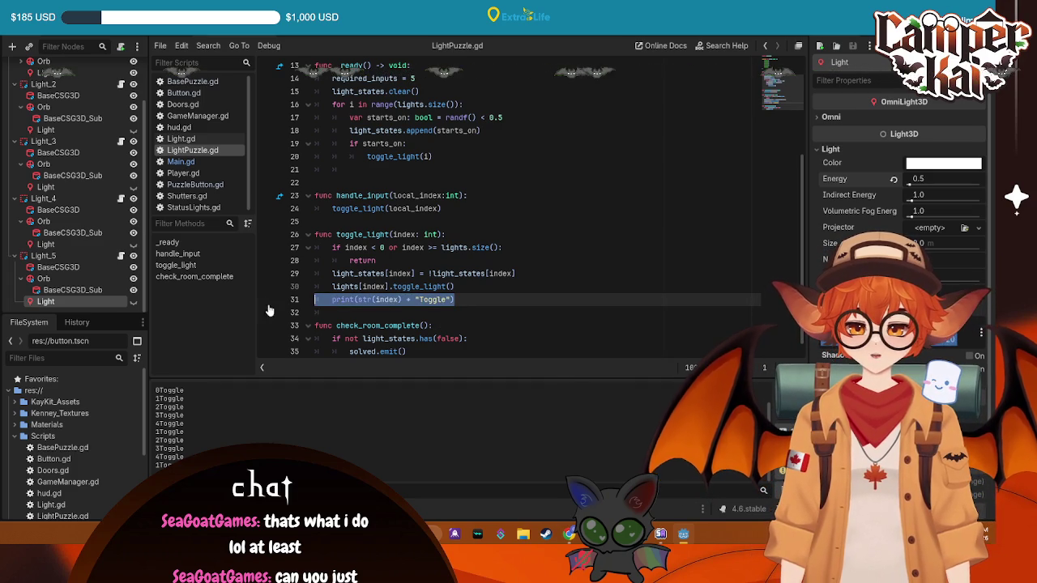
{"action": "key", "text": "BackSpace"}
{"action": "key", "text": "BackSpace"}
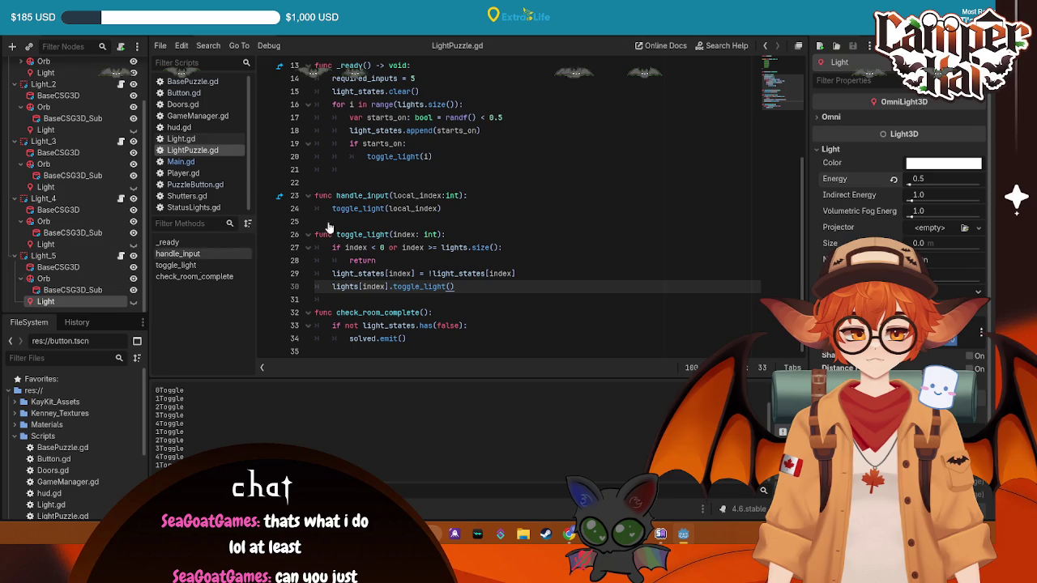
{"action": "key", "text": "F5"}
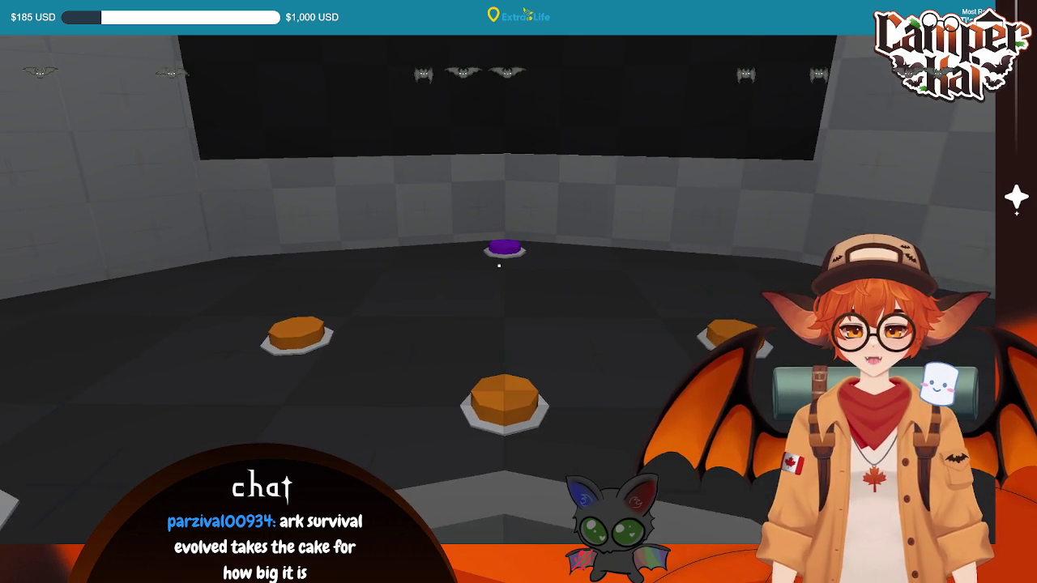
- Stop the running puzzle room game and return to LightPuzzle.gd
{"action": "key", "text": "F8"}
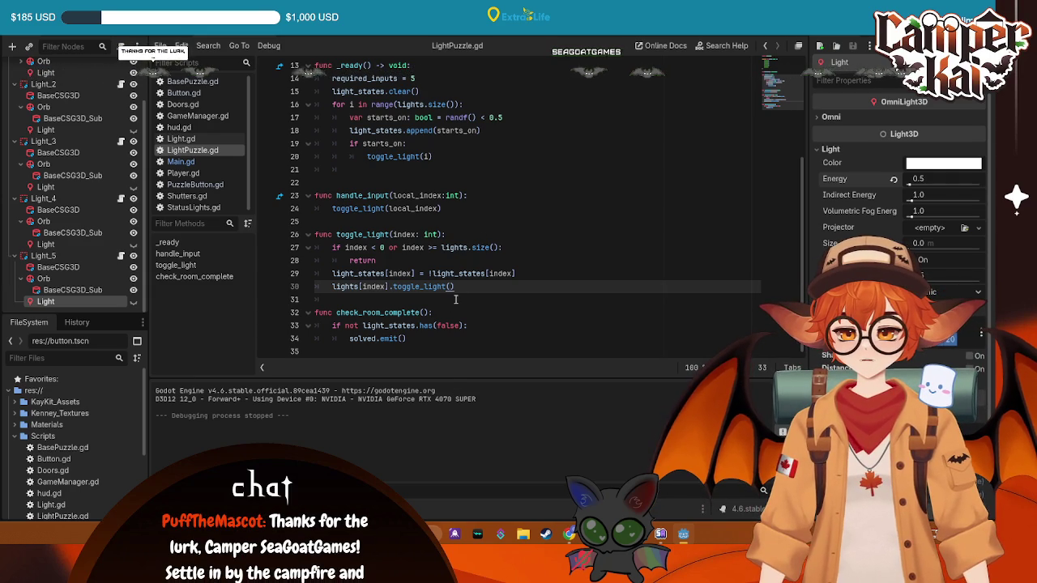
- Review LightPuzzle.gd around required_inputs = 5, glancing at Main.gd in between
{"action": "scroll", "coordinate": [468, 295], "scroll_direction": "up", "scroll_amount": 4}
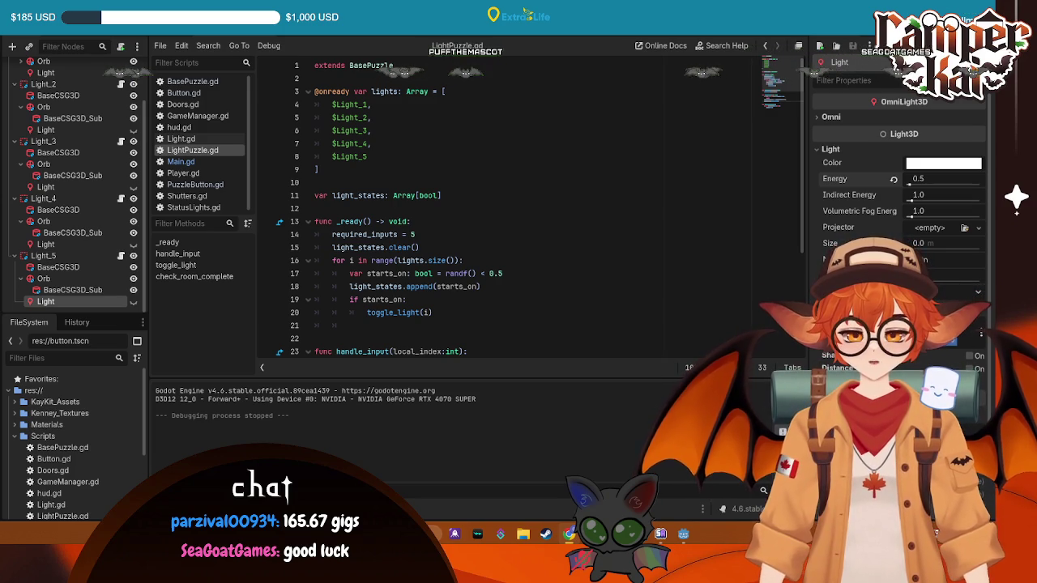
{"action": "left_click", "coordinate": [538, 235]}
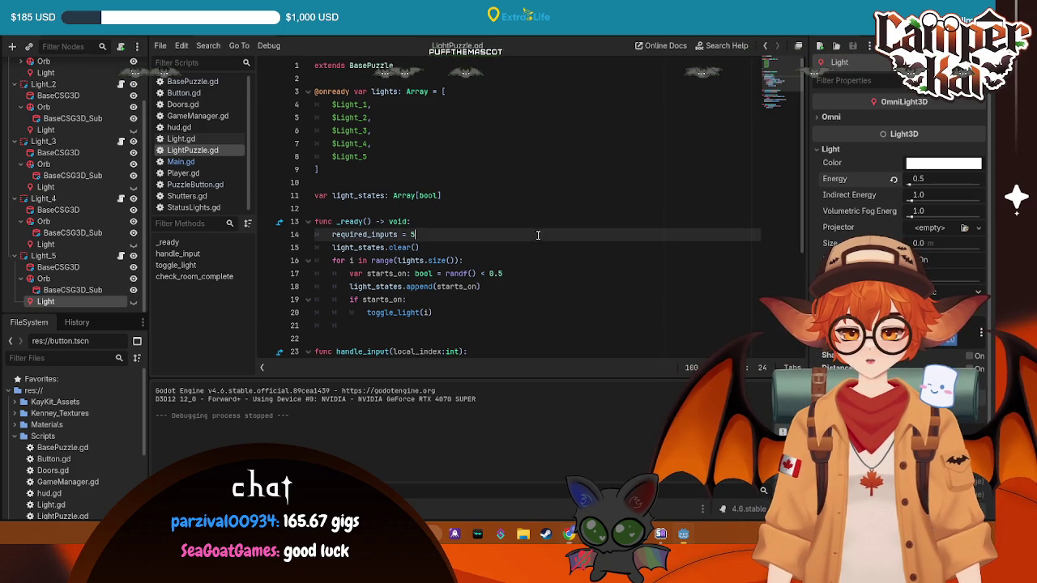
{"action": "scroll", "coordinate": [389, 178], "scroll_direction": "down", "scroll_amount": 4}
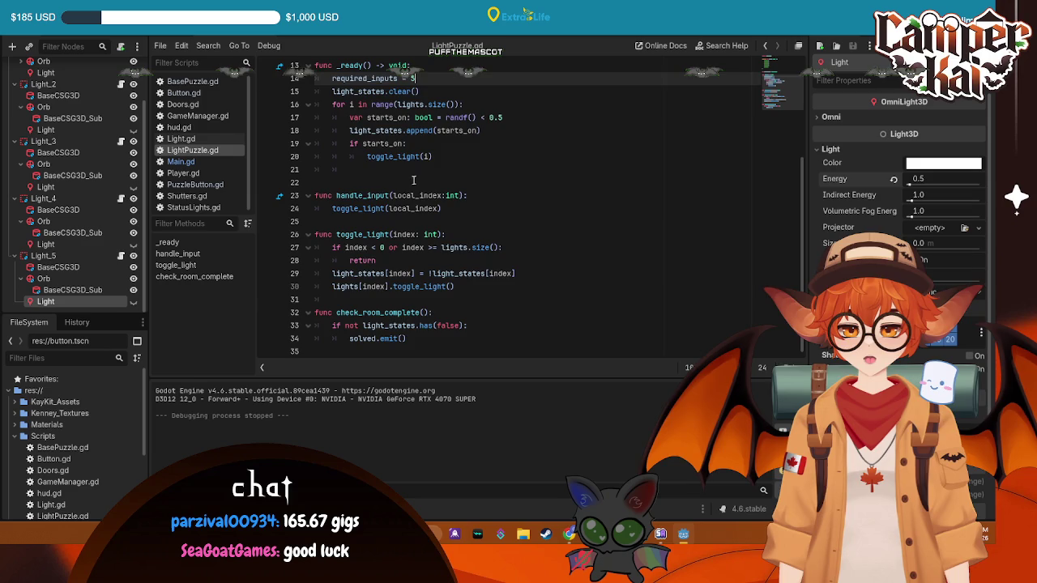
{"action": "scroll", "coordinate": [437, 194], "scroll_direction": "up", "scroll_amount": 2}
{"action": "scroll", "coordinate": [458, 207], "scroll_direction": "down", "scroll_amount": 2}
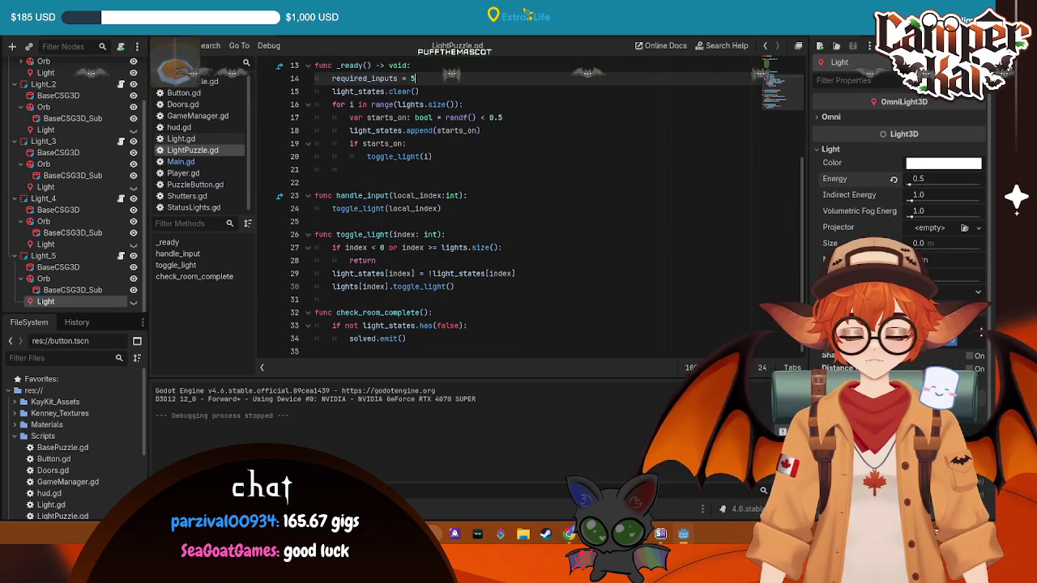
{"action": "key", "text": "ctrl+Tab"}
{"action": "left_click", "coordinate": [641, 342]}
{"action": "key", "text": "ctrl+shift+Home"}
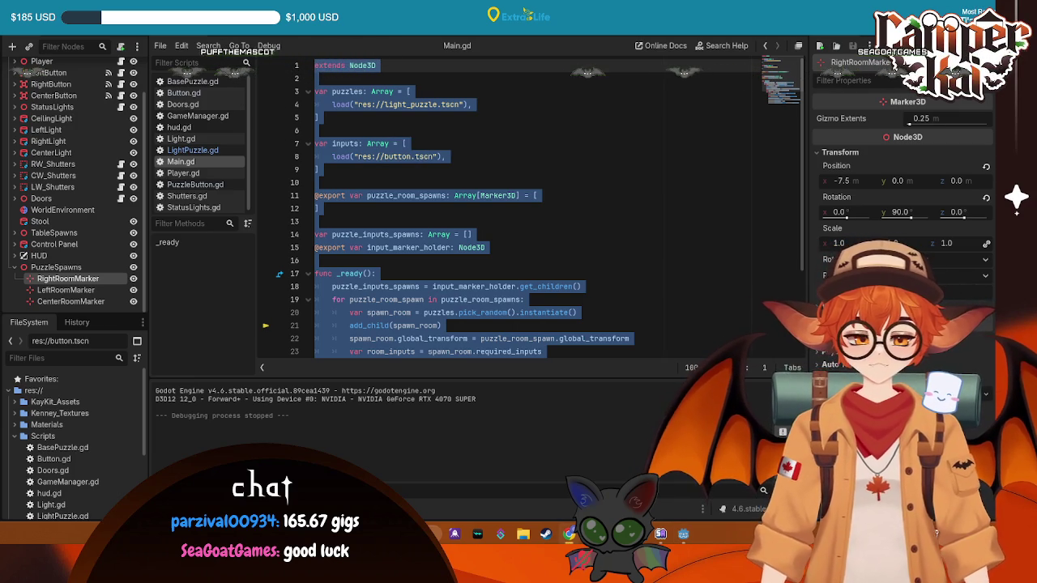
{"action": "key", "text": "ctrl+Tab"}
{"action": "key", "text": "ctrl+shift+Home"}
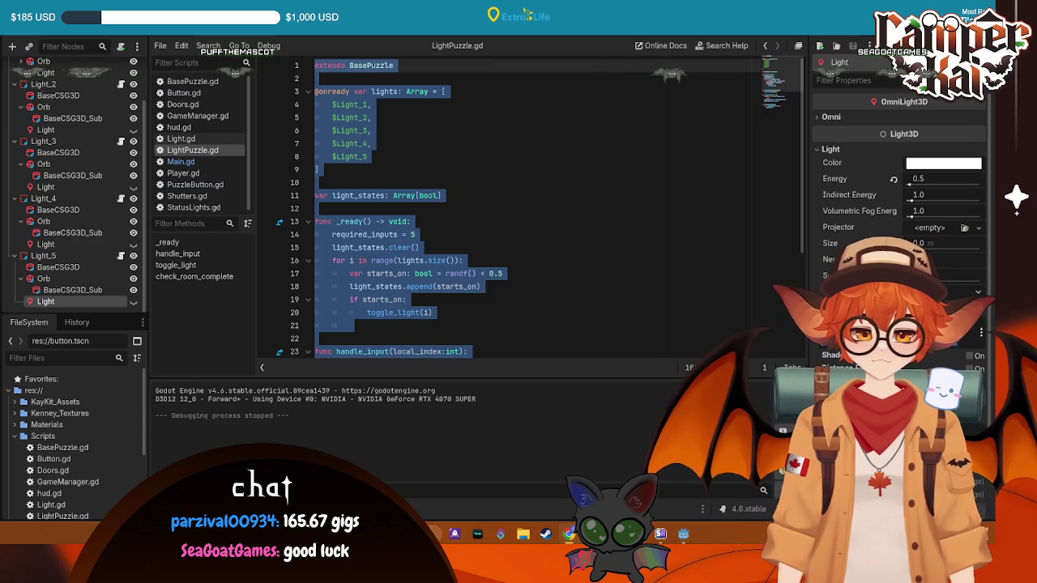
- Check Light.gd, scroll through LightPuzzle.gd again, then bring up the Button scene's PuzzleButton.gd
{"action": "left_click", "coordinate": [186, 140]}
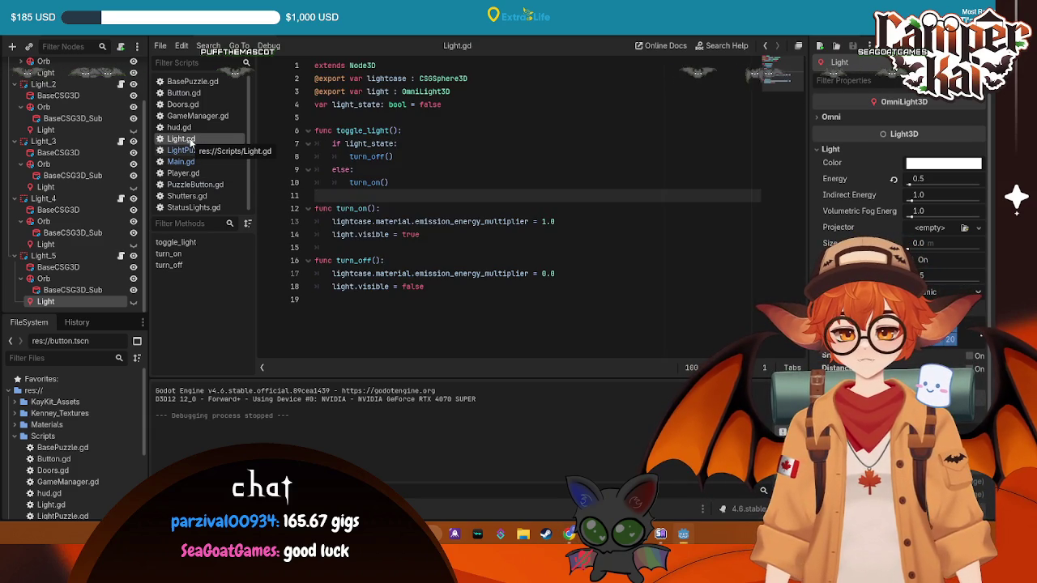
{"action": "left_click", "coordinate": [192, 150]}
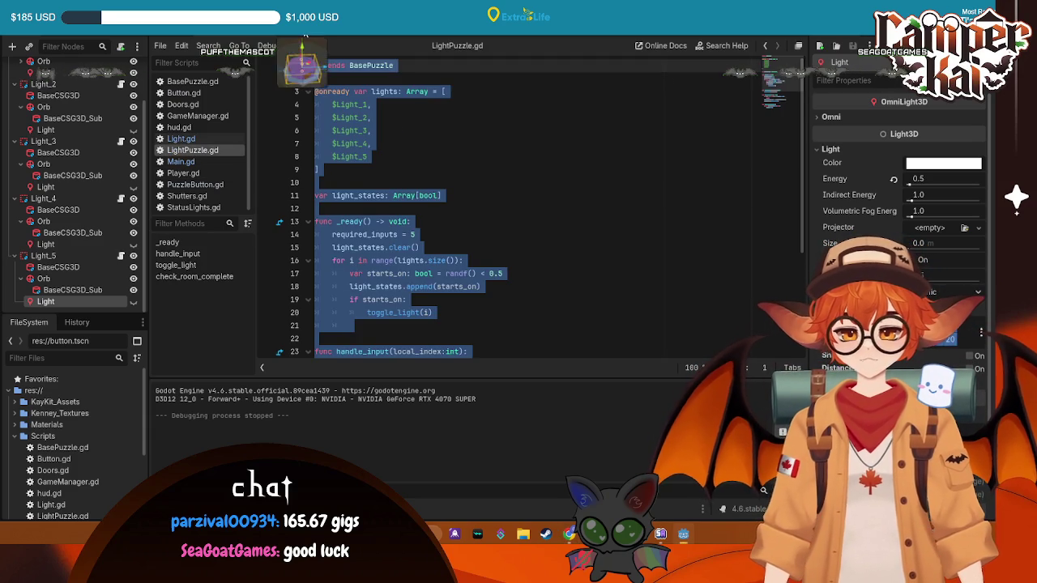
{"action": "left_click", "coordinate": [520, 248]}
{"action": "scroll", "coordinate": [520, 249], "scroll_direction": "down", "scroll_amount": 2}
{"action": "scroll", "coordinate": [521, 249], "scroll_direction": "down", "scroll_amount": 1}
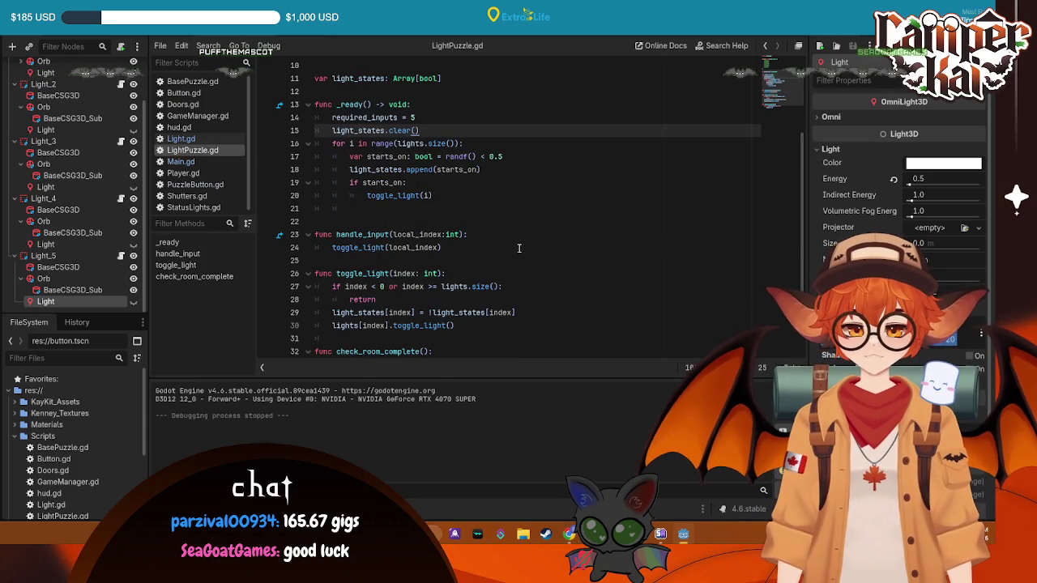
{"action": "scroll", "coordinate": [519, 248], "scroll_direction": "down", "scroll_amount": 1}
{"action": "scroll", "coordinate": [421, 218], "scroll_direction": "up", "scroll_amount": 2}
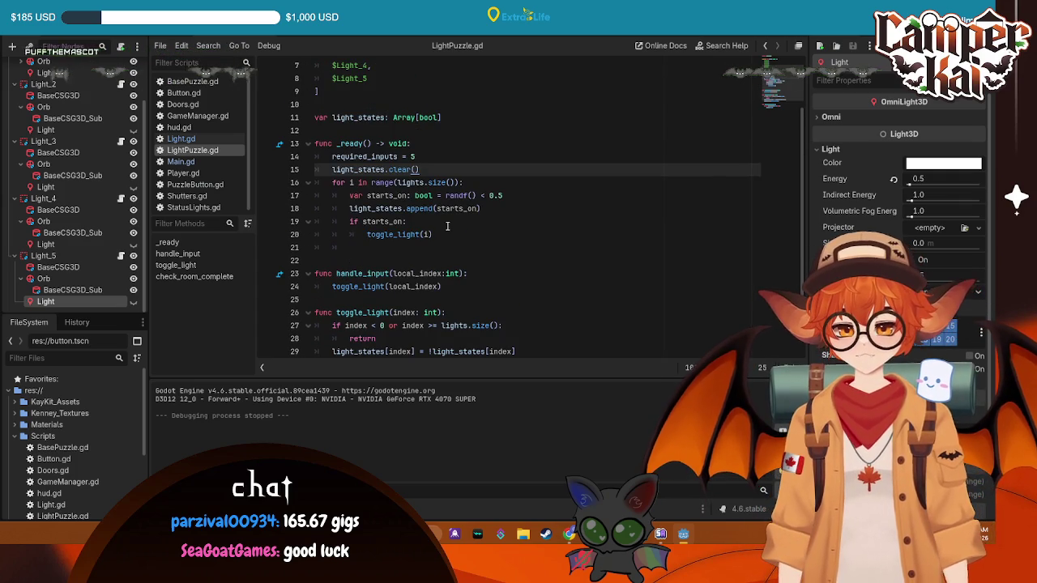
{"action": "scroll", "coordinate": [447, 226], "scroll_direction": "down", "scroll_amount": 2}
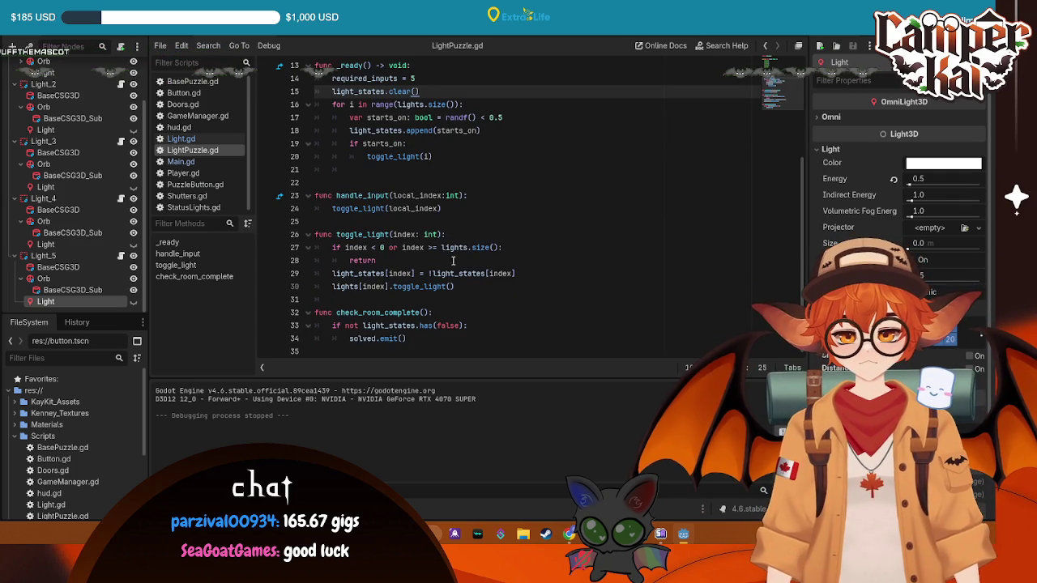
{"action": "mouse_move", "coordinate": [482, 273]}
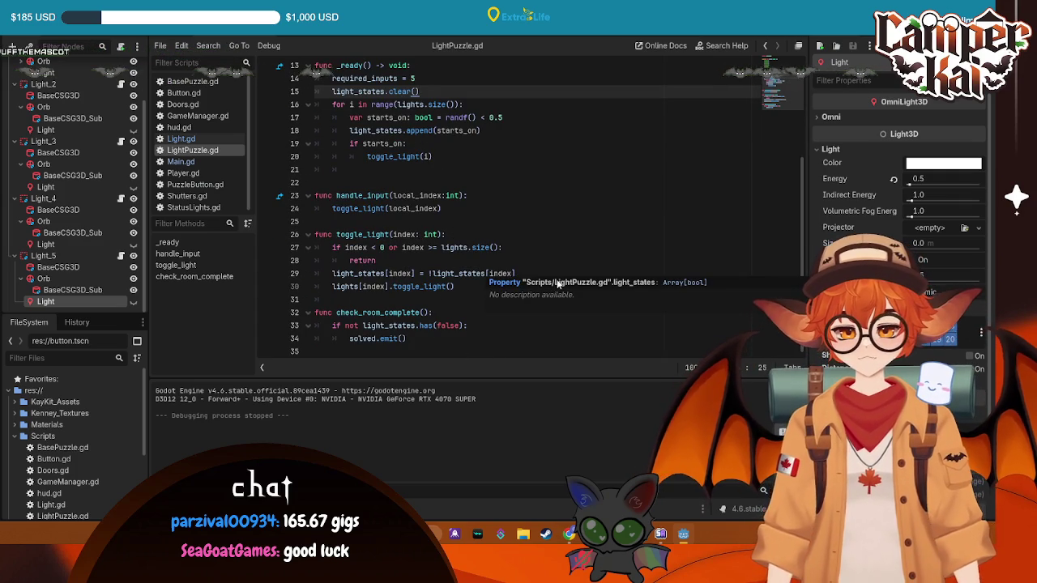
{"action": "left_click", "coordinate": [527, 183]}
{"action": "scroll", "coordinate": [528, 213], "scroll_direction": "up", "scroll_amount": 2}
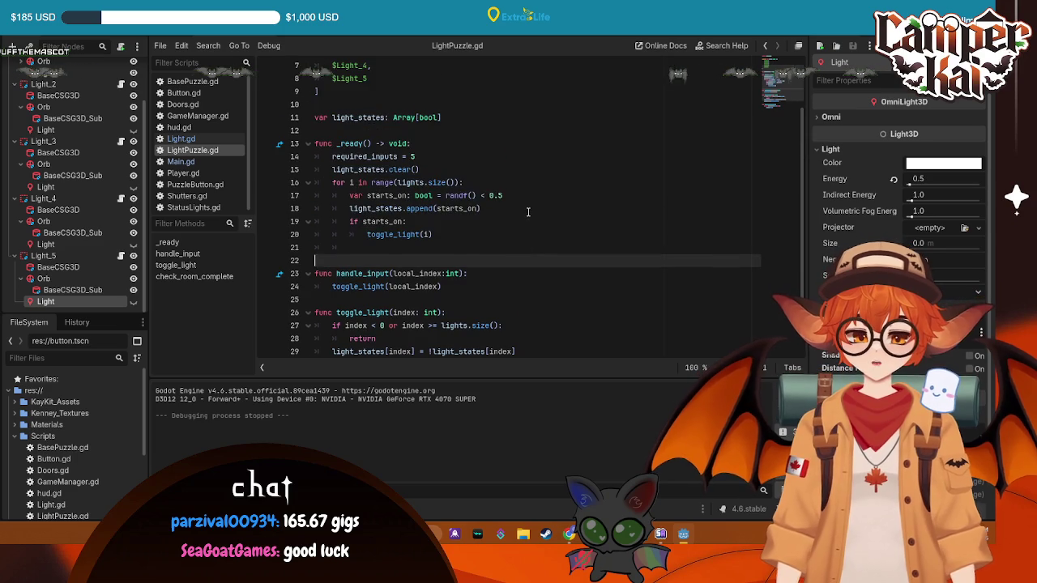
{"action": "key", "text": "ctrl+Tab"}
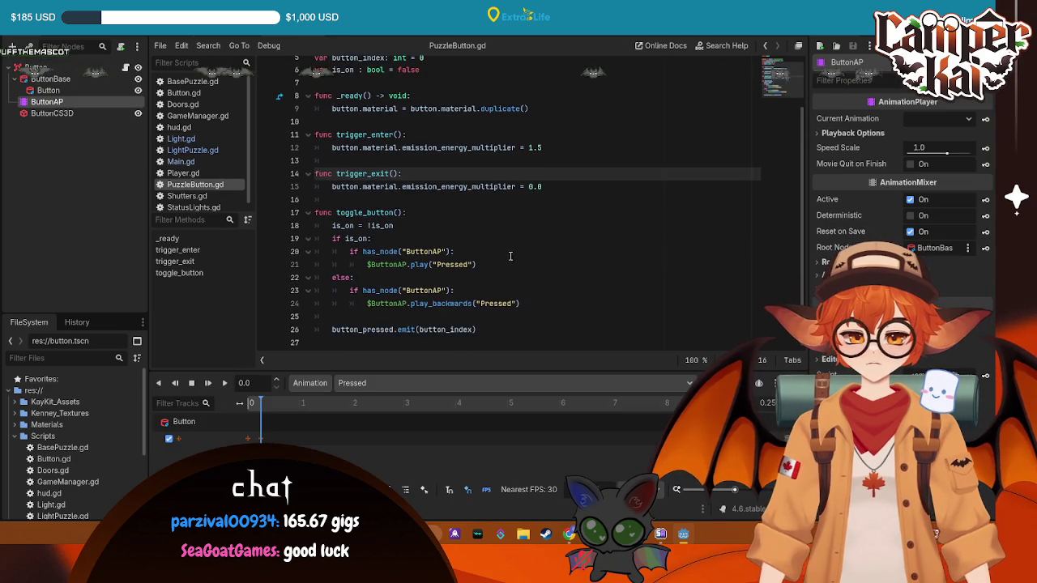
- Select all of PuzzleButton.gd to review it, then switch to the Main scene's Main.gd
{"action": "key", "text": "ctrl+a"}
{"action": "scroll", "coordinate": [393, 113], "scroll_direction": "up", "scroll_amount": 2}
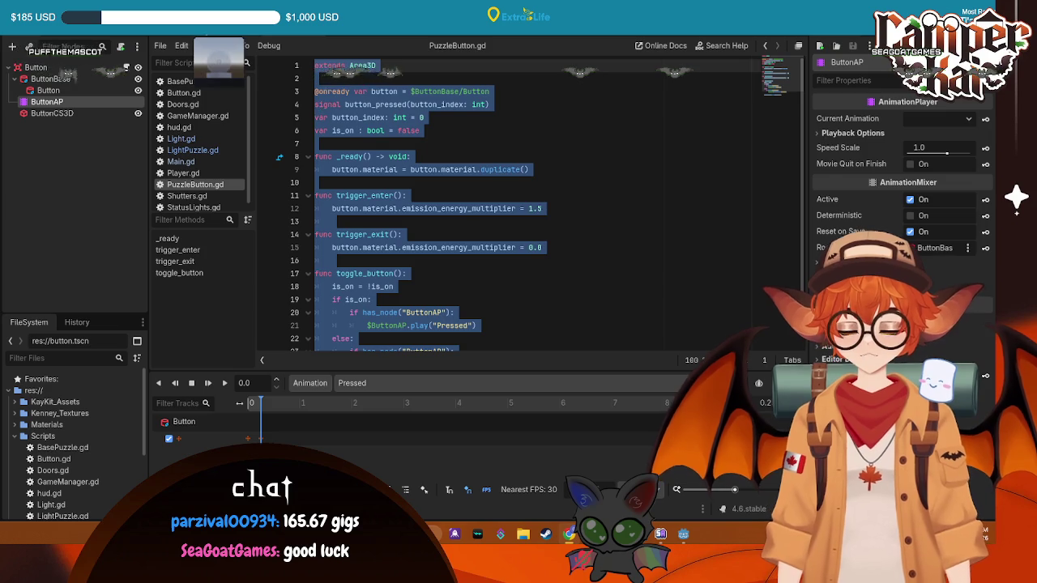
{"action": "key", "text": "ctrl+Tab"}
{"action": "key", "text": "ctrl+Tab"}
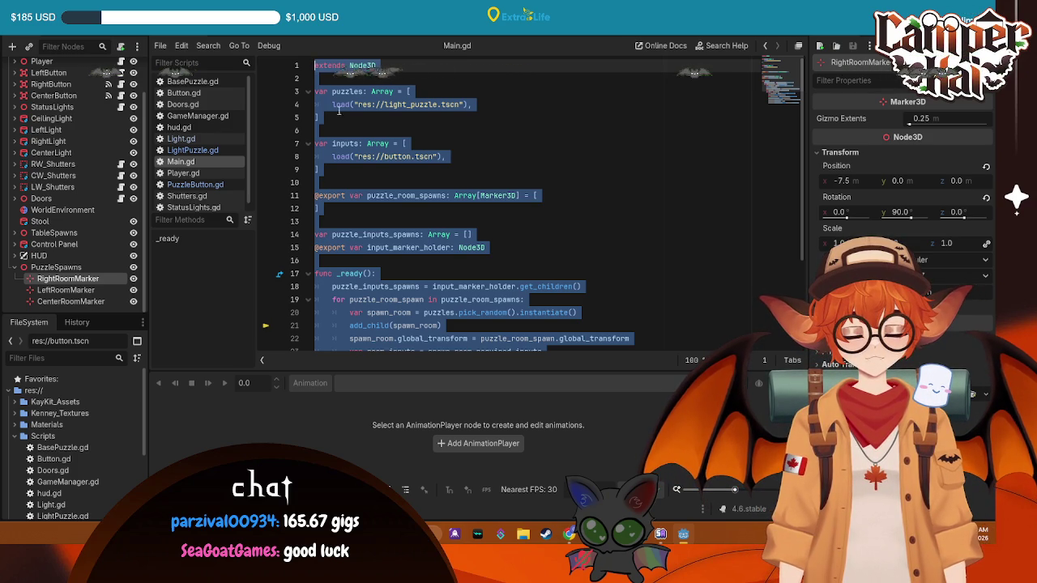
- Make line 24 of Main.gd read 'for input in range(room_inputs):', save, and run the game
{"action": "key", "text": "ctrl+z"}
{"action": "key", "text": "ctrl+z"}
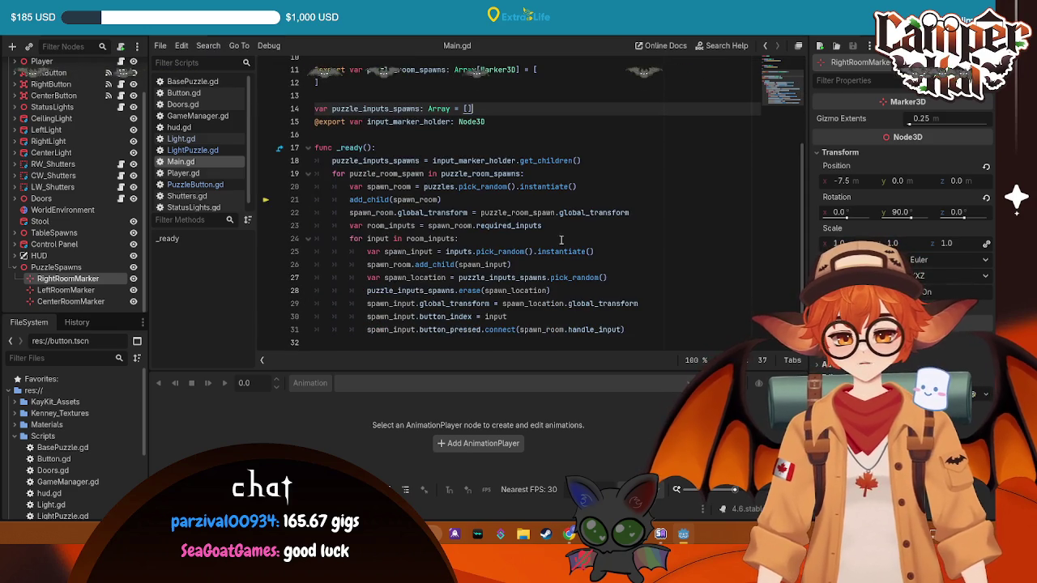
{"action": "left_click", "coordinate": [573, 261]}
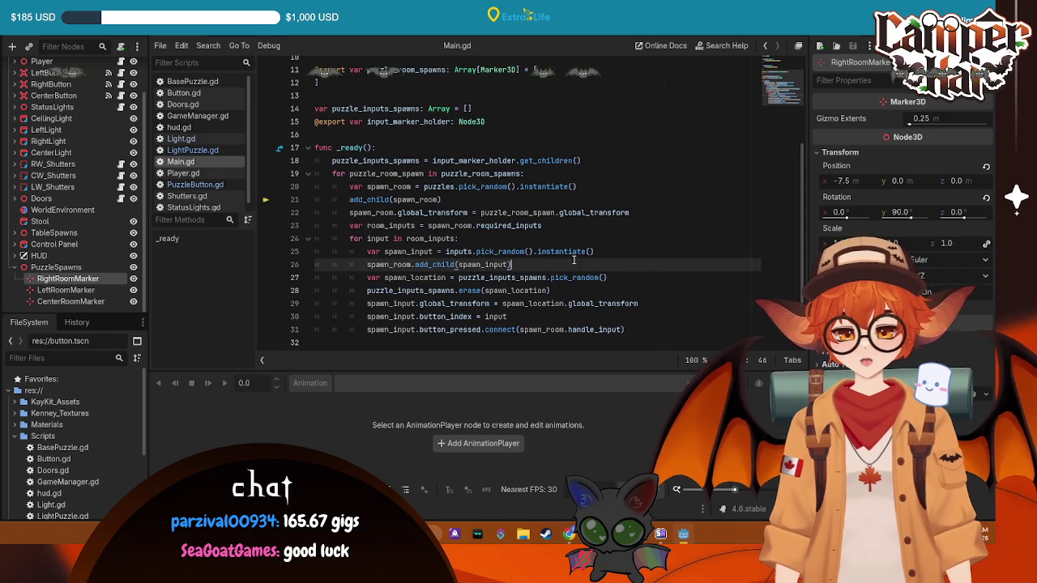
{"action": "double_click", "coordinate": [381, 239]}
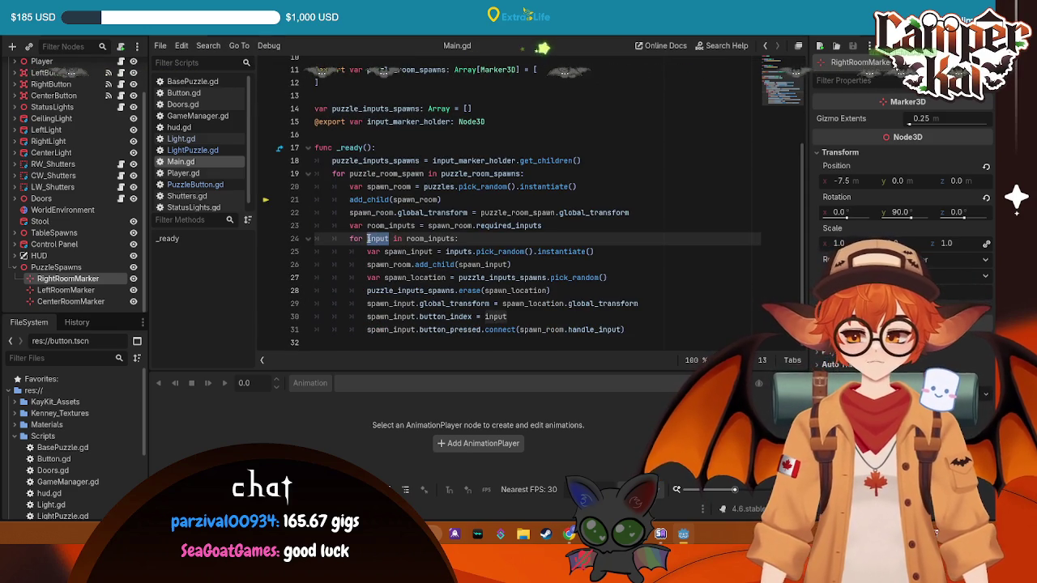
{"action": "left_click", "coordinate": [406, 239]}
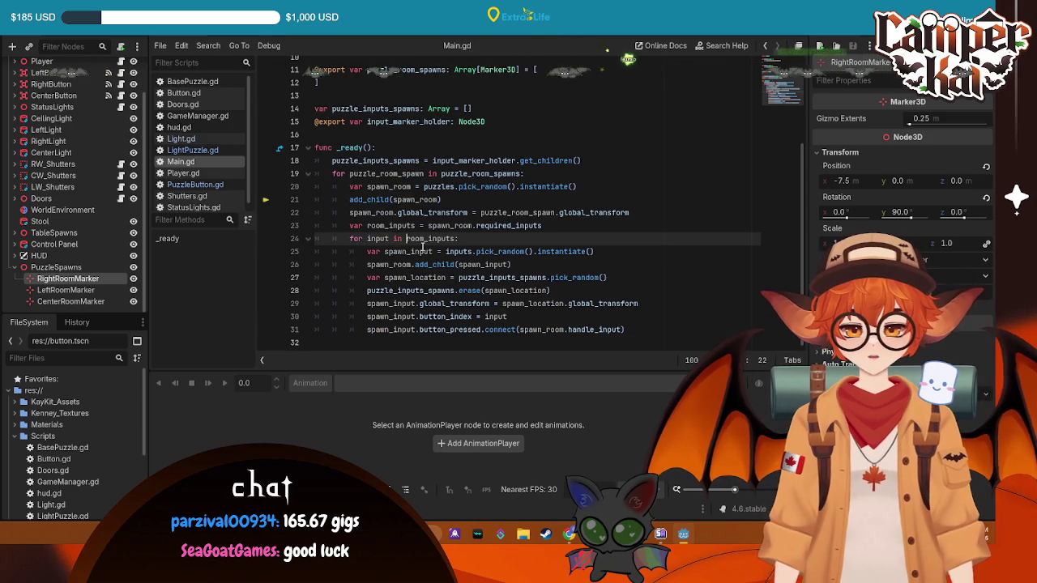
{"action": "type", "text": "ange(r"}
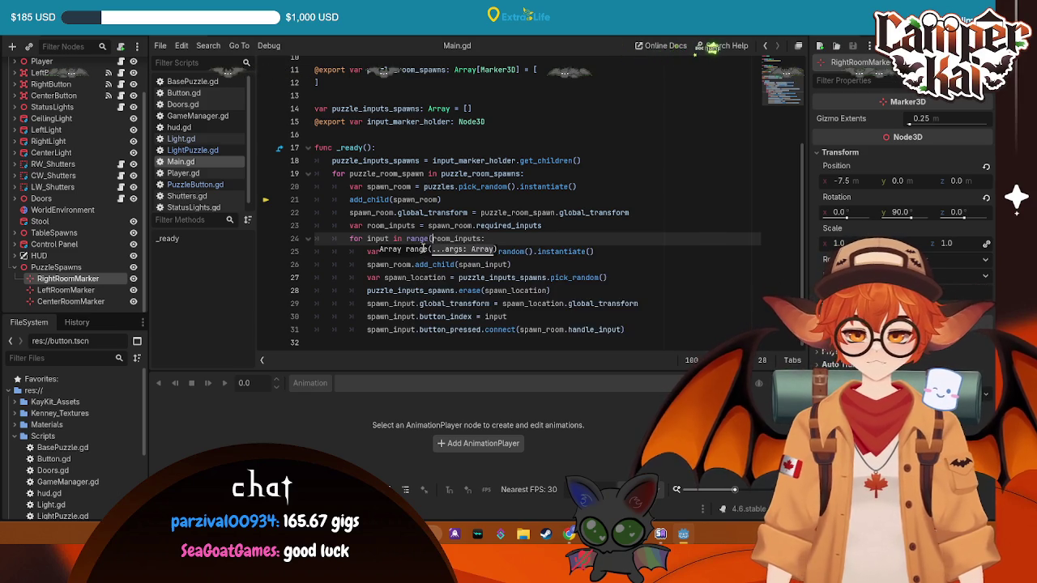
{"action": "type", "text": ")"}
{"action": "left_click", "coordinate": [501, 243]}
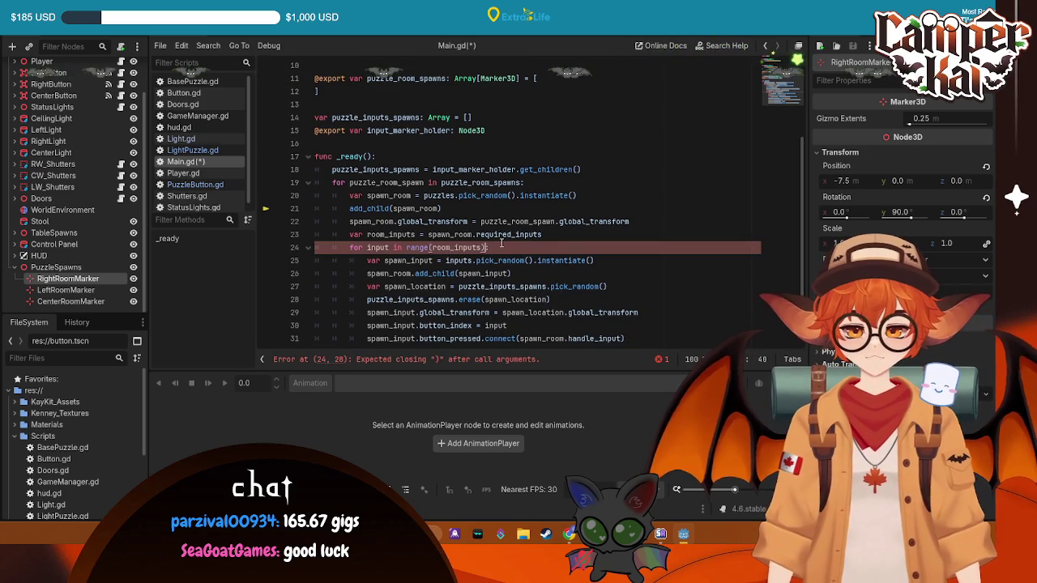
{"action": "left_click", "coordinate": [686, 197]}
{"action": "key", "text": "ctrl+s"}
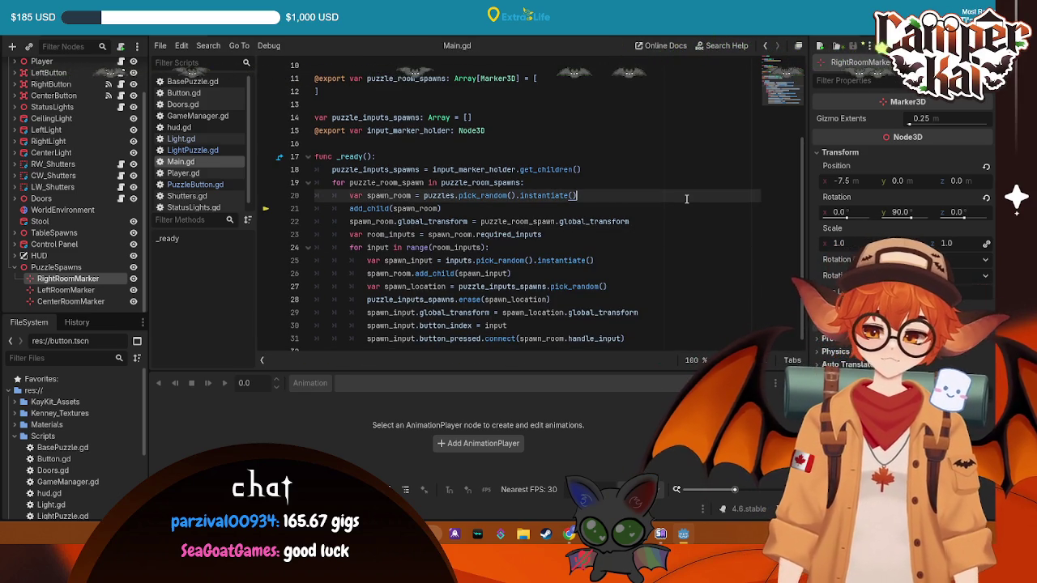
{"action": "key", "text": "F5"}
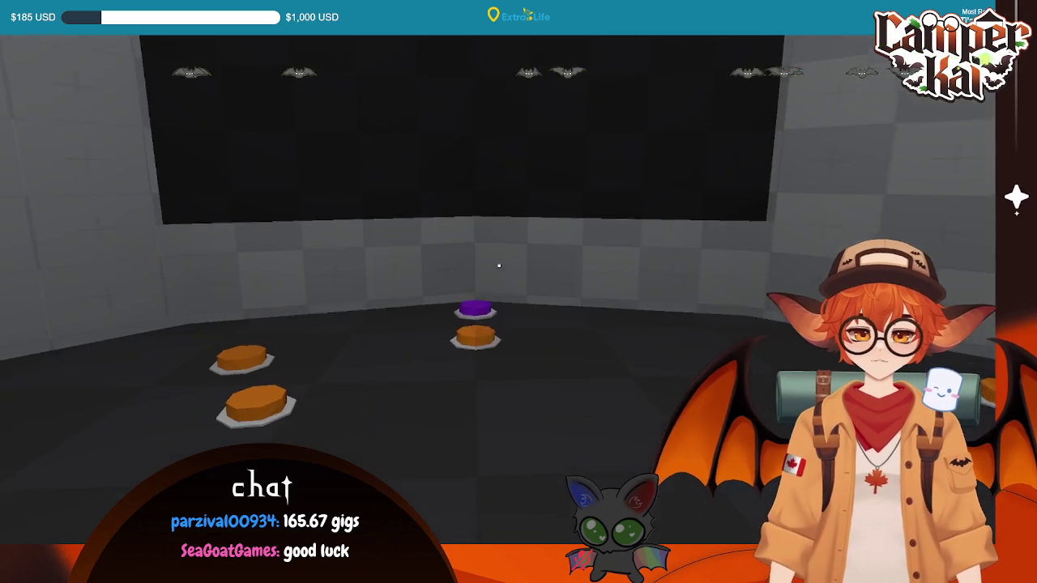
- Press the orange floor buttons three times to toggle the orbs, then stop the game
{"action": "left_click", "coordinate": [499, 265]}
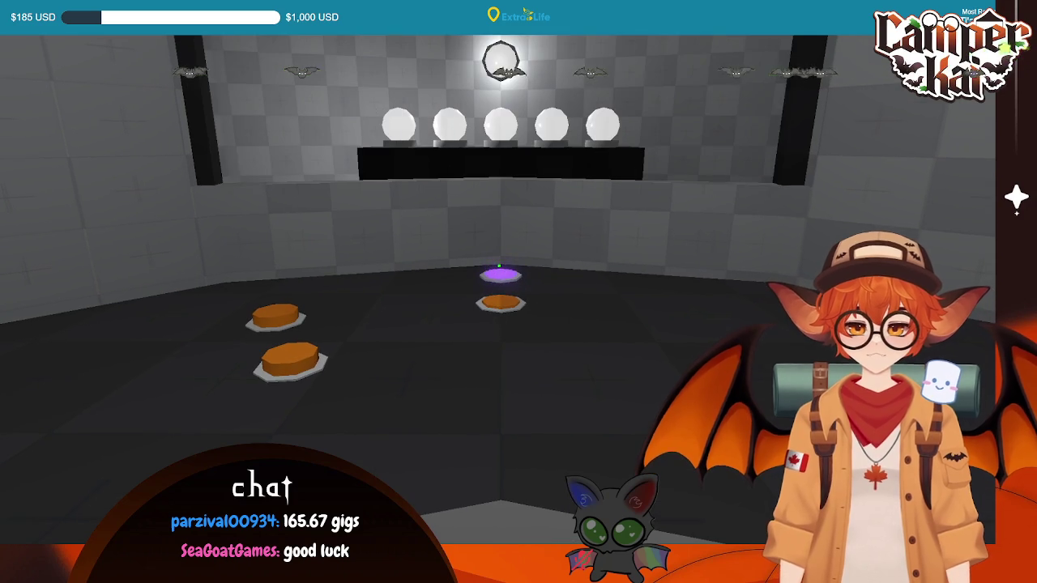
{"action": "left_click", "coordinate": [499, 265]}
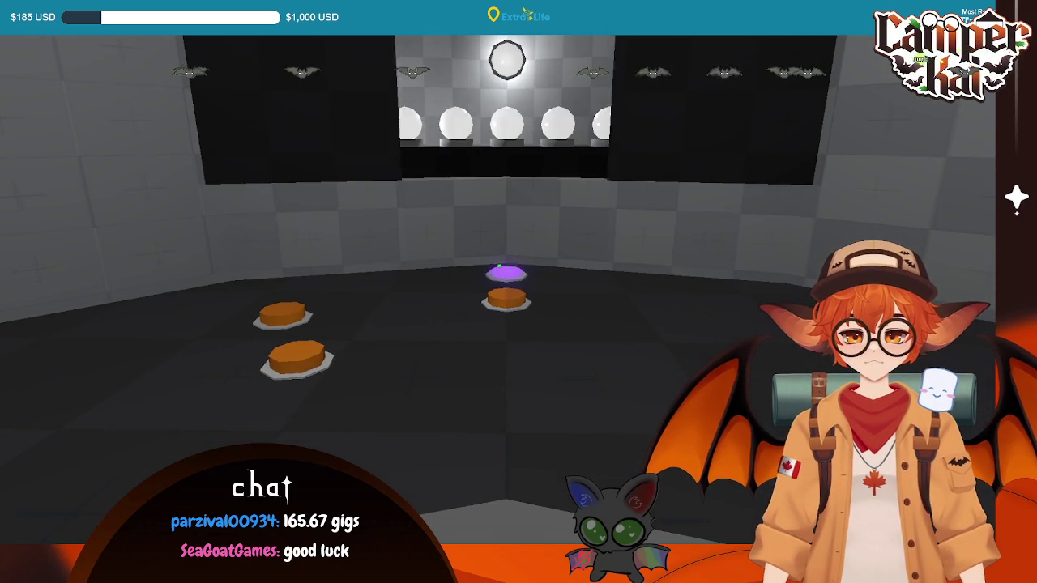
{"action": "left_click", "coordinate": [499, 265]}
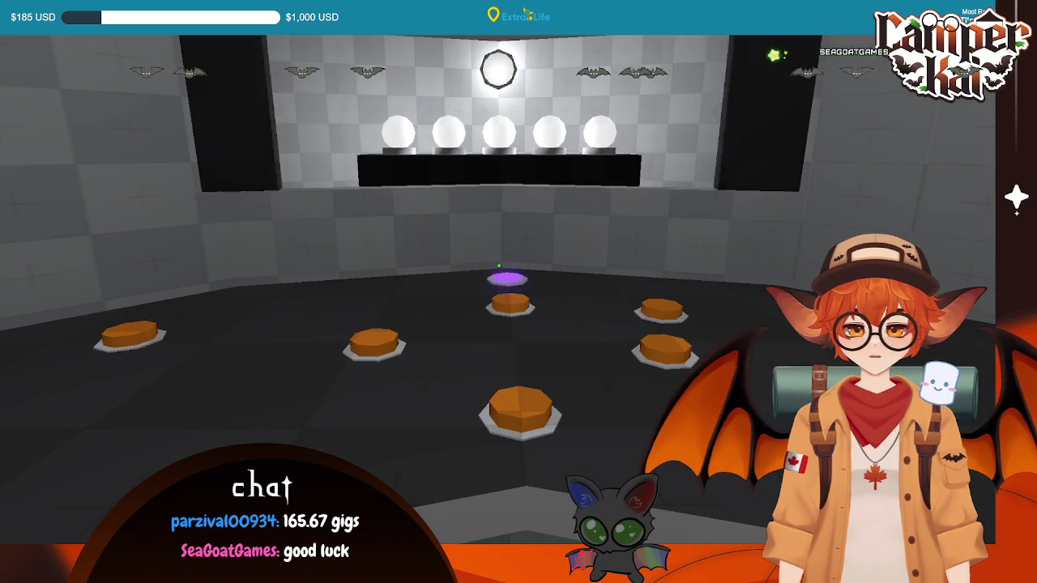
{"action": "key", "text": "F8"}
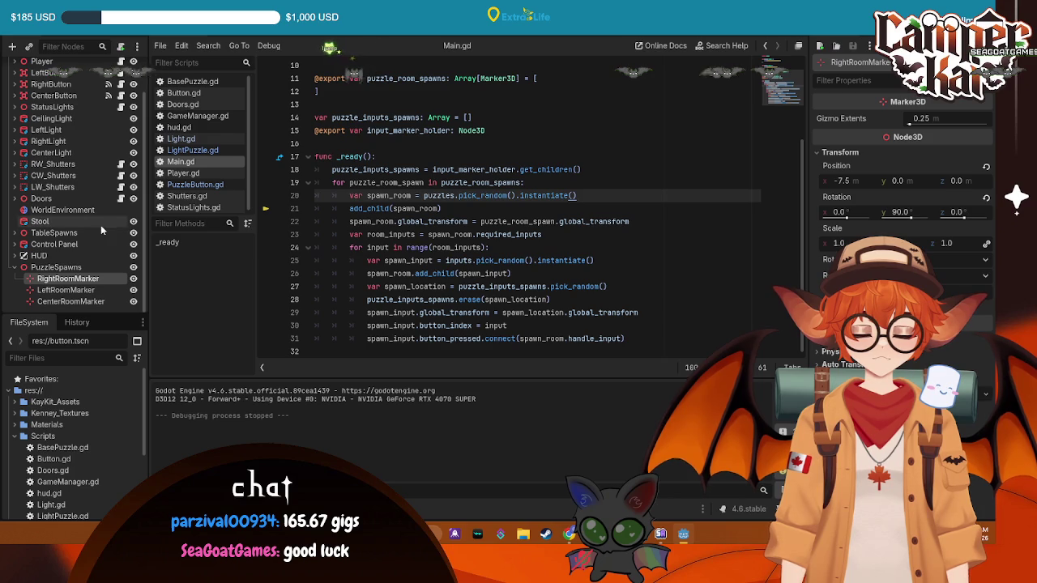
- Inspect the material of Light_1's Orb in LightPuzzle, then rerun the game from the Main scene
{"action": "scroll", "coordinate": [57, 96], "scroll_direction": "up", "scroll_amount": 2}
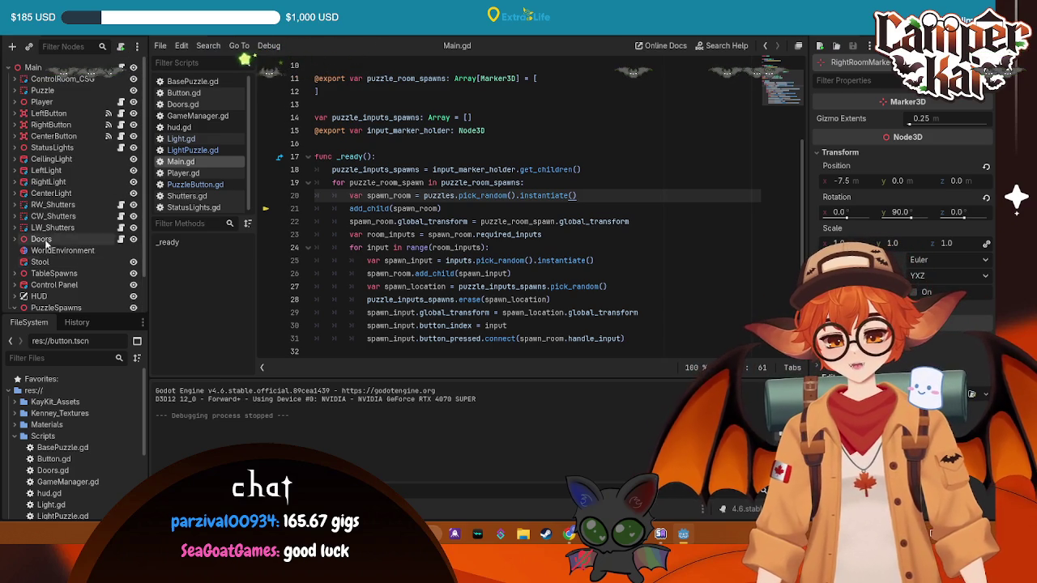
{"action": "key", "text": "ctrl+Tab"}
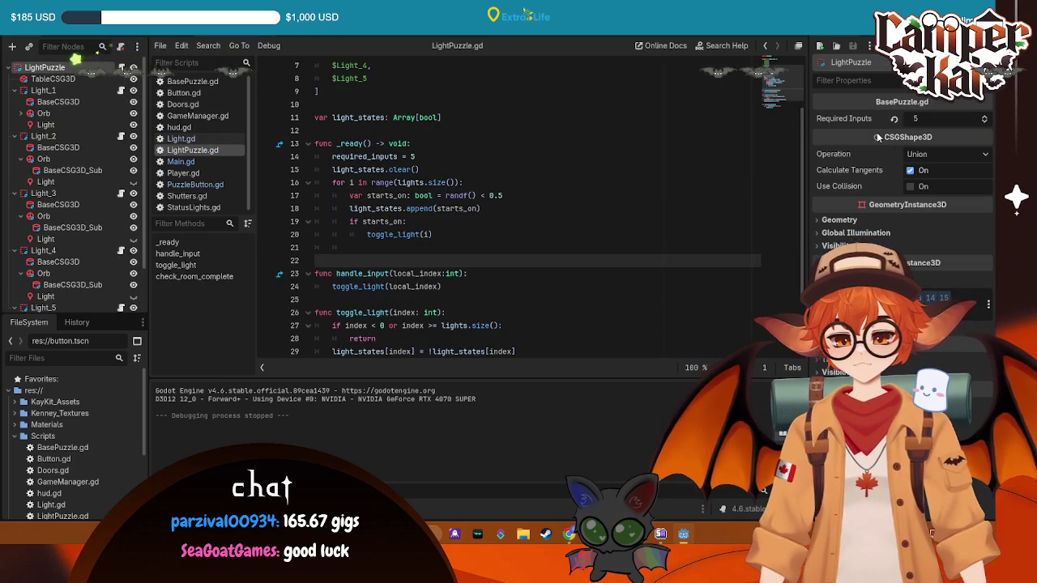
{"action": "left_click", "coordinate": [49, 92]}
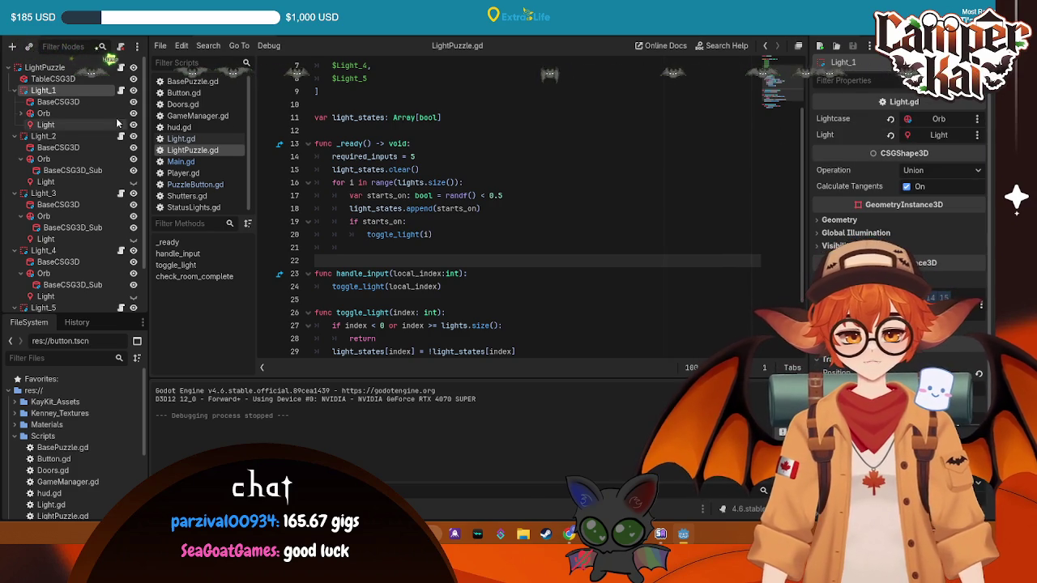
{"action": "left_click", "coordinate": [89, 113]}
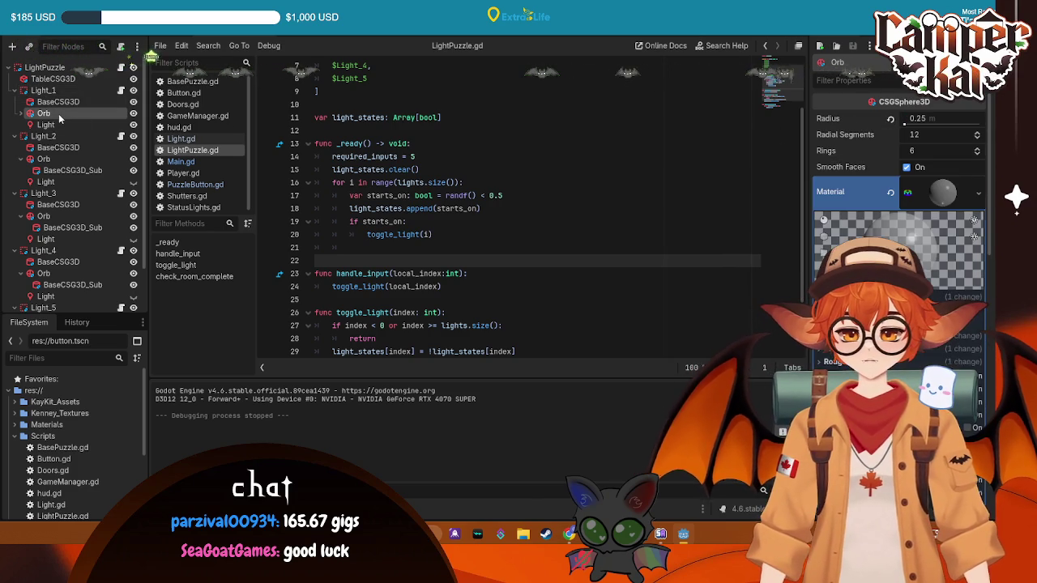
{"action": "left_click", "coordinate": [980, 188]}
{"action": "left_click", "coordinate": [847, 189]}
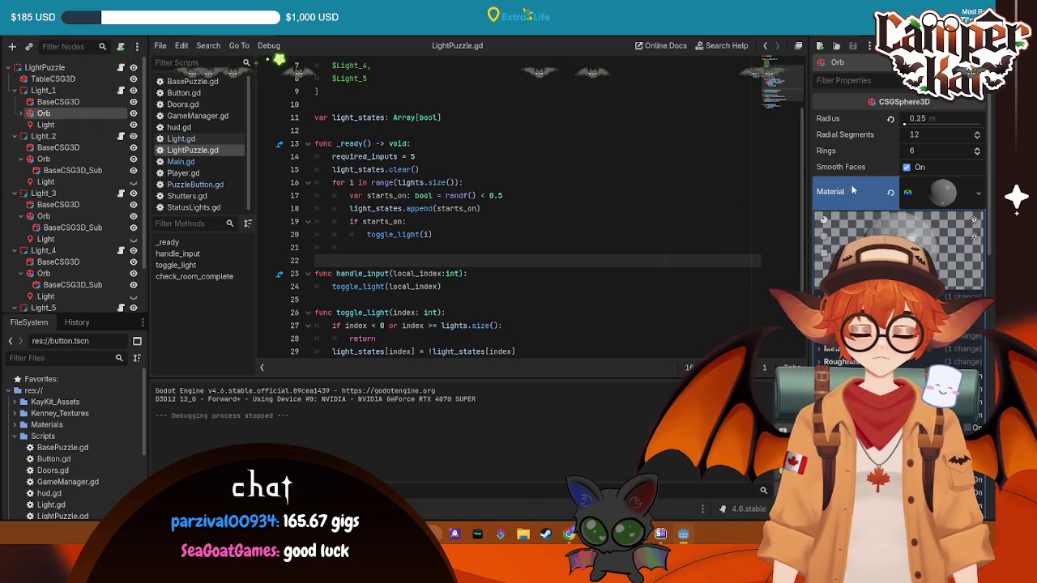
{"action": "key", "text": "ctrl+Tab"}
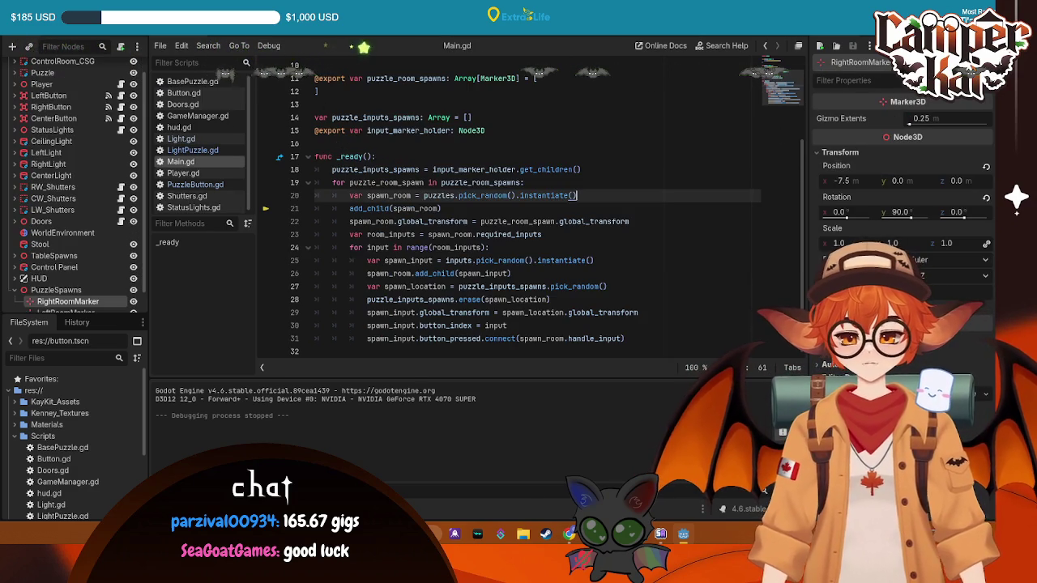
{"action": "key", "text": "F5"}
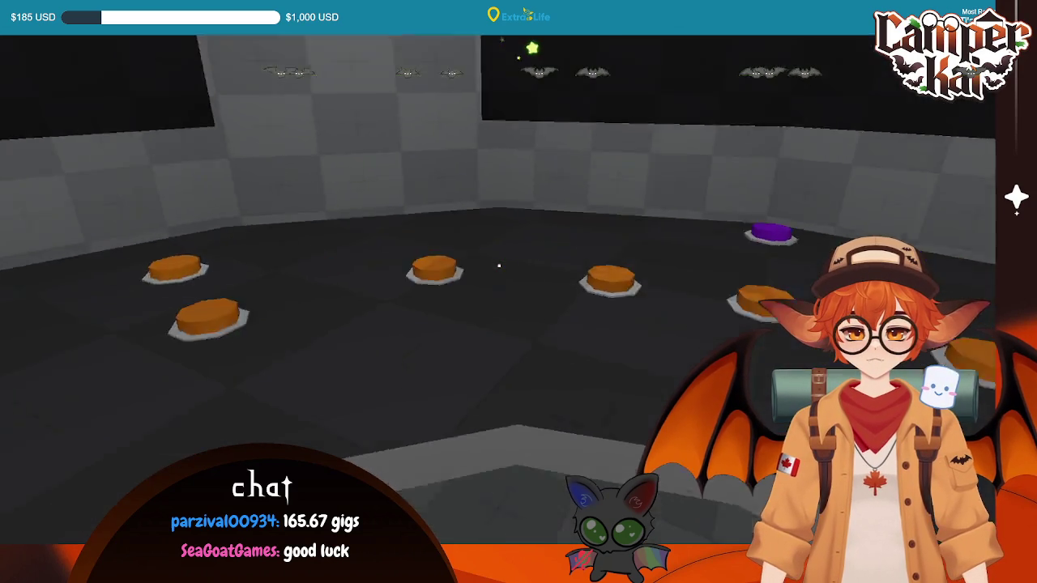
- Stop the game, change line 24 to loop 'for input in room_inputs' without range(), and rerun
{"action": "key", "text": "F8"}
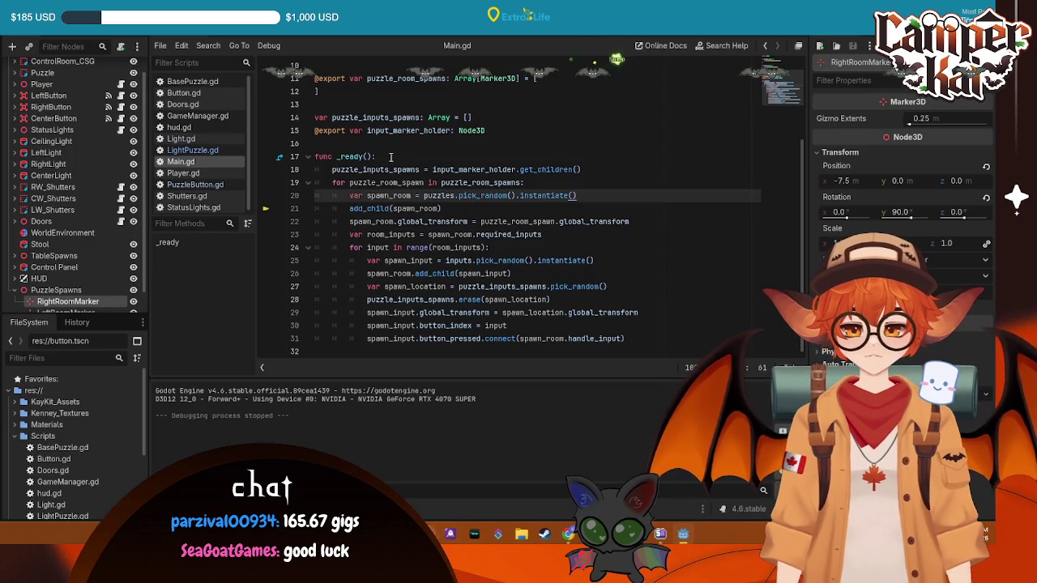
{"action": "left_click", "coordinate": [431, 249]}
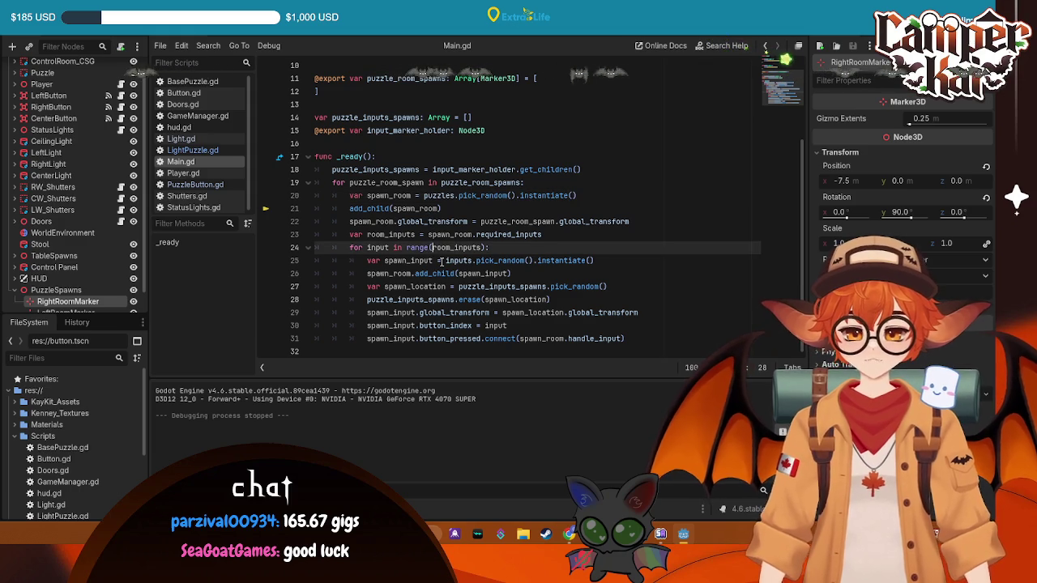
{"action": "key", "text": "BackSpace"}
{"action": "key", "text": "BackSpace"}
{"action": "key", "text": "BackSpace"}
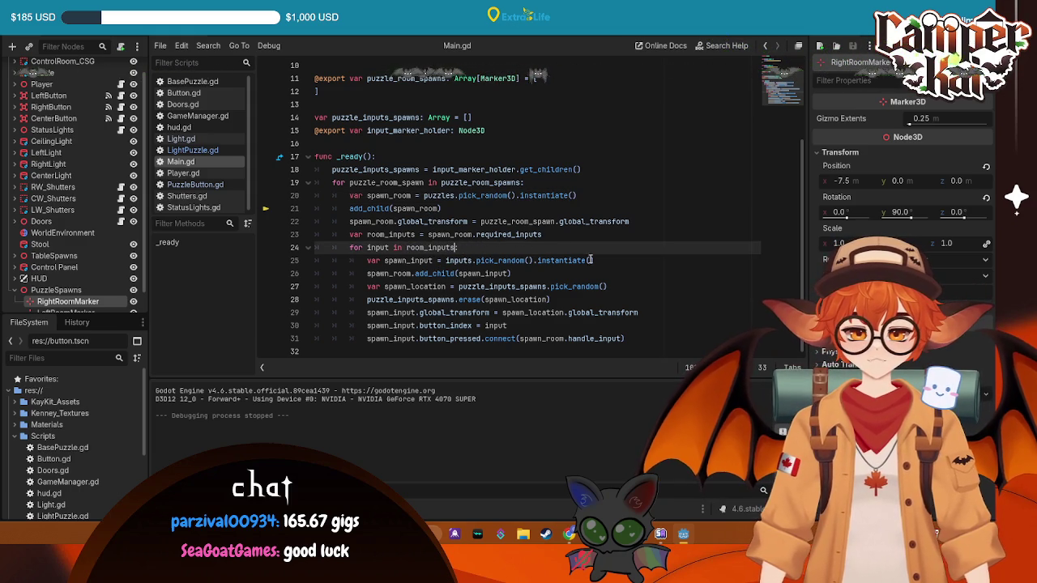
{"action": "left_click", "coordinate": [596, 287]}
{"action": "key", "text": "F5"}
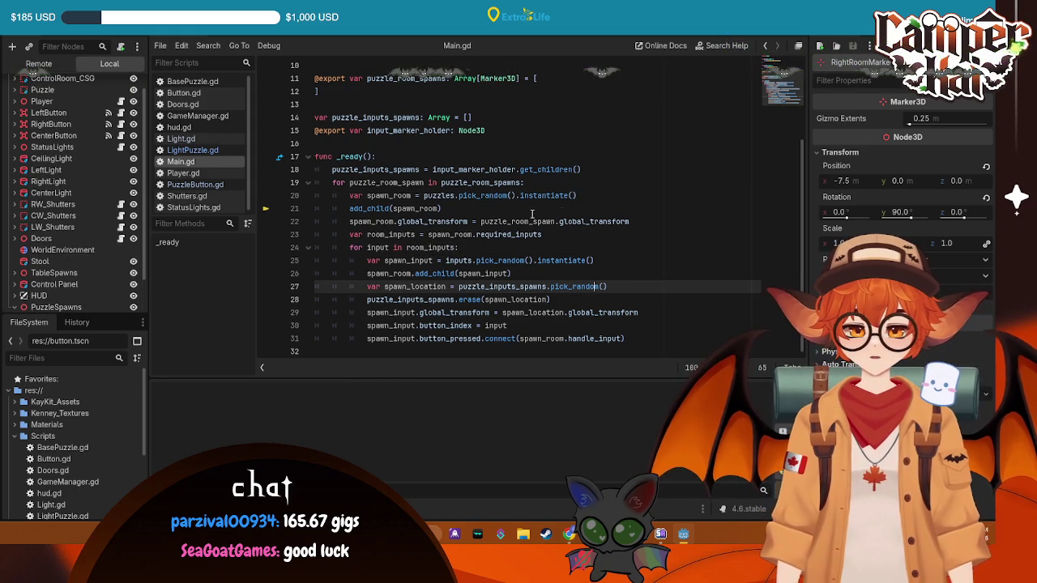